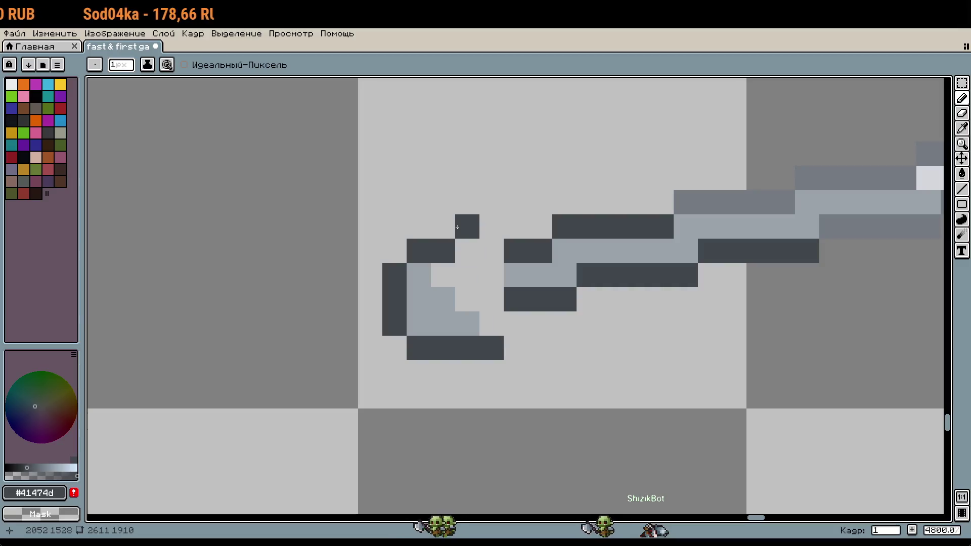
Select the cup-shaped hilt end and shift it into place beside the blade.
{"action": "key", "text": "m"}
{"action": "mouse_move", "coordinate": [457, 265]}
{"action": "left_mouse_down"}
{"action": "mouse_move", "coordinate": [501, 354]}
{"action": "mouse_move", "coordinate": [384, 192]}
{"action": "left_mouse_up"}
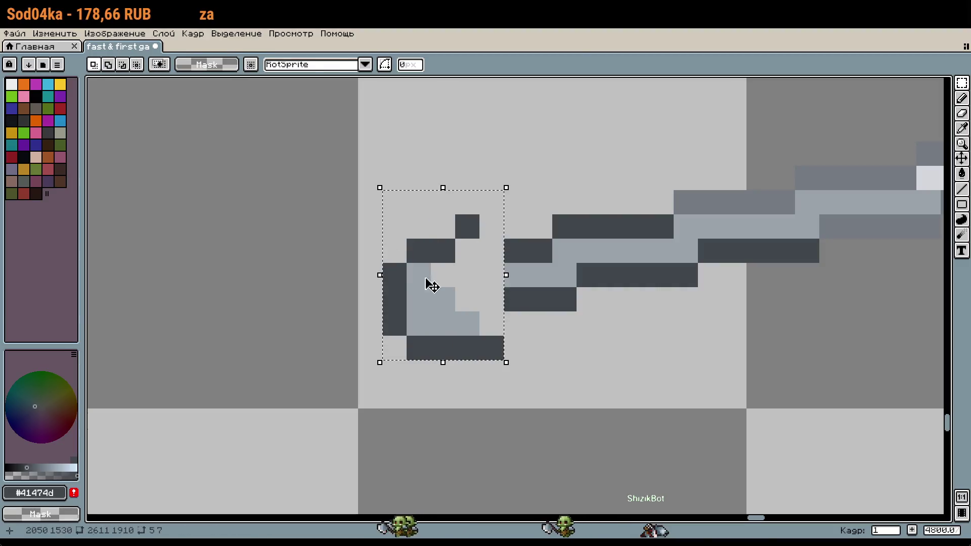
{"action": "left_click_drag", "start_coordinate": [430, 284], "coordinate": [448, 271]}
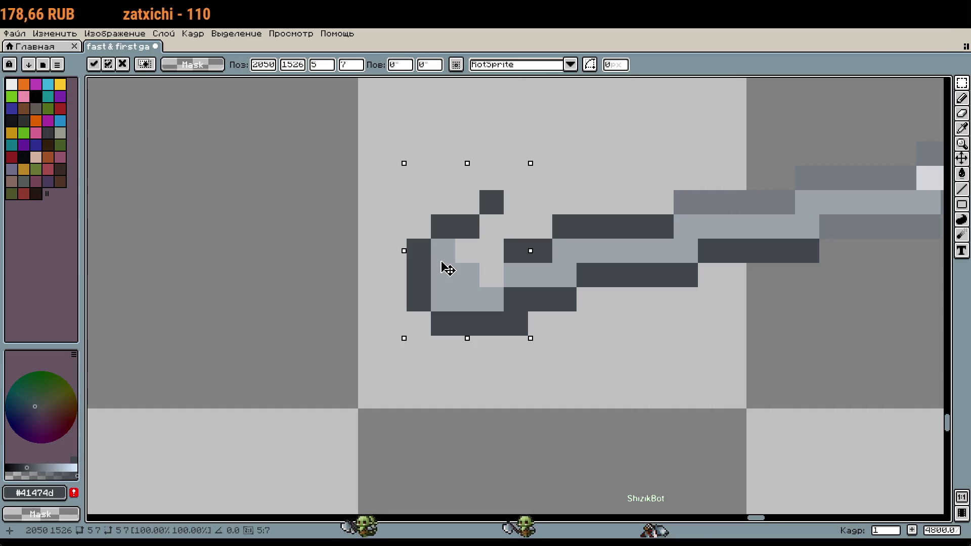
{"action": "key", "text": "Left"}
{"action": "key", "text": "Down"}
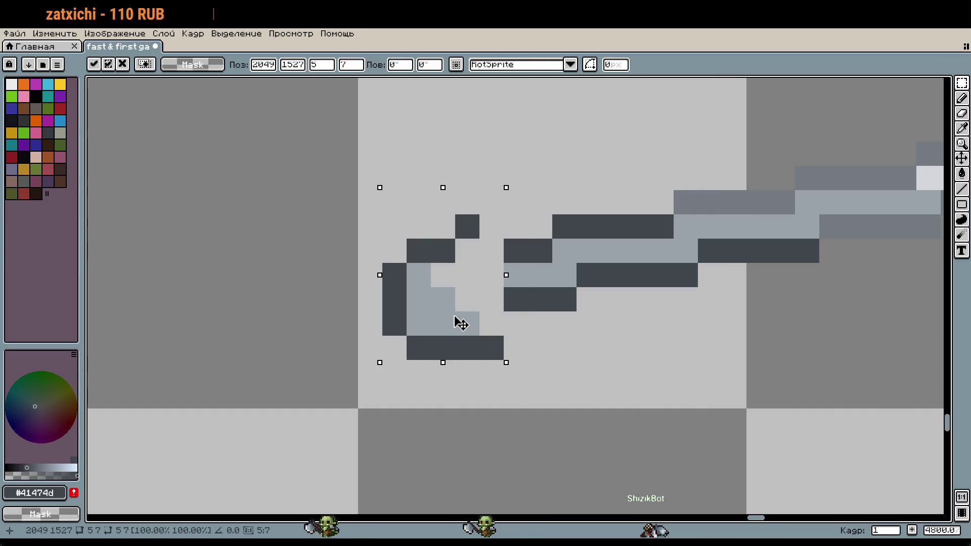
{"action": "left_click", "coordinate": [564, 347]}
{"action": "scroll", "coordinate": [516, 320], "scroll_direction": "up", "scroll_amount": 1}
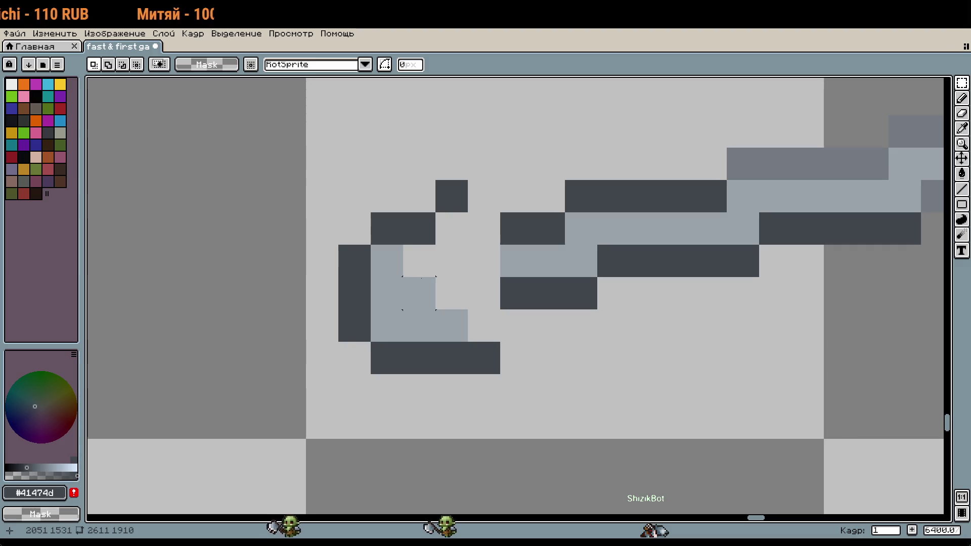
Erase the stray top hilt pixel and draw dark outline pixels along the ring's bottom and top.
{"action": "key", "text": "b"}
{"action": "right_click", "coordinate": [452, 196]}
{"action": "mouse_move", "coordinate": [452, 228]}
{"action": "left_mouse_down"}
{"action": "mouse_move", "coordinate": [484, 229]}
{"action": "mouse_move", "coordinate": [328, 237]}
{"action": "left_mouse_up"}
{"action": "scroll", "coordinate": [577, 377], "scroll_direction": "down", "scroll_amount": 5}
{"action": "scroll", "coordinate": [585, 377], "scroll_direction": "up", "scroll_amount": 5}
{"action": "left_click_drag", "start_coordinate": [425, 238], "coordinate": [445, 236]}
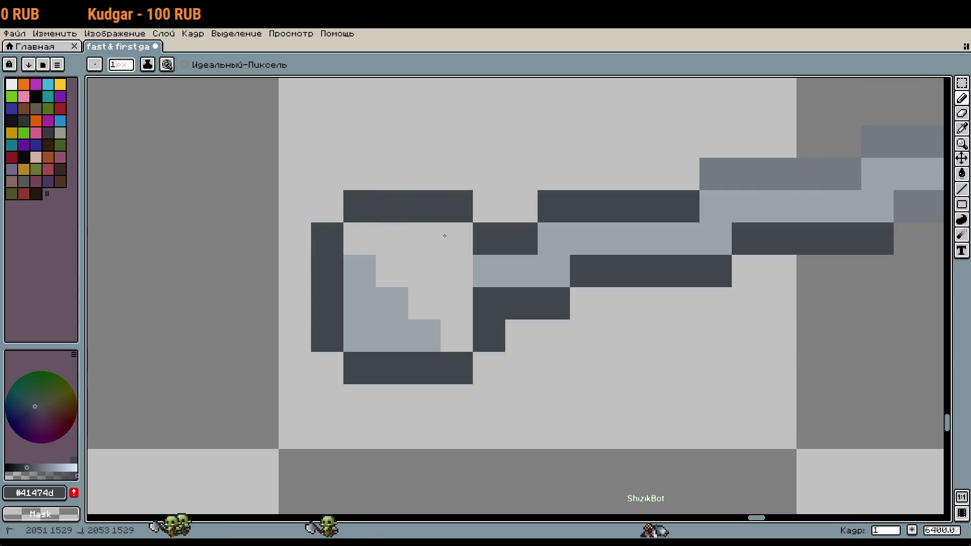
{"action": "scroll", "coordinate": [536, 377], "scroll_direction": "down", "scroll_amount": 3}
{"action": "scroll", "coordinate": [548, 383], "scroll_direction": "down", "scroll_amount": 1}
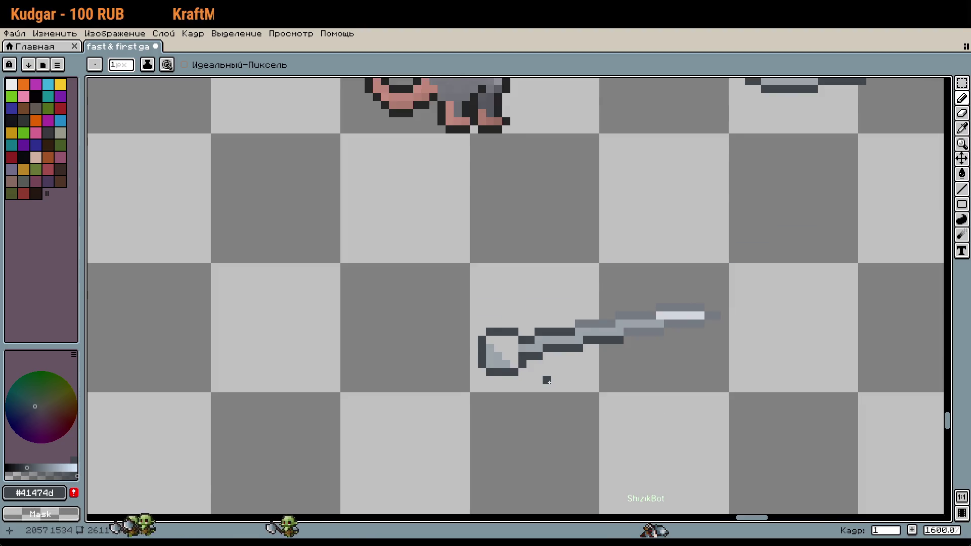
{"action": "scroll", "coordinate": [547, 381], "scroll_direction": "down", "scroll_amount": 1}
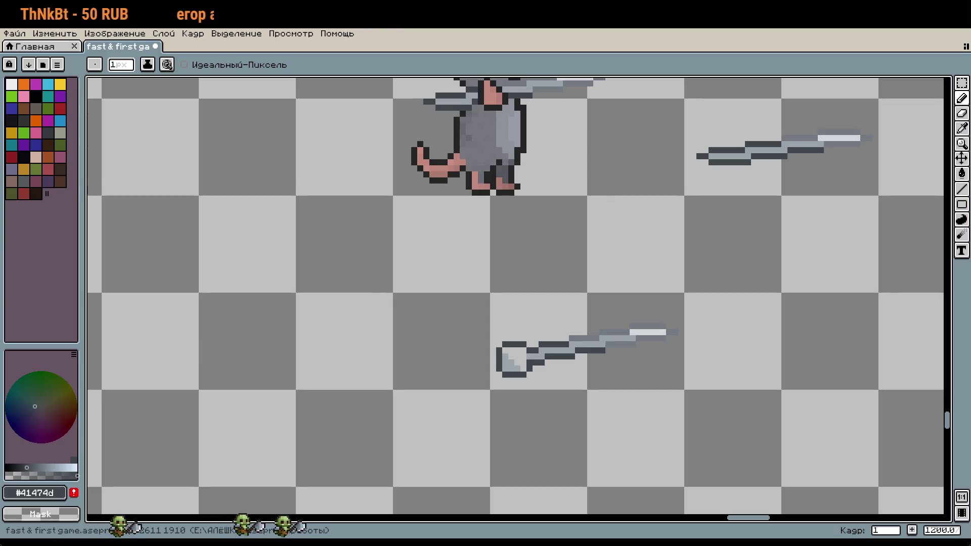
Erase the ring end's left pixel columns and draw a new dark column further left.
{"action": "scroll", "coordinate": [500, 356], "scroll_direction": "up", "scroll_amount": 5}
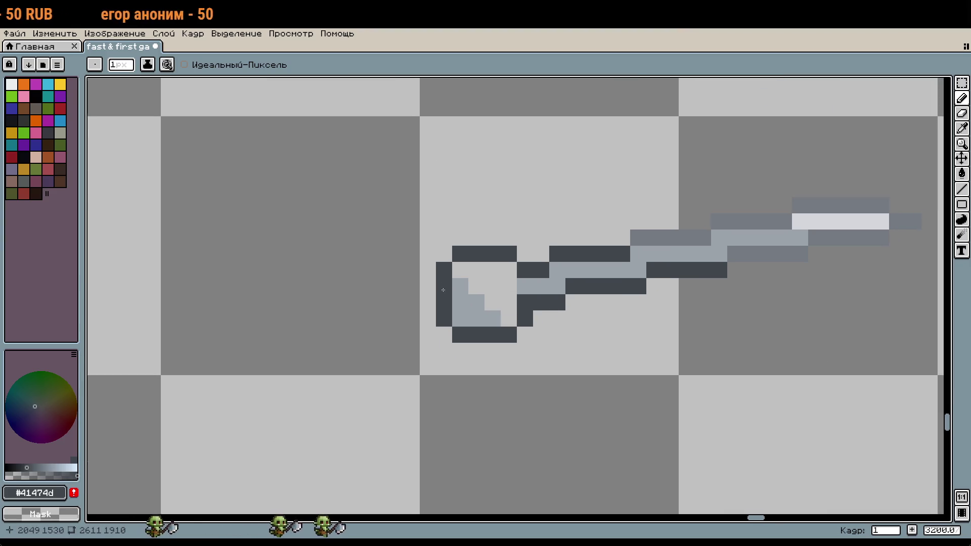
{"action": "scroll", "coordinate": [443, 290], "scroll_direction": "up", "scroll_amount": 2}
{"action": "left_click_drag", "start_coordinate": [476, 224], "coordinate": [477, 387]}
{"action": "left_click_drag", "start_coordinate": [508, 225], "coordinate": [506, 377]}
{"action": "left_click_drag", "start_coordinate": [444, 248], "coordinate": [454, 334]}
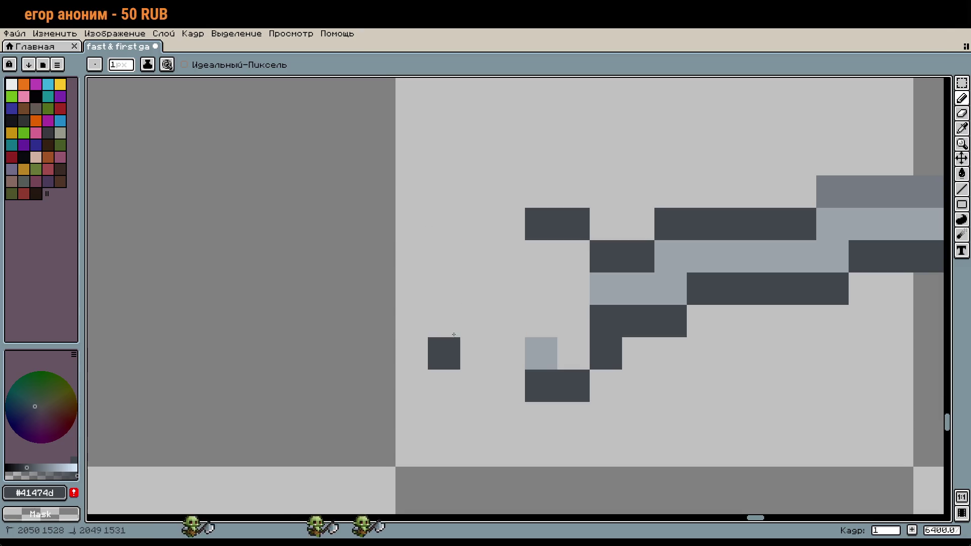
{"action": "left_click_drag", "start_coordinate": [511, 243], "coordinate": [510, 364]}
Clean up the stray dark pixels below and at the bottom-right of the ring.
{"action": "scroll", "coordinate": [625, 394], "scroll_direction": "down", "scroll_amount": 3}
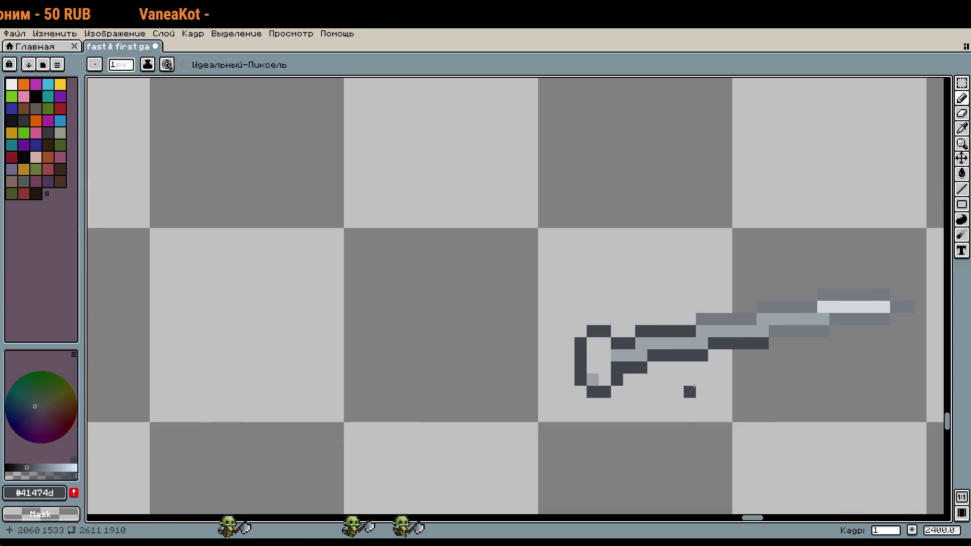
{"action": "scroll", "coordinate": [694, 388], "scroll_direction": "up", "scroll_amount": 3}
{"action": "right_click", "coordinate": [491, 335]}
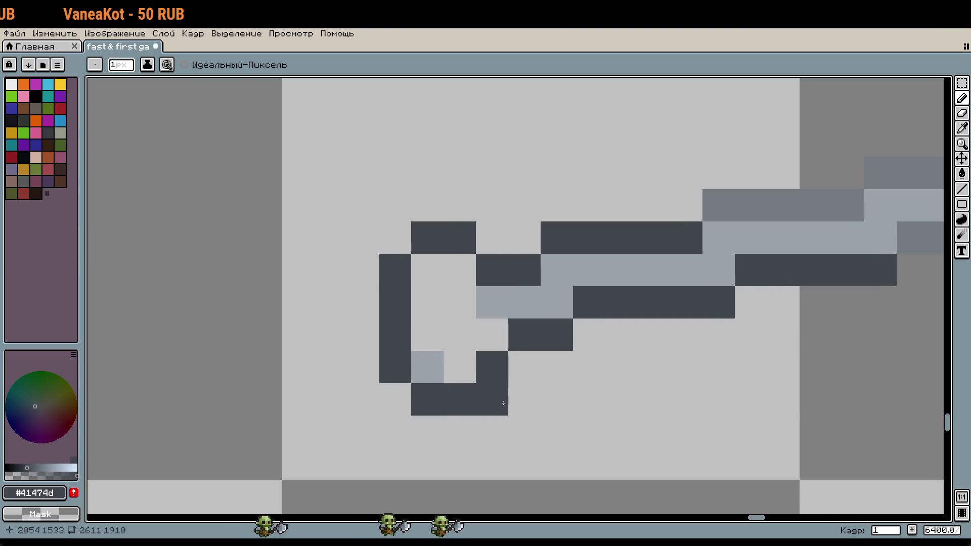
{"action": "right_click", "coordinate": [503, 403]}
{"action": "left_click", "coordinate": [556, 399]}
{"action": "key", "text": "ctrl+z"}
{"action": "key", "text": "w"}
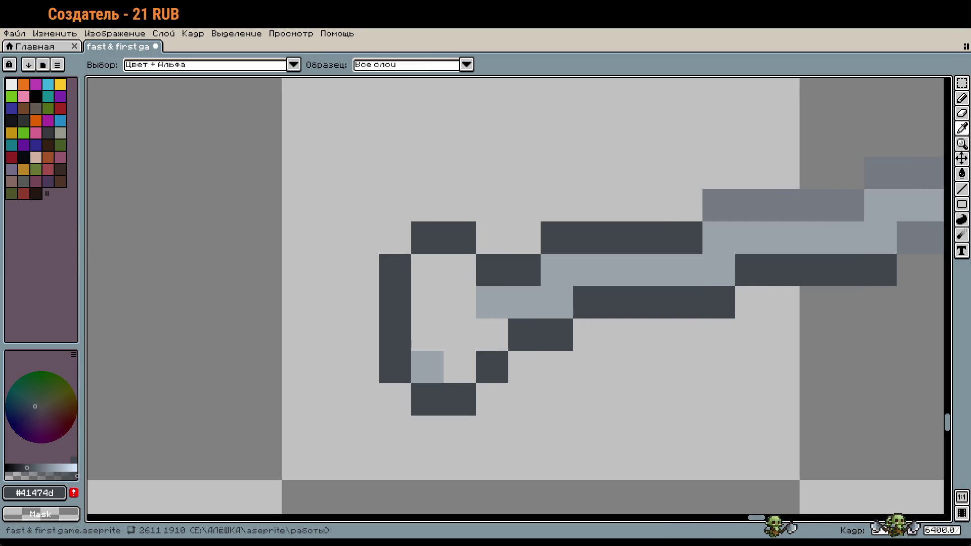
Replace the ring's left dark column with a new dark pixel for its side.
{"action": "key", "text": "b"}
{"action": "left_click_drag", "start_coordinate": [575, 399], "coordinate": [566, 349]}
{"action": "left_click_drag", "start_coordinate": [393, 210], "coordinate": [387, 319]}
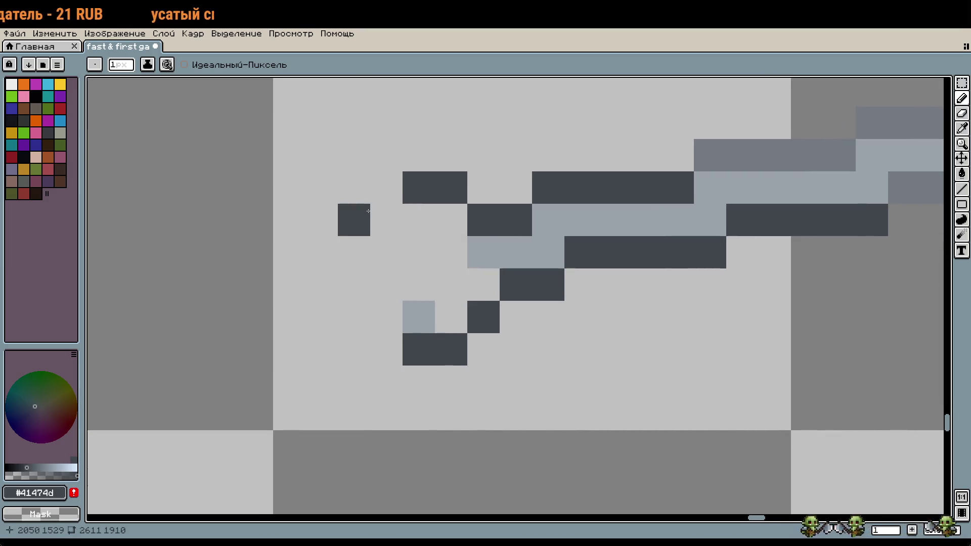
{"action": "left_click", "coordinate": [373, 296]}
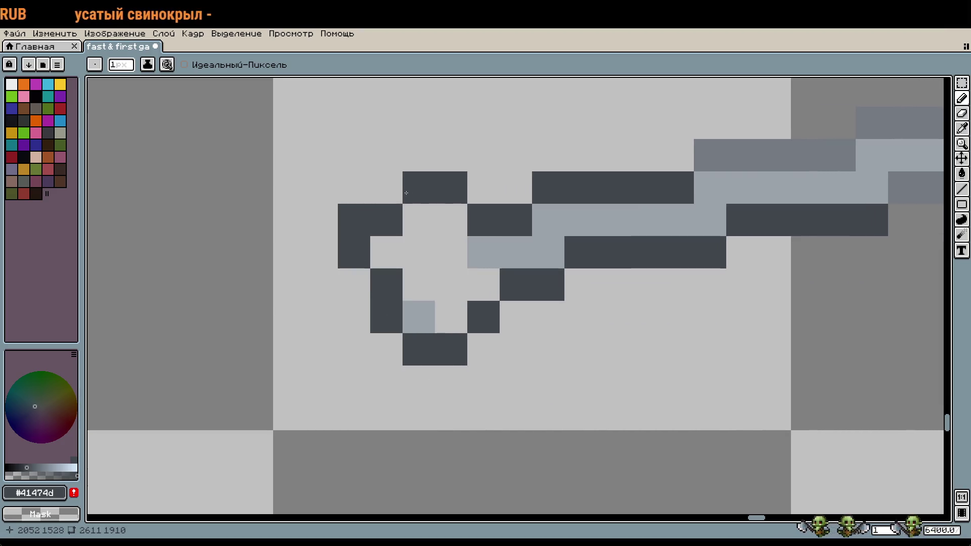
{"action": "scroll", "coordinate": [529, 292], "scroll_direction": "down", "scroll_amount": 3}
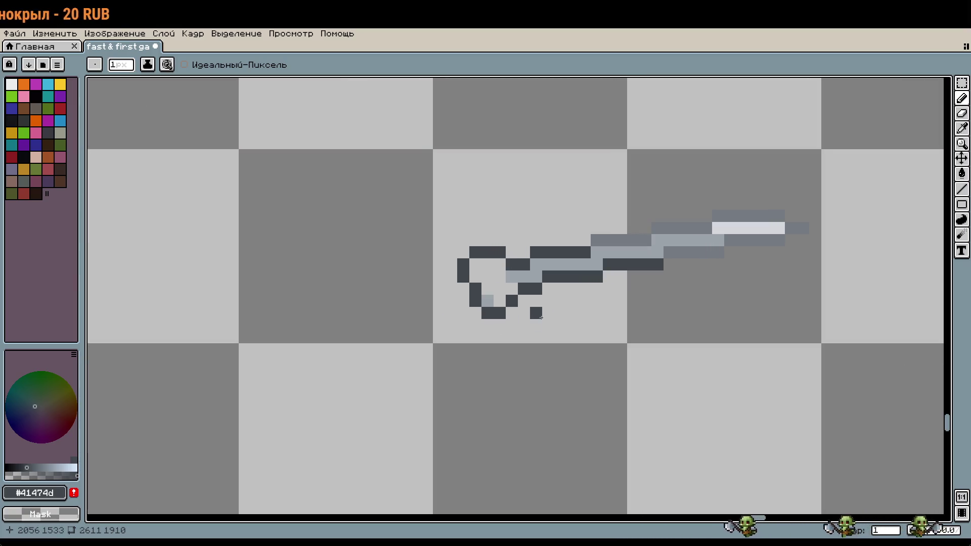
{"action": "scroll", "coordinate": [541, 317], "scroll_direction": "down", "scroll_amount": 3}
{"action": "scroll", "coordinate": [533, 316], "scroll_direction": "up", "scroll_amount": 4}
{"action": "scroll", "coordinate": [460, 270], "scroll_direction": "up", "scroll_amount": 1}
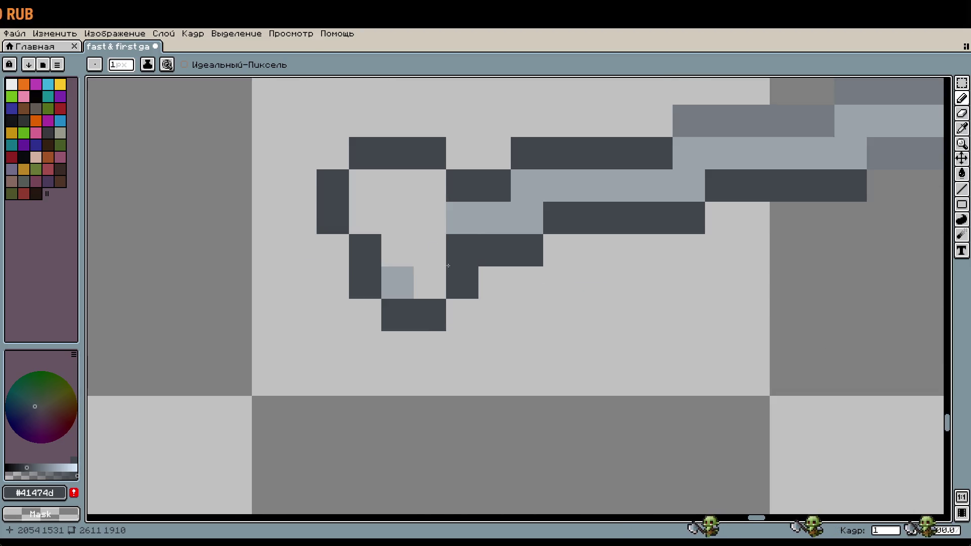
Rework the ring's bottom row into a continuous dark edge, clearing the pixel inside.
{"action": "right_click", "coordinate": [448, 265]}
{"action": "left_click", "coordinate": [440, 292]}
{"action": "right_click", "coordinate": [430, 282]}
{"action": "left_click", "coordinate": [396, 283]}
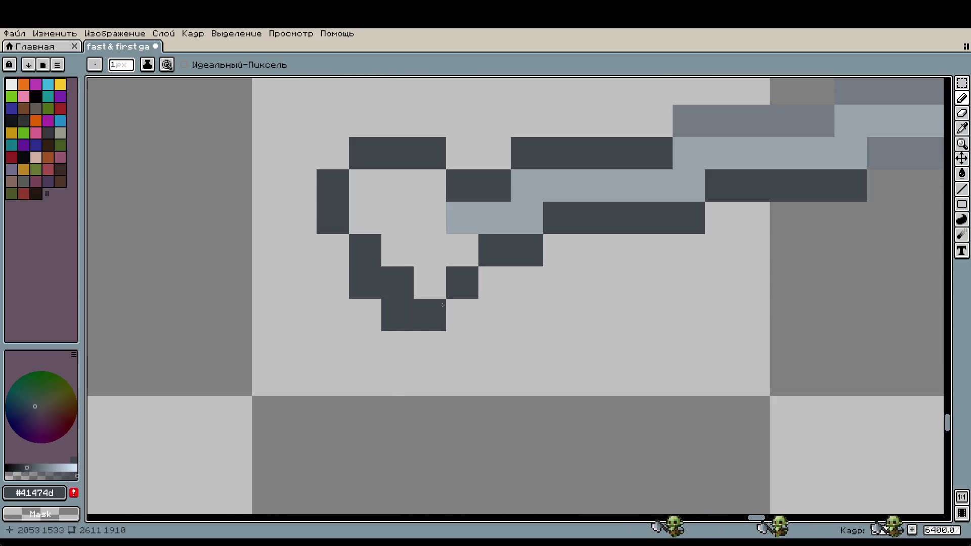
{"action": "right_click", "coordinate": [413, 315]}
{"action": "right_click", "coordinate": [438, 288]}
{"action": "right_click", "coordinate": [365, 284]}
{"action": "left_click", "coordinate": [366, 285]}
{"action": "right_click", "coordinate": [366, 283]}
{"action": "left_click", "coordinate": [430, 282]}
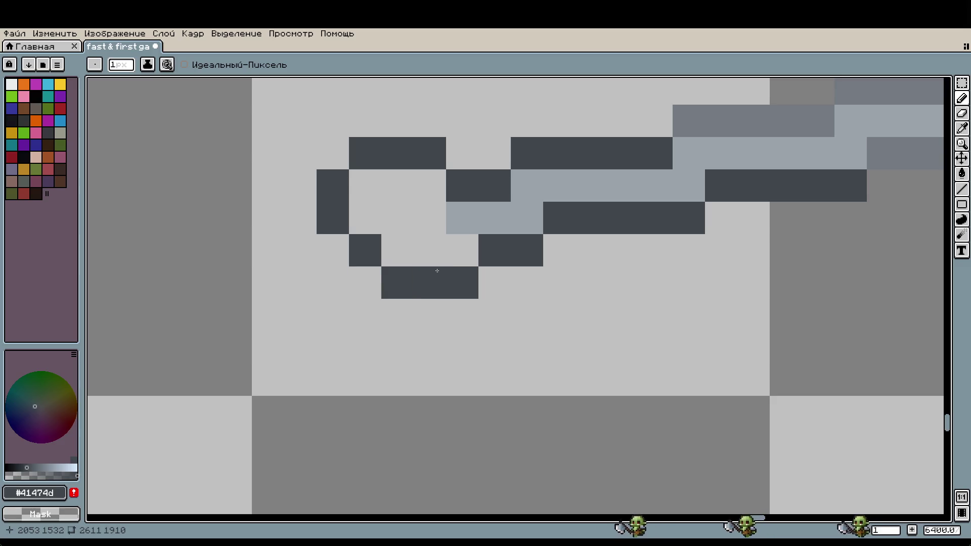
{"action": "left_click", "coordinate": [366, 283]}
Extend the ring's left side down and add dark bottom-right pixels to close the loop.
{"action": "scroll", "coordinate": [426, 281], "scroll_direction": "down", "scroll_amount": 5}
{"action": "left_click", "coordinate": [415, 271]}
{"action": "right_click", "coordinate": [428, 271]}
{"action": "left_click", "coordinate": [464, 272]}
{"action": "left_click", "coordinate": [464, 291]}
{"action": "scroll", "coordinate": [463, 291], "scroll_direction": "down", "scroll_amount": 2}
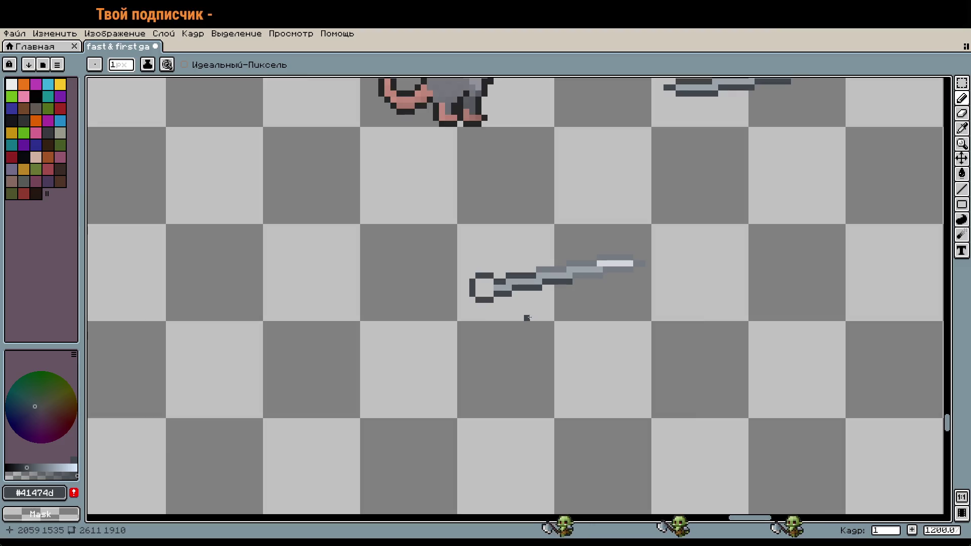
{"action": "left_click_drag", "start_coordinate": [480, 299], "coordinate": [509, 345]}
{"action": "scroll", "coordinate": [520, 325], "scroll_direction": "up", "scroll_amount": 2}
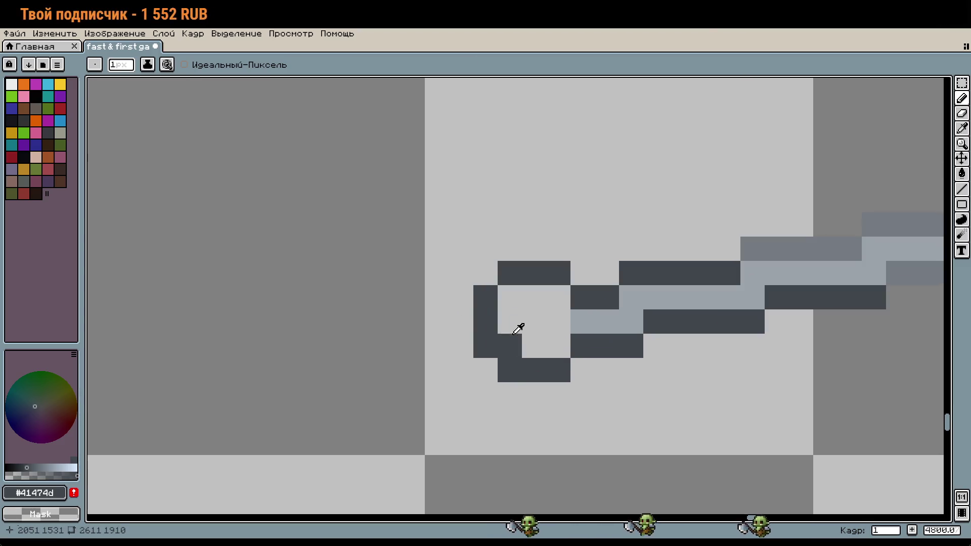
{"action": "left_click", "coordinate": [582, 322], "text": "alt"}
Fill the ring interior with light grey #9ba3ab, reselect dark #41474d, and undo a stray pixel.
{"action": "left_click", "coordinate": [565, 324]}
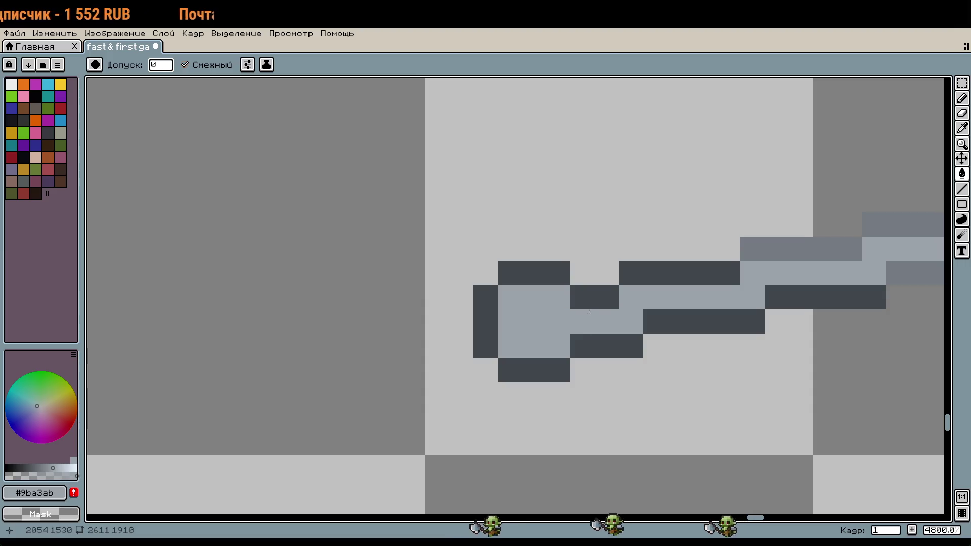
{"action": "left_click", "coordinate": [607, 308], "text": "alt"}
{"action": "scroll", "coordinate": [607, 308], "scroll_direction": "down", "scroll_amount": 5}
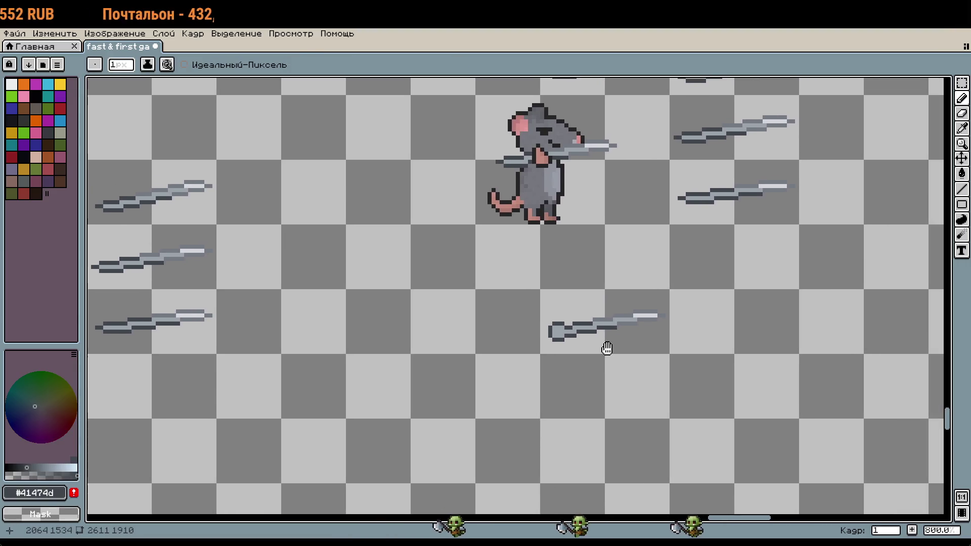
{"action": "scroll", "coordinate": [605, 342], "scroll_direction": "up", "scroll_amount": 1}
{"action": "scroll", "coordinate": [573, 347], "scroll_direction": "up", "scroll_amount": 2}
{"action": "key", "text": "alt"}
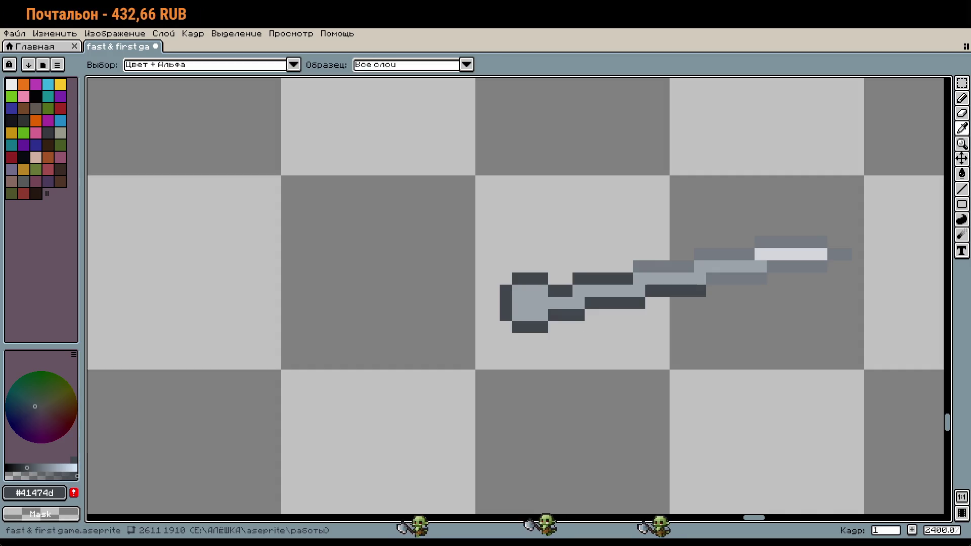
{"action": "key", "text": "alt"}
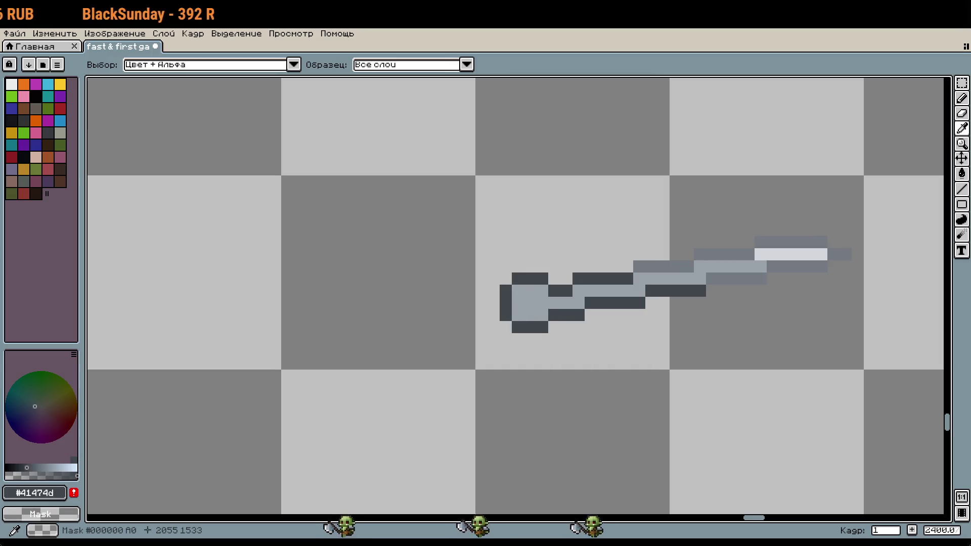
{"action": "left_click", "coordinate": [613, 336]}
{"action": "key", "text": "ctrl+z"}
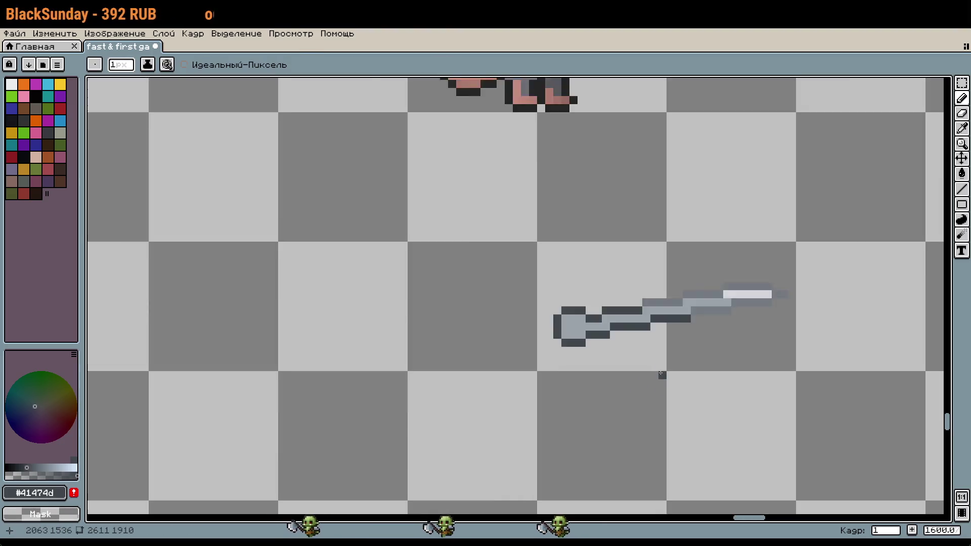
{"action": "scroll", "coordinate": [660, 374], "scroll_direction": "down", "scroll_amount": 3}
{"action": "left_click_drag", "start_coordinate": [490, 343], "coordinate": [476, 342]}
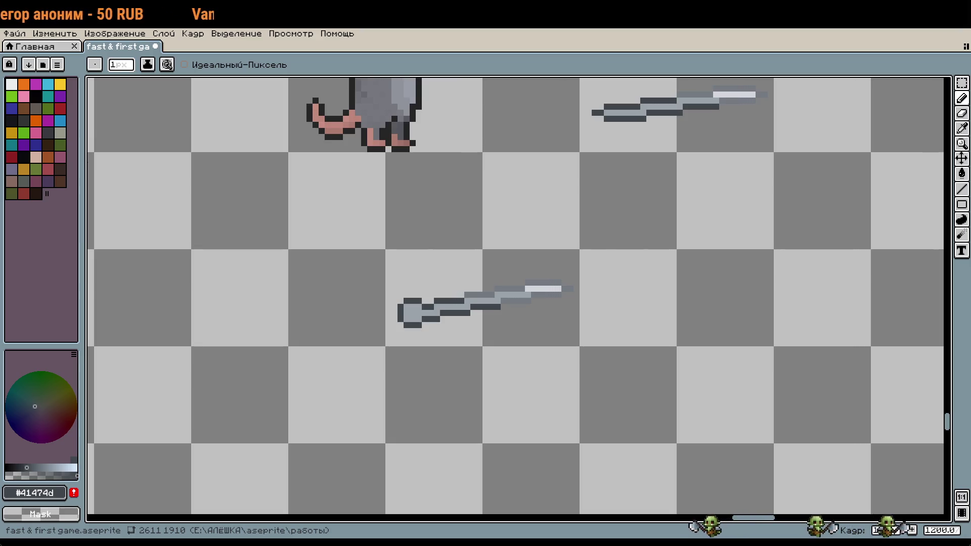
{"action": "left_click_drag", "start_coordinate": [472, 143], "coordinate": [484, 181]}
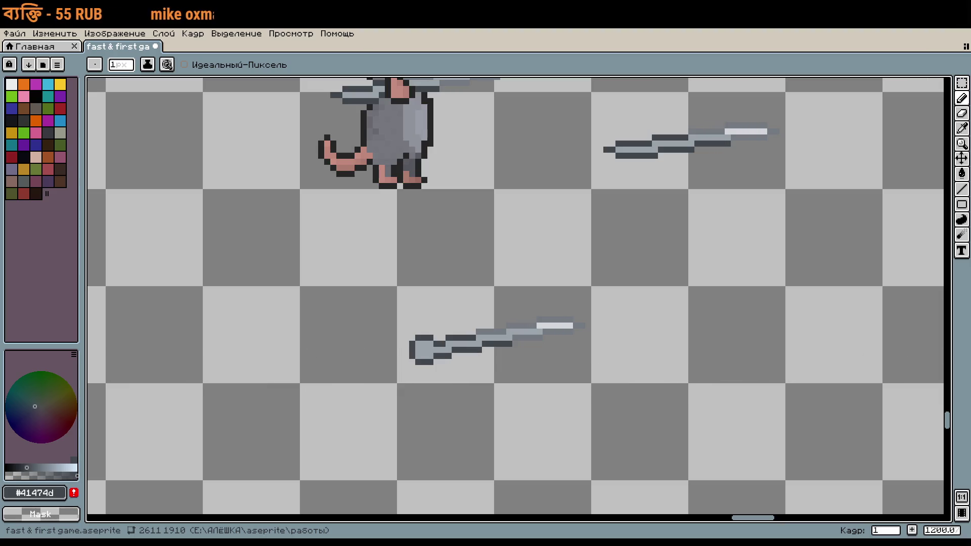
Zoom out, then zoom in on the round-pommel sword below the right rat.
{"action": "scroll", "coordinate": [653, 209], "scroll_direction": "down", "scroll_amount": 3}
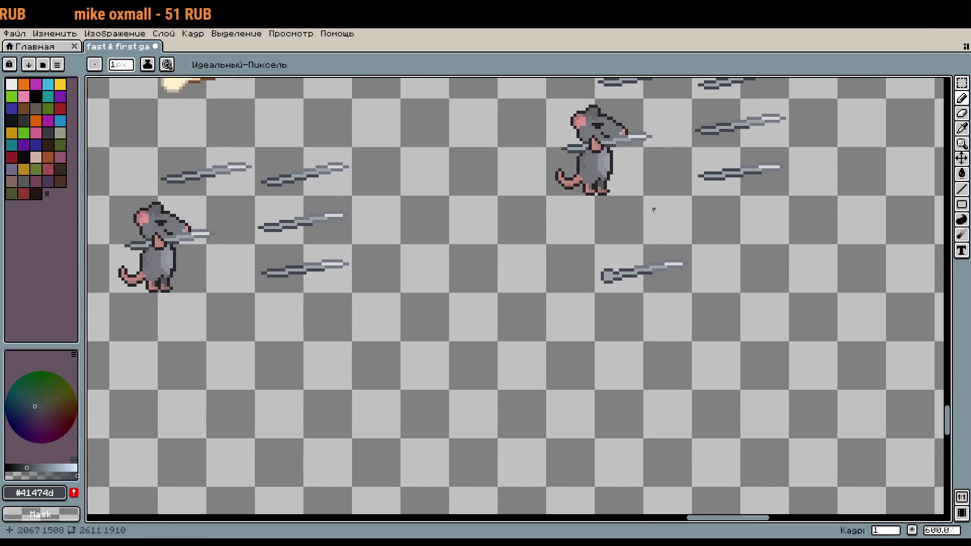
{"action": "scroll", "coordinate": [625, 240], "scroll_direction": "up", "scroll_amount": 5}
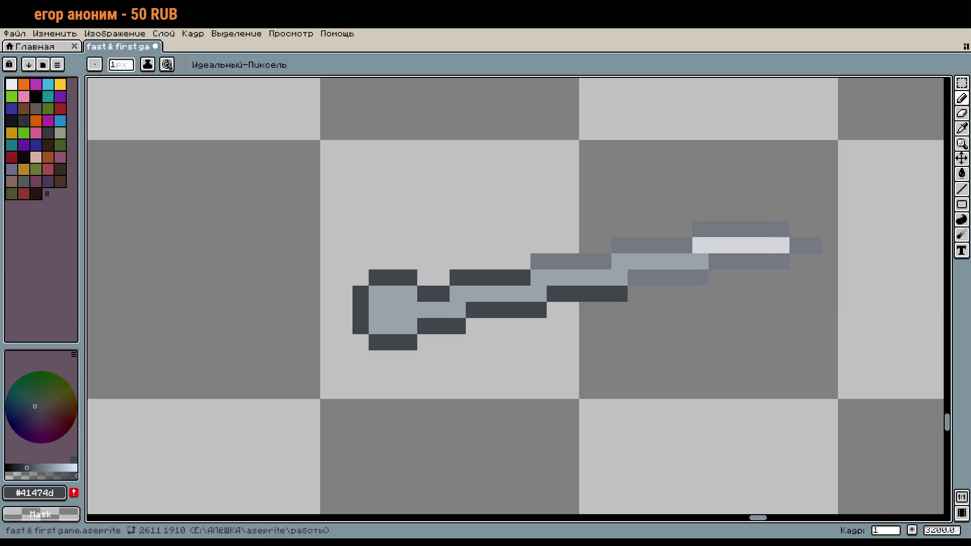
Clear the pommel's left outline pixels and redraw them as a dark column.
{"action": "left_click_drag", "start_coordinate": [617, 358], "coordinate": [554, 338]}
{"action": "key", "text": "w"}
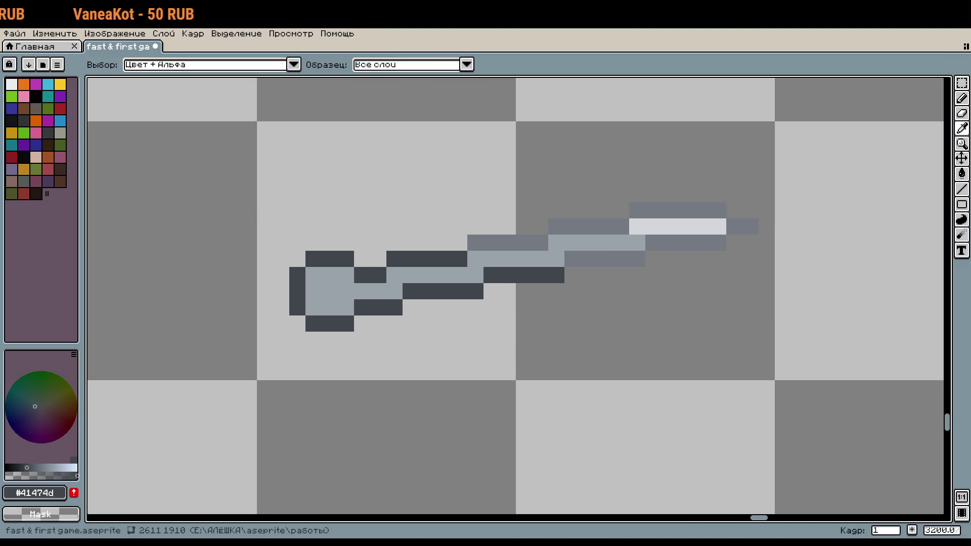
{"action": "key", "text": "b"}
{"action": "scroll", "coordinate": [455, 295], "scroll_direction": "up", "scroll_amount": 4}
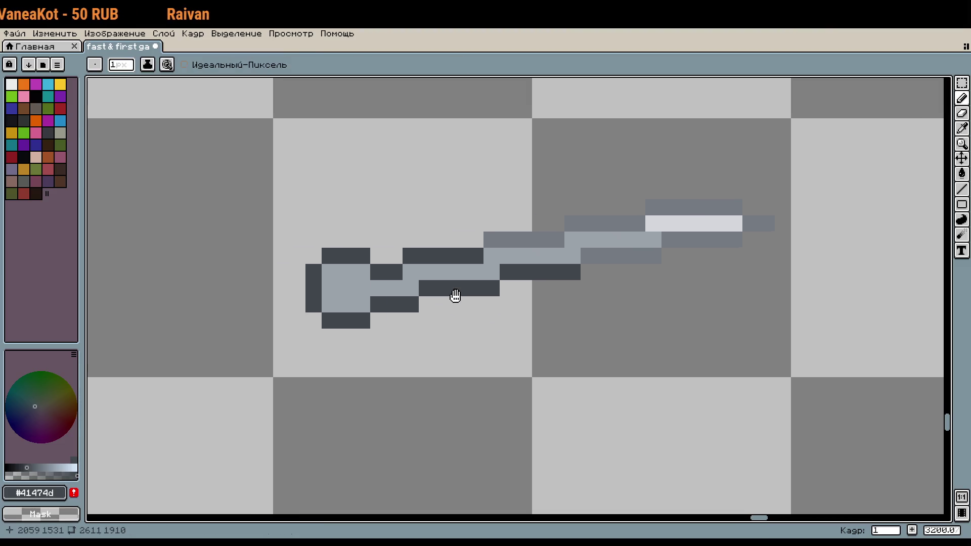
{"action": "left_click", "coordinate": [364, 292]}
{"action": "left_click", "coordinate": [364, 195]}
{"action": "left_click_drag", "start_coordinate": [364, 243], "coordinate": [332, 243]}
{"action": "left_click", "coordinate": [331, 292]}
{"action": "left_click", "coordinate": [364, 326]}
{"action": "left_click", "coordinate": [368, 300]}
{"action": "left_click_drag", "start_coordinate": [364, 292], "coordinate": [364, 227]}
Reshape the pommel's bottom-left into a diagonal with a dark pixel beneath, undoing stray pixels.
{"action": "left_click_drag", "start_coordinate": [397, 357], "coordinate": [428, 336]}
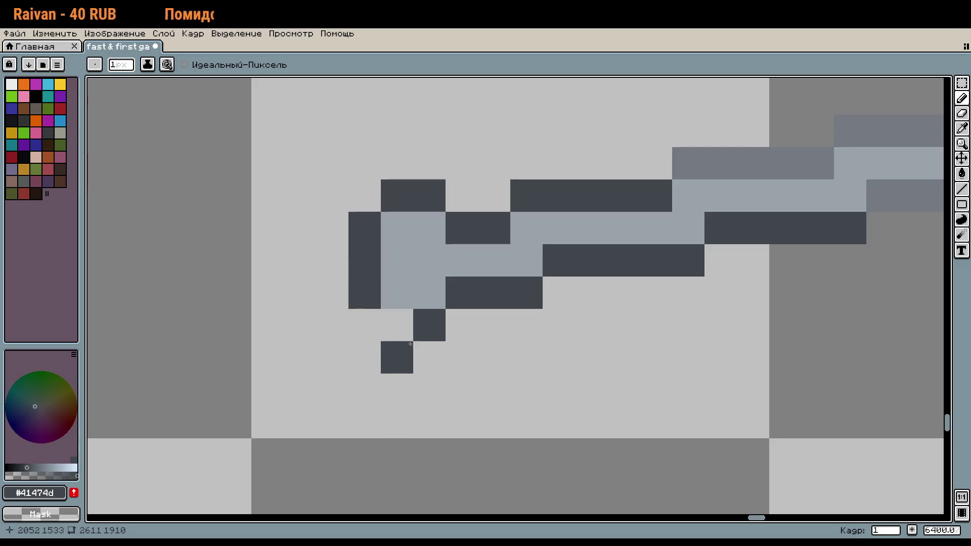
{"action": "key", "text": "ctrl+z"}
{"action": "left_click", "coordinate": [429, 390]}
{"action": "scroll", "coordinate": [430, 390], "scroll_direction": "down", "scroll_amount": 3}
{"action": "key", "text": "ctrl+z"}
{"action": "key", "text": "w"}
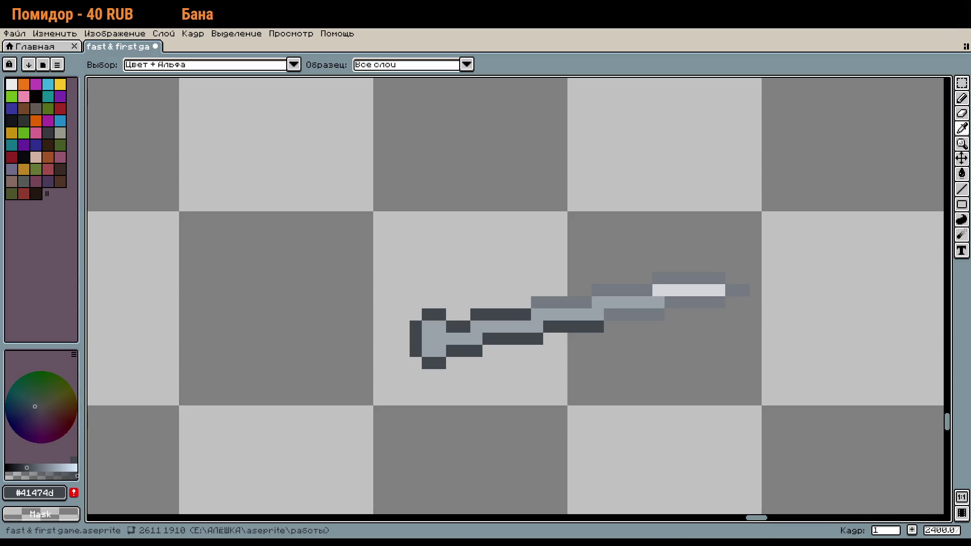
{"action": "key", "text": "b"}
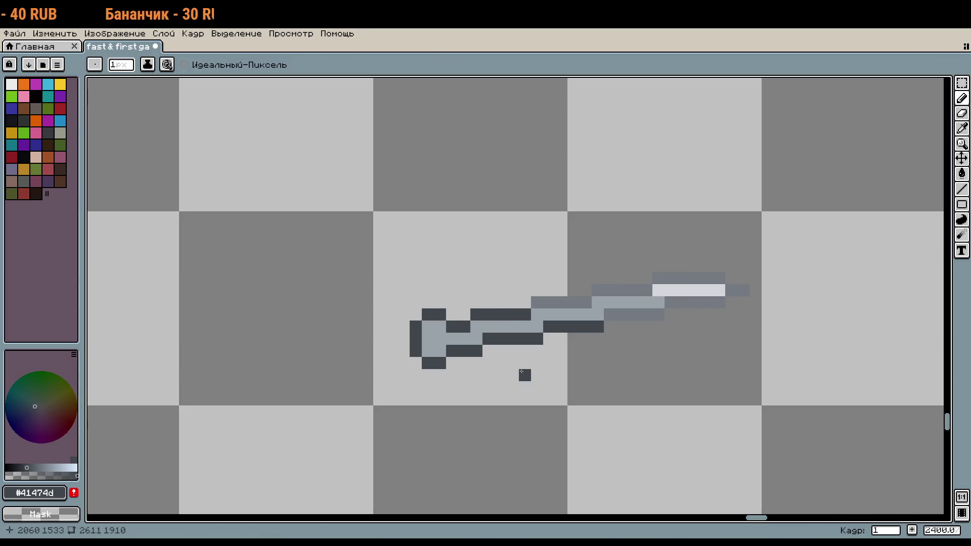
{"action": "scroll", "coordinate": [438, 386], "scroll_direction": "up", "scroll_amount": 5}
{"action": "right_click", "coordinate": [425, 372]}
{"action": "left_click", "coordinate": [411, 293]}
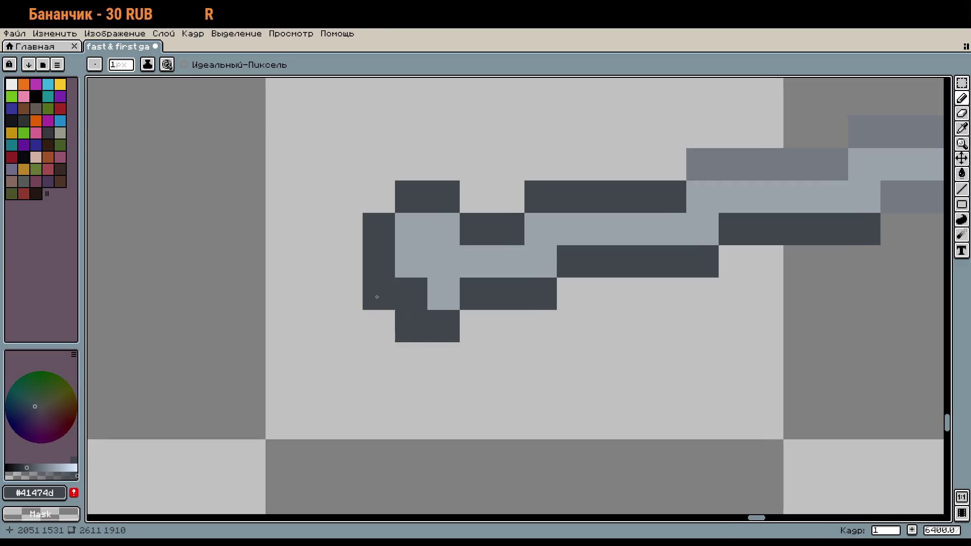
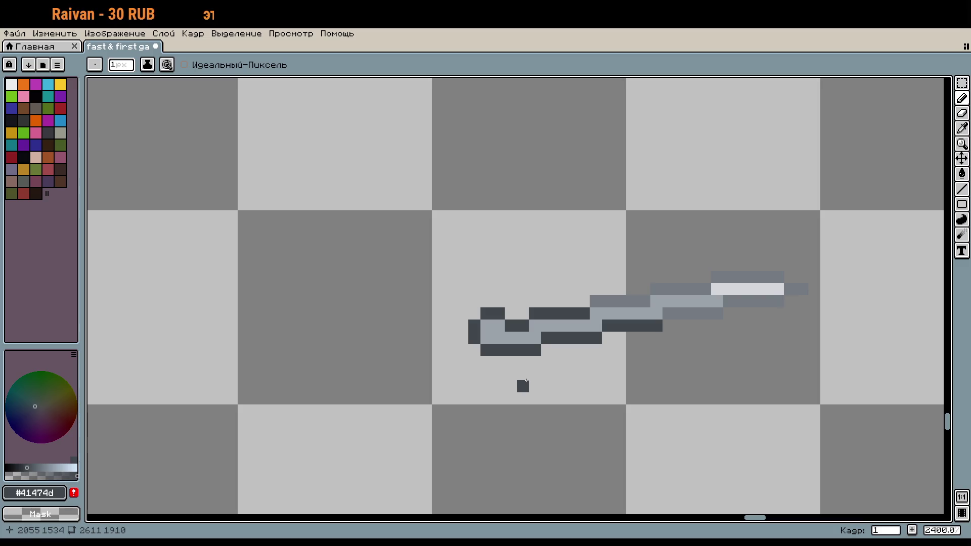
Undo the stray dark pixel and move the handle's left-end block down with a rectangular selection.
{"action": "key", "text": "ctrl+z"}
{"action": "key", "text": "m"}
{"action": "mouse_move", "coordinate": [466, 306]}
{"action": "left_mouse_down"}
{"action": "mouse_move", "coordinate": [507, 383]}
{"action": "mouse_move", "coordinate": [508, 367]}
{"action": "left_mouse_up"}
{"action": "left_click", "coordinate": [585, 392]}
{"action": "scroll", "coordinate": [546, 396], "scroll_direction": "up", "scroll_amount": 1}
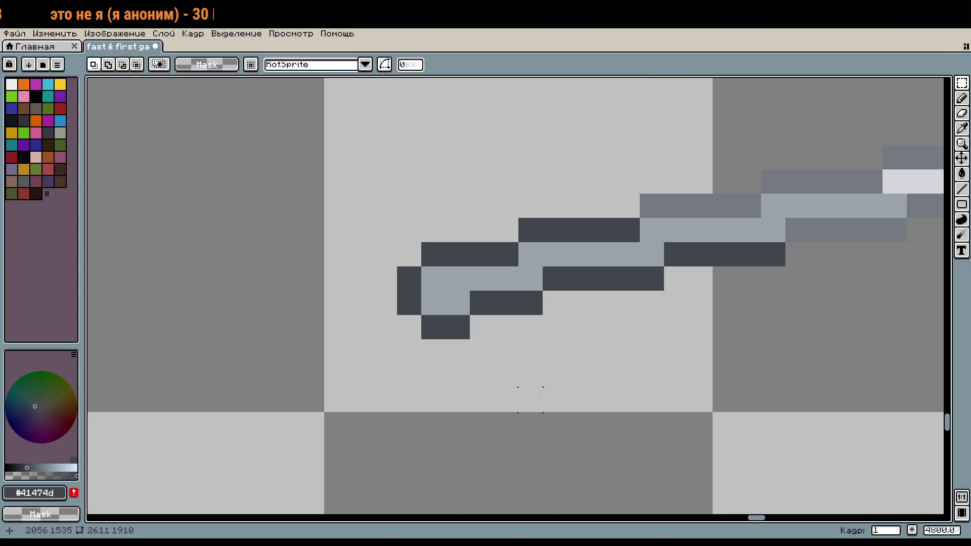
{"action": "mouse_move", "coordinate": [558, 395]}
{"action": "left_mouse_down"}
{"action": "mouse_move", "coordinate": [581, 404]}
{"action": "mouse_move", "coordinate": [477, 388]}
{"action": "left_mouse_up"}
{"action": "scroll", "coordinate": [589, 404], "scroll_direction": "down", "scroll_amount": 1}
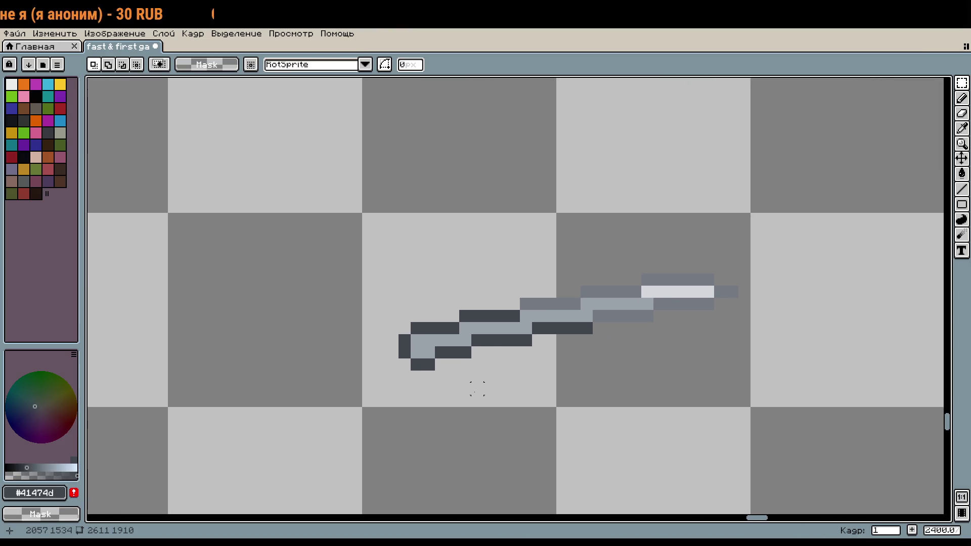
{"action": "scroll", "coordinate": [422, 354], "scroll_direction": "up", "scroll_amount": 2}
Draw a new dark outline column left of the handle, plus a dark top edge.
{"action": "key", "text": "b"}
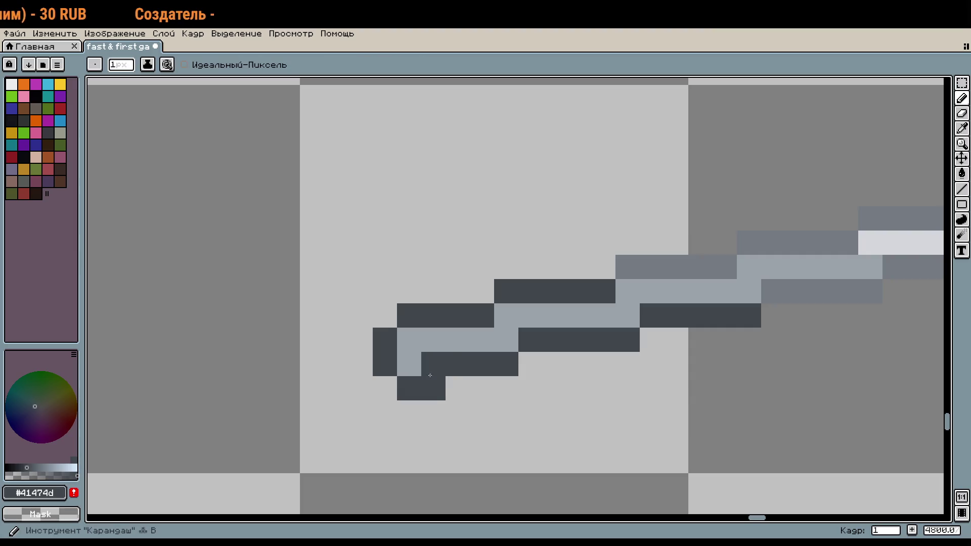
{"action": "left_click", "coordinate": [370, 386]}
{"action": "left_click", "coordinate": [353, 349]}
{"action": "left_click", "coordinate": [345, 321]}
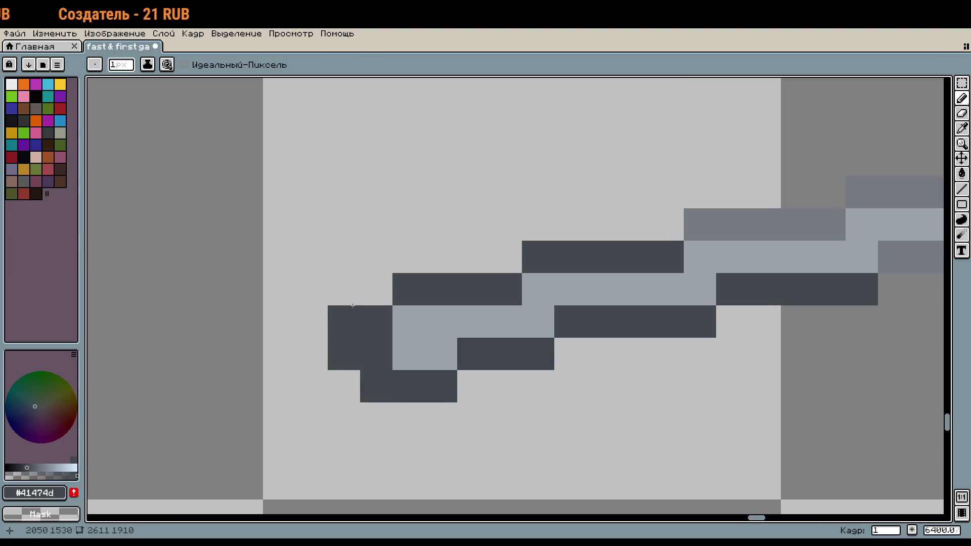
{"action": "left_click_drag", "start_coordinate": [377, 356], "coordinate": [379, 334]}
{"action": "left_click", "coordinate": [376, 290]}
{"action": "left_click", "coordinate": [441, 256]}
{"action": "left_click", "coordinate": [409, 256]}
{"action": "left_click", "coordinate": [377, 257]}
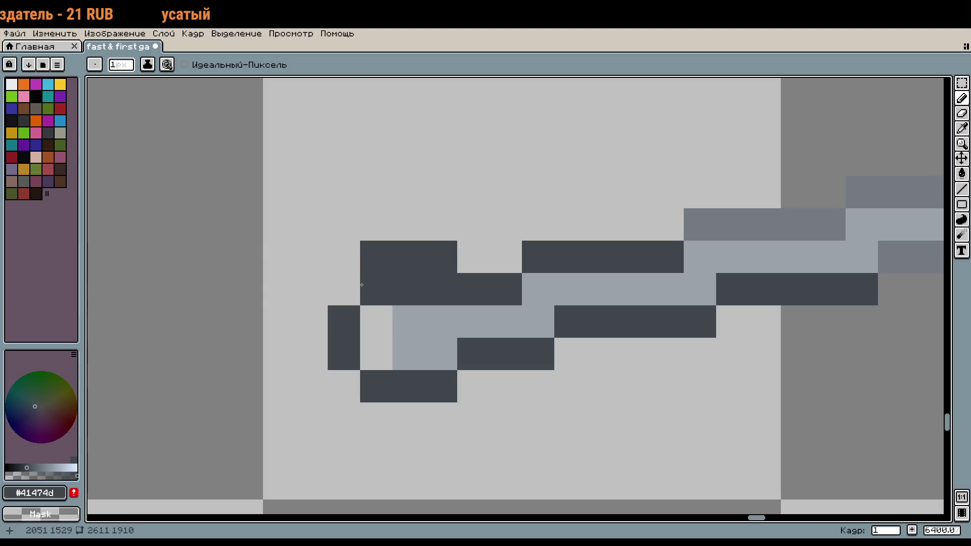
{"action": "left_click", "coordinate": [344, 290]}
Redo the handle's dark top-row pixels and clear one dark pixel inside the handle.
{"action": "left_click_drag", "start_coordinate": [441, 257], "coordinate": [356, 256]}
{"action": "left_click", "coordinate": [408, 256]}
{"action": "left_click", "coordinate": [377, 257]}
{"action": "right_click", "coordinate": [377, 290]}
{"action": "scroll", "coordinate": [417, 294], "scroll_direction": "down", "scroll_amount": 3}
{"action": "scroll", "coordinate": [495, 384], "scroll_direction": "up", "scroll_amount": 3}
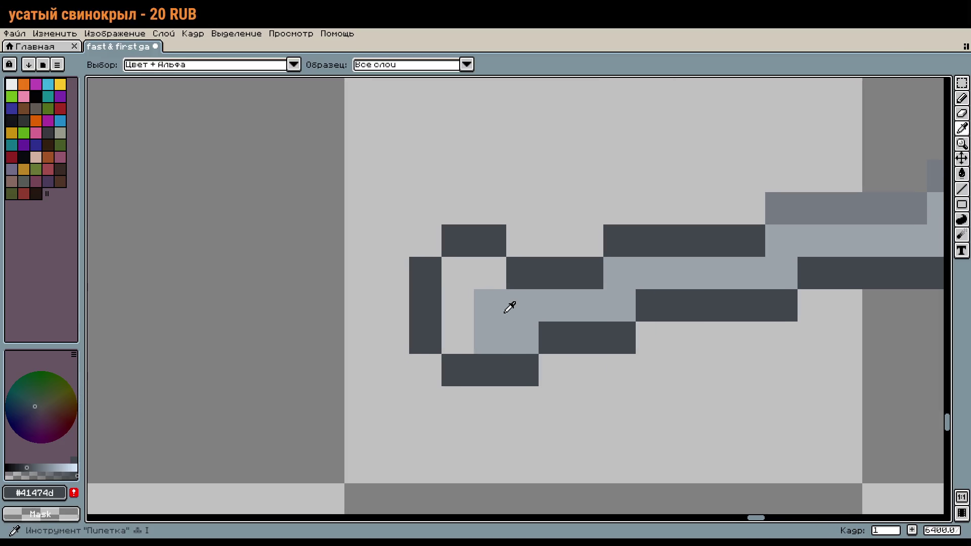
Fill the handle's inner pixels with the light grey colour.
{"action": "left_click", "coordinate": [511, 305], "text": "alt"}
{"action": "left_click", "coordinate": [457, 317]}
{"action": "left_click", "coordinate": [490, 273]}
{"action": "left_click", "coordinate": [458, 338]}
{"action": "scroll", "coordinate": [577, 354], "scroll_direction": "down", "scroll_amount": 3}
{"action": "mouse_move", "coordinate": [653, 366]}
{"action": "left_mouse_down"}
{"action": "mouse_move", "coordinate": [728, 342]}
{"action": "mouse_move", "coordinate": [634, 349]}
{"action": "left_mouse_up"}
{"action": "scroll", "coordinate": [723, 341], "scroll_direction": "down", "scroll_amount": 1}
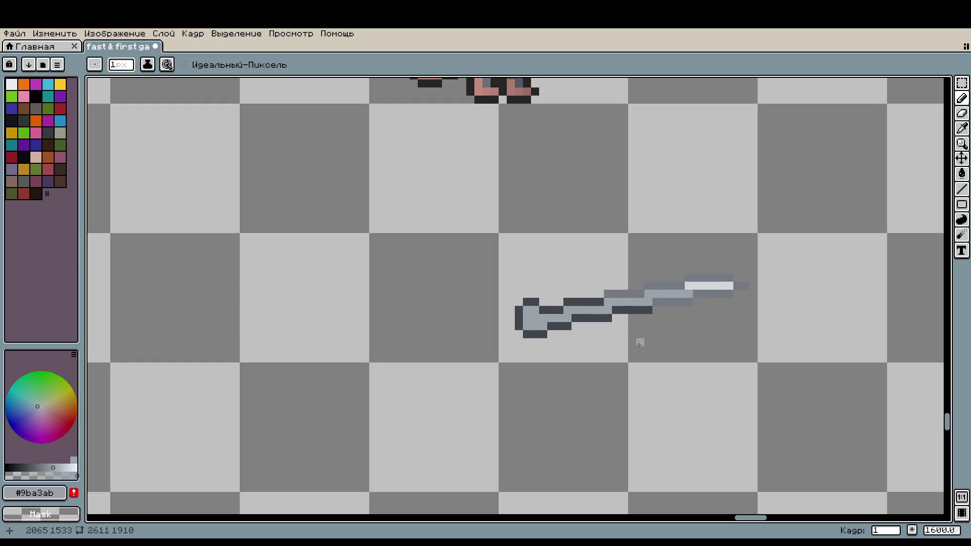
{"action": "left_click_drag", "start_coordinate": [680, 337], "coordinate": [593, 316]}
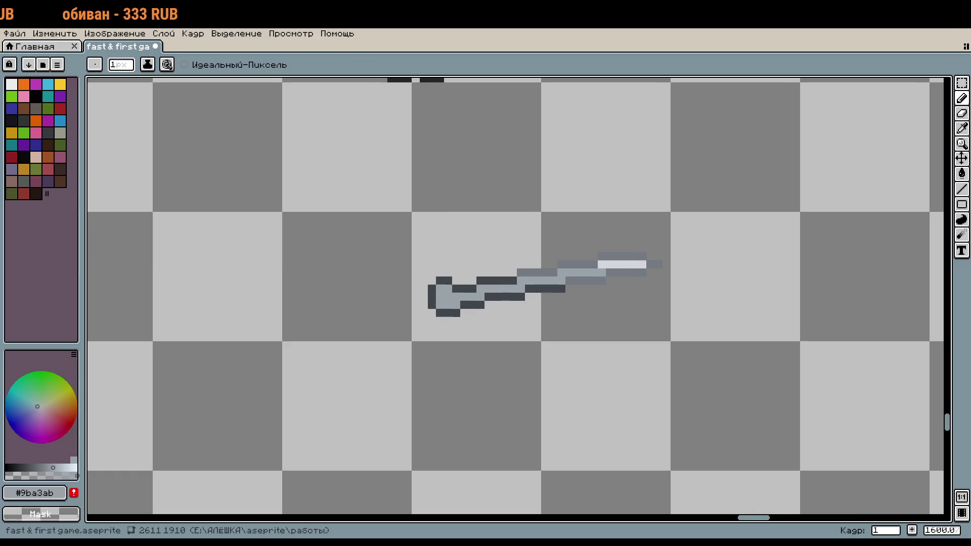
Turn the handle's dark outline pixels light grey (#9ba3ab) and undo the stray grey pixels below.
{"action": "scroll", "coordinate": [500, 220], "scroll_direction": "down", "scroll_amount": 3}
{"action": "scroll", "coordinate": [489, 250], "scroll_direction": "up", "scroll_amount": 3}
{"action": "left_click", "coordinate": [480, 269]}
{"action": "left_click", "coordinate": [481, 286]}
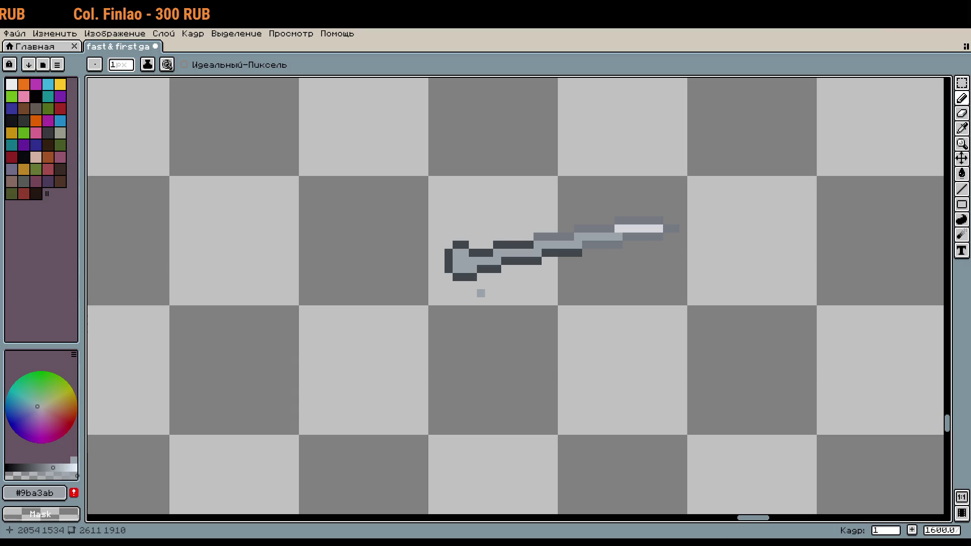
{"action": "scroll", "coordinate": [484, 289], "scroll_direction": "up", "scroll_amount": 3}
{"action": "key", "text": "ctrl+z"}
{"action": "left_click", "coordinate": [476, 253]}
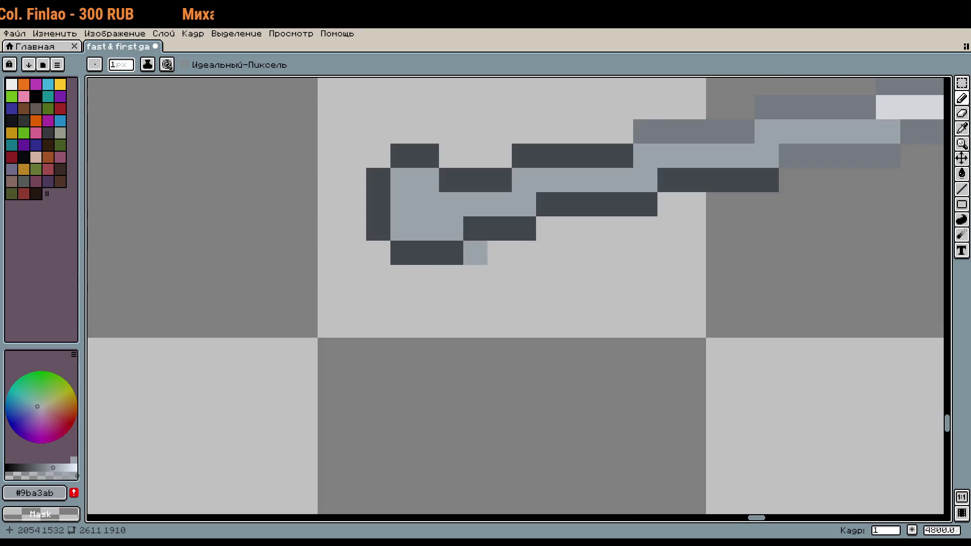
{"action": "key", "text": "ctrl+z"}
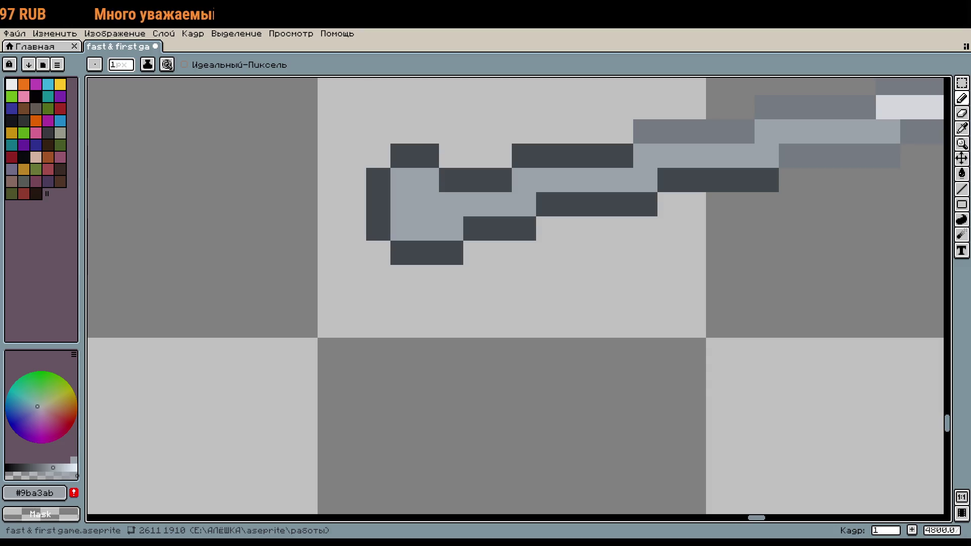
{"action": "left_click", "coordinate": [475, 180]}
{"action": "scroll", "coordinate": [475, 179], "scroll_direction": "down", "scroll_amount": 5}
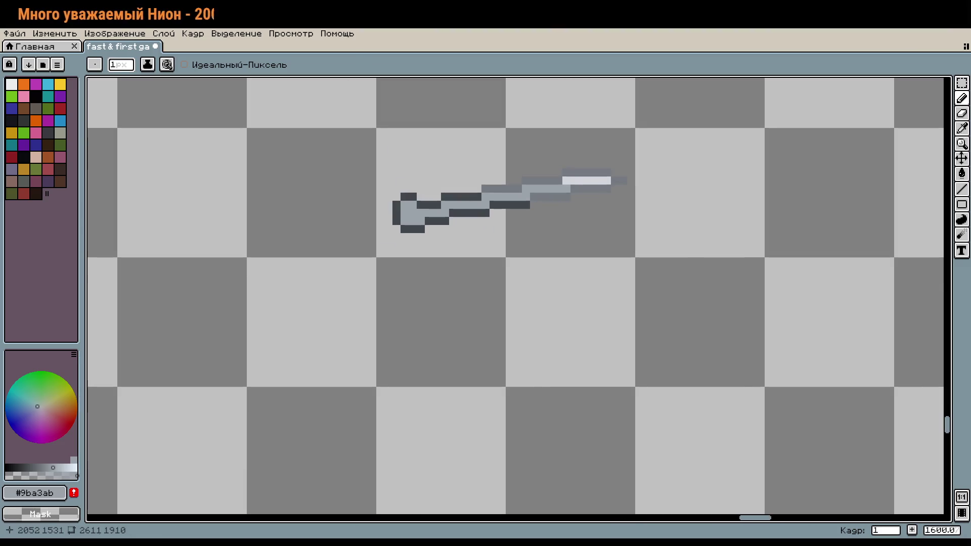
Paint the gap dark to join the handle bar.
{"action": "scroll", "coordinate": [475, 179], "scroll_direction": "up", "scroll_amount": 2}
{"action": "scroll", "coordinate": [475, 180], "scroll_direction": "up", "scroll_amount": 5}
{"action": "left_click", "coordinate": [427, 208]}
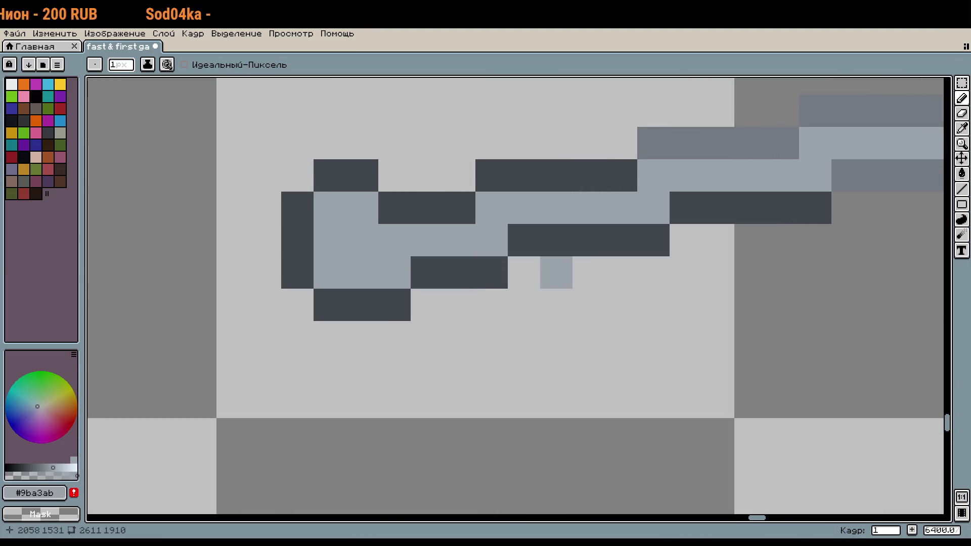
{"action": "left_click_drag", "start_coordinate": [426, 273], "coordinate": [514, 333]}
Darken two light handle pixels with the sampled outline colour, then undo them.
{"action": "key", "text": "i"}
{"action": "left_click", "coordinate": [516, 266]}
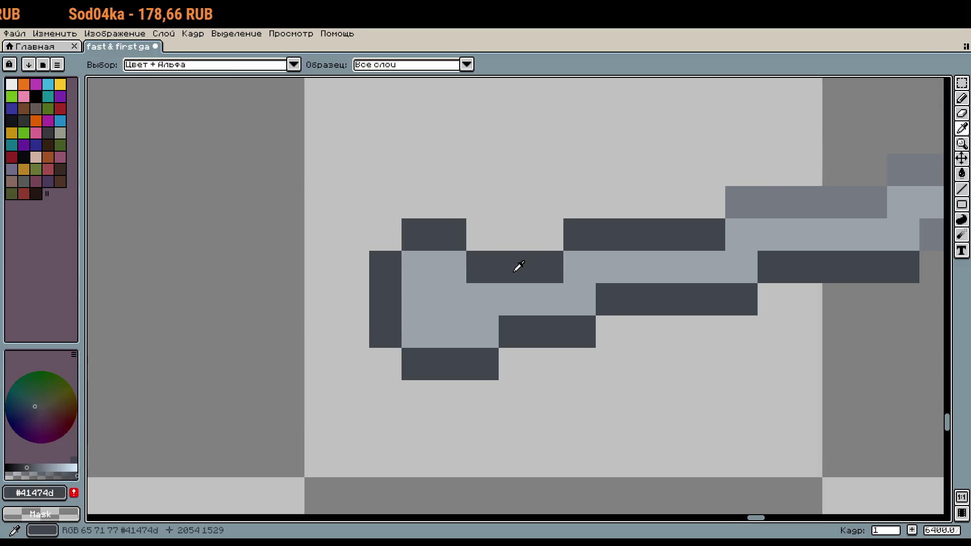
{"action": "key", "text": "b"}
{"action": "left_click", "coordinate": [514, 362]}
{"action": "left_click", "coordinate": [477, 246]}
{"action": "key", "text": "ctrl+z"}
{"action": "key", "text": "ctrl+z"}
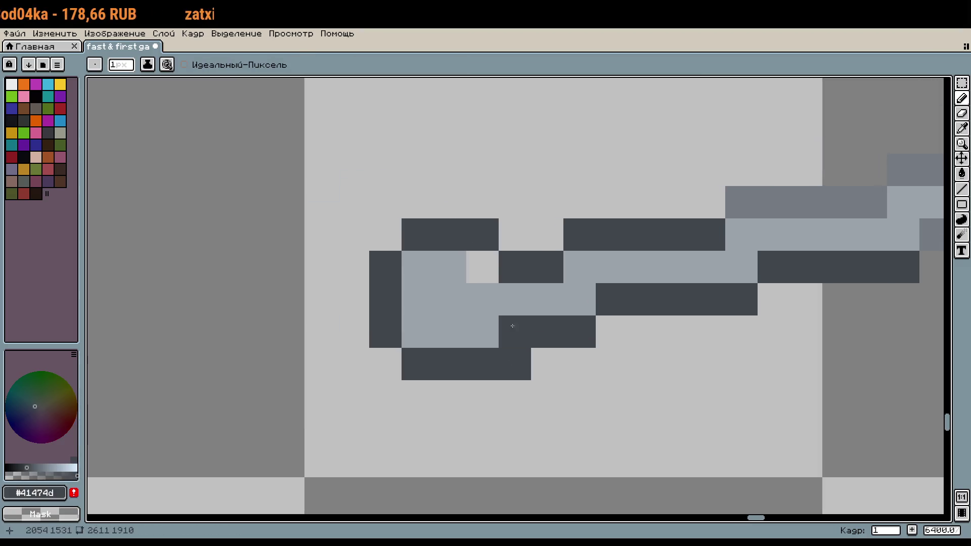
{"action": "key", "text": "w"}
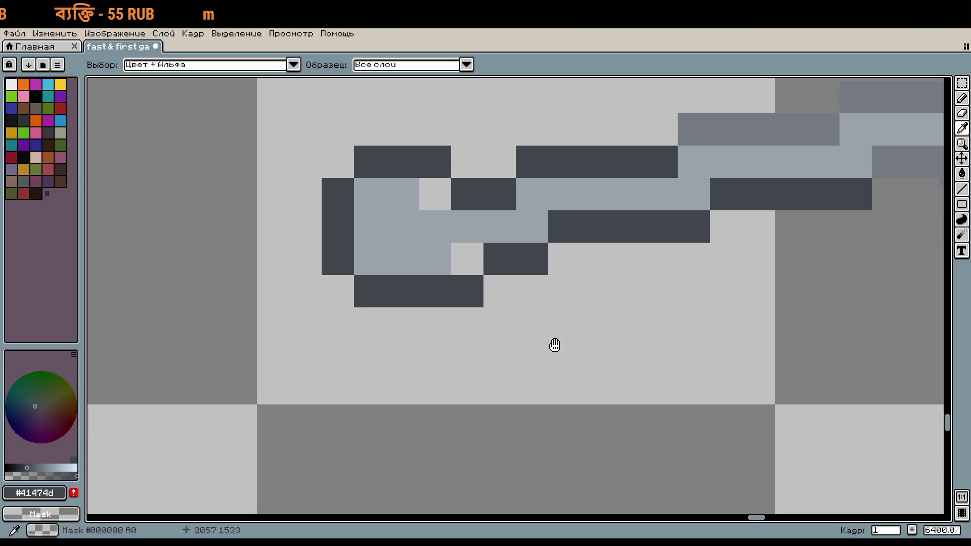
{"action": "left_click_drag", "start_coordinate": [425, 254], "coordinate": [479, 283]}
{"action": "key", "text": "h"}
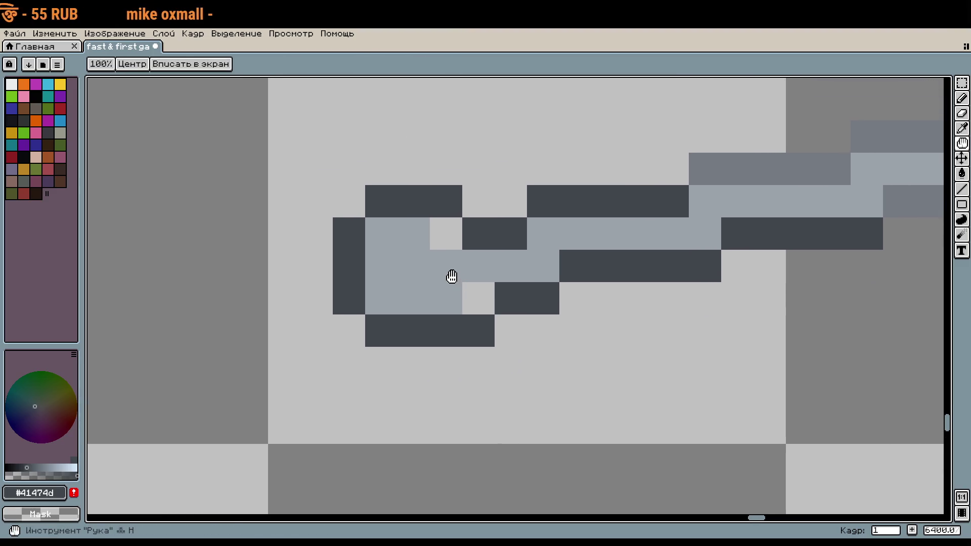
Fill the remaining gaps inside the handle outline with the sampled light grey.
{"action": "key", "text": "i"}
{"action": "left_click", "coordinate": [455, 278]}
{"action": "key", "text": "b"}
{"action": "left_click", "coordinate": [464, 290]}
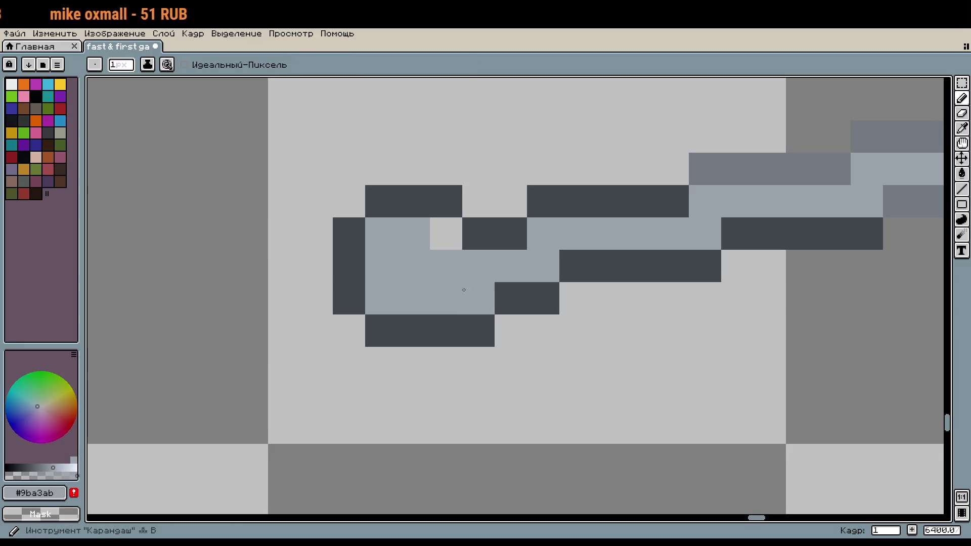
{"action": "left_click", "coordinate": [446, 233]}
{"action": "scroll", "coordinate": [536, 287], "scroll_direction": "down", "scroll_amount": 4}
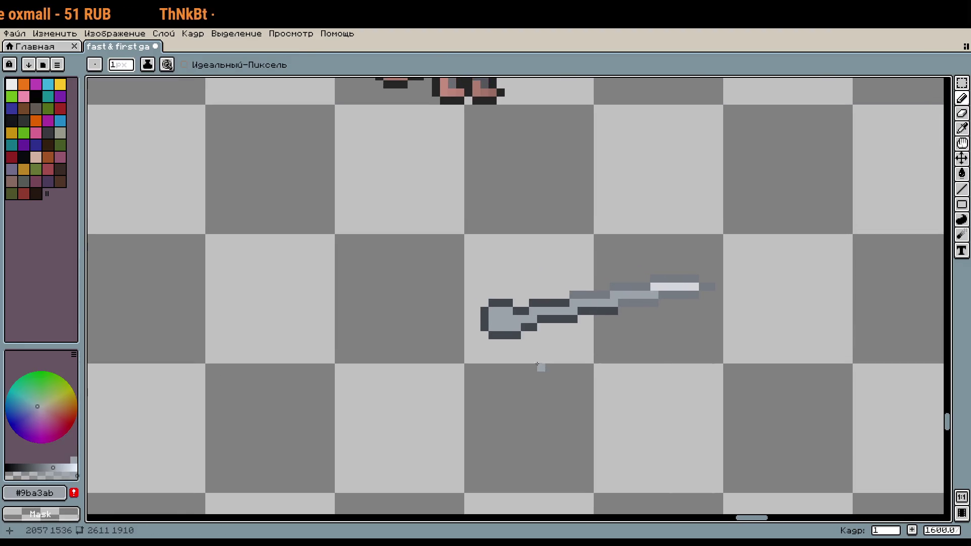
{"action": "scroll", "coordinate": [537, 364], "scroll_direction": "up", "scroll_amount": 1}
{"action": "scroll", "coordinate": [530, 359], "scroll_direction": "up", "scroll_amount": 4}
Erase the pommel's bottom-right dark pixel and add three dark pommel pixels.
{"action": "left_click", "coordinate": [496, 271], "text": "alt"}
{"action": "right_click", "coordinate": [496, 268]}
{"action": "scroll", "coordinate": [502, 247], "scroll_direction": "down", "scroll_amount": 4}
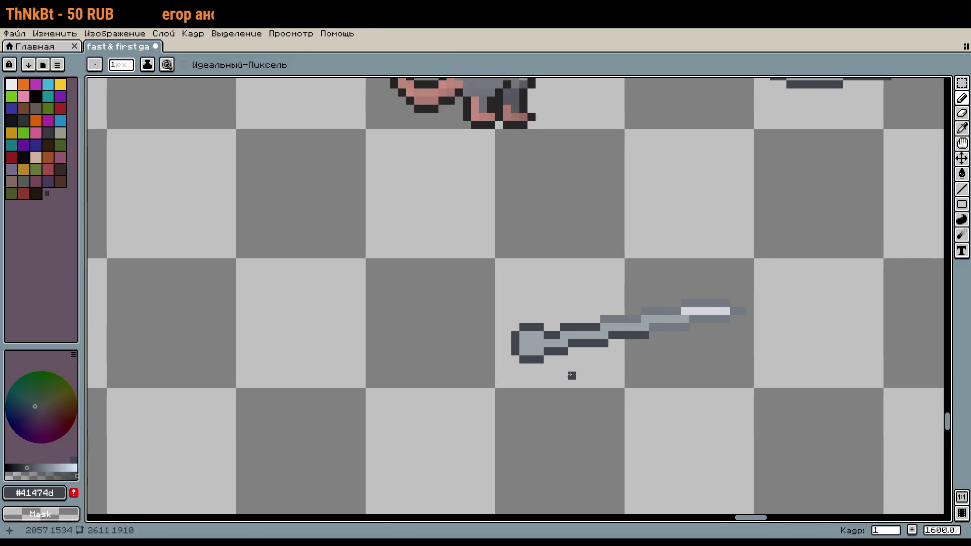
{"action": "scroll", "coordinate": [571, 376], "scroll_direction": "up", "scroll_amount": 4}
{"action": "left_click", "coordinate": [494, 238]}
{"action": "left_click", "coordinate": [463, 273]}
{"action": "scroll", "coordinate": [460, 264], "scroll_direction": "down", "scroll_amount": 4}
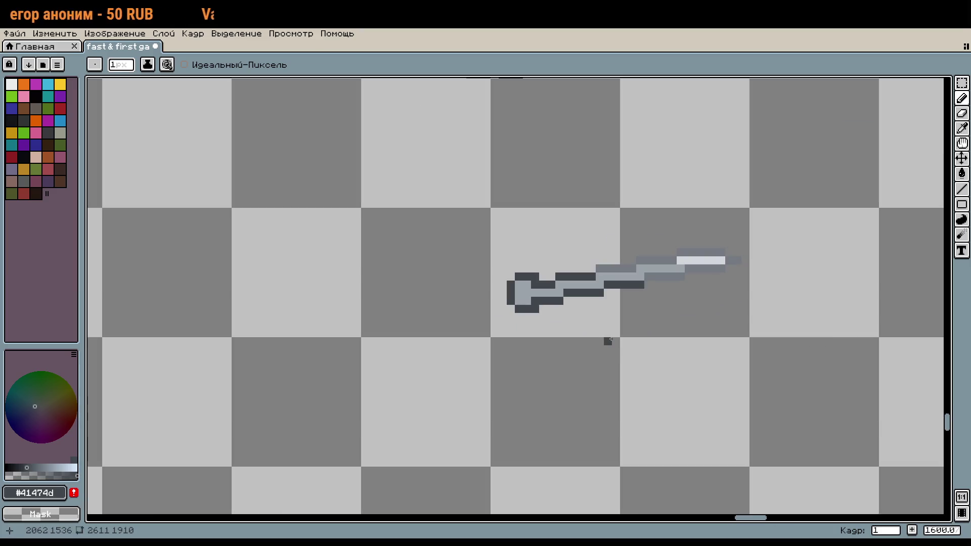
{"action": "left_click", "coordinate": [543, 308]}
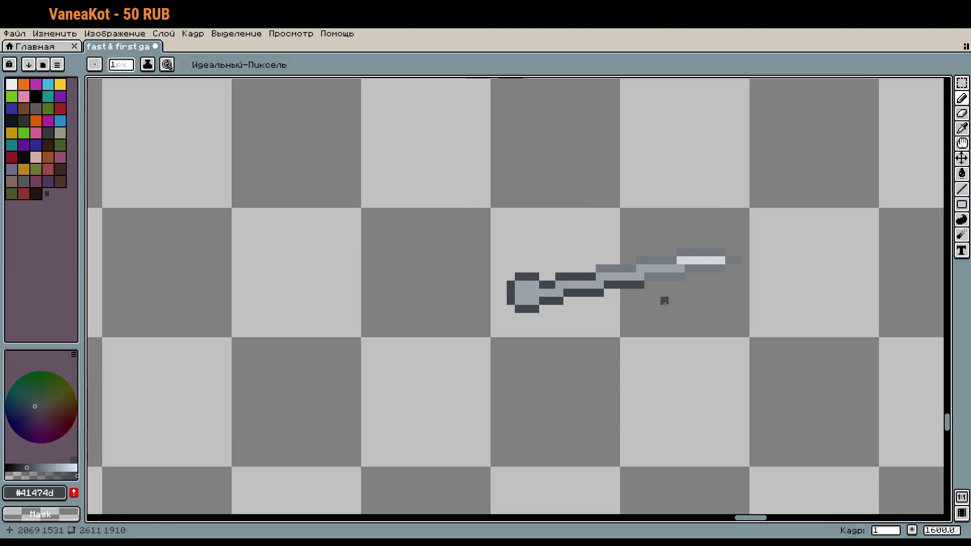
{"action": "scroll", "coordinate": [609, 303], "scroll_direction": "down", "scroll_amount": 1}
{"action": "scroll", "coordinate": [605, 304], "scroll_direction": "down", "scroll_amount": 2}
{"action": "scroll", "coordinate": [604, 303], "scroll_direction": "down", "scroll_amount": 2}
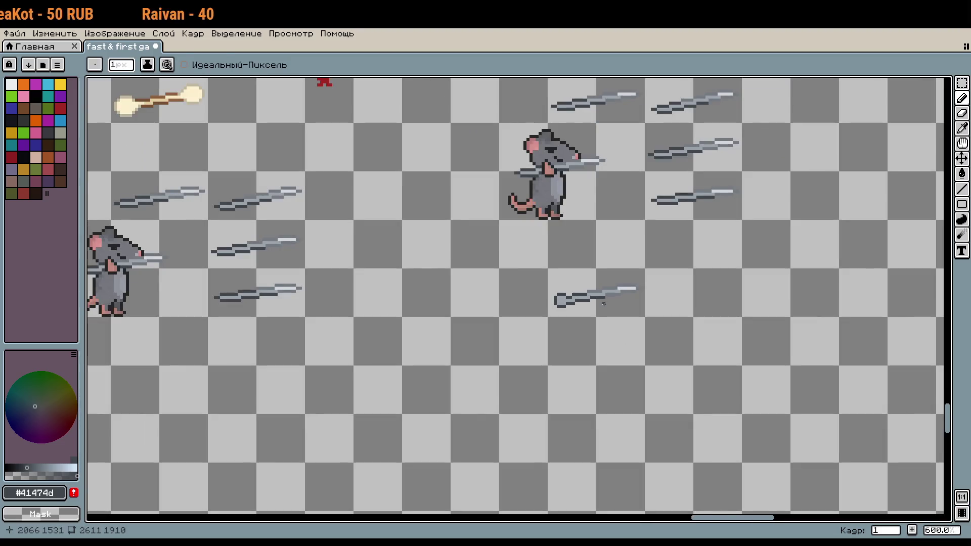
Transform the blade 15 pixels to the right and commit its new position.
{"action": "scroll", "coordinate": [604, 304], "scroll_direction": "up", "scroll_amount": 5}
{"action": "key", "text": "ctrl+t"}
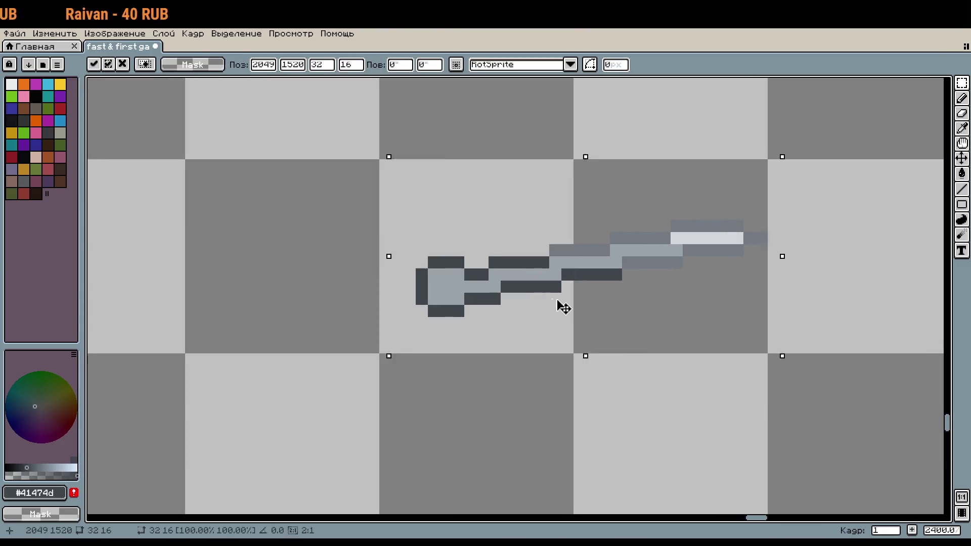
{"action": "left_click_drag", "start_coordinate": [562, 307], "coordinate": [738, 300]}
{"action": "scroll", "coordinate": [779, 404], "scroll_direction": "right", "scroll_amount": 4}
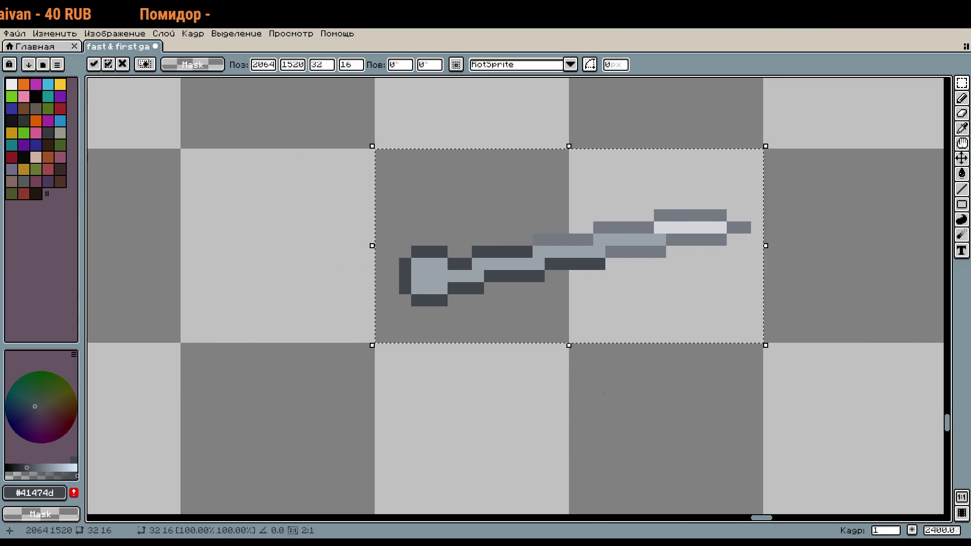
{"action": "key", "text": "Return"}
{"action": "scroll", "coordinate": [677, 397], "scroll_direction": "down", "scroll_amount": 3}
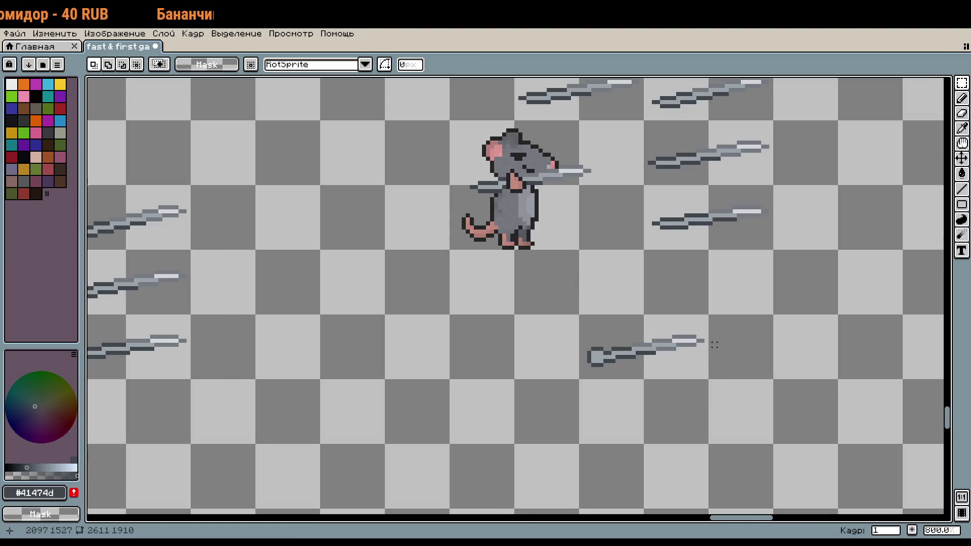
Redraw the handle's left end one pixel narrower with the Pencil.
{"action": "key", "text": "w"}
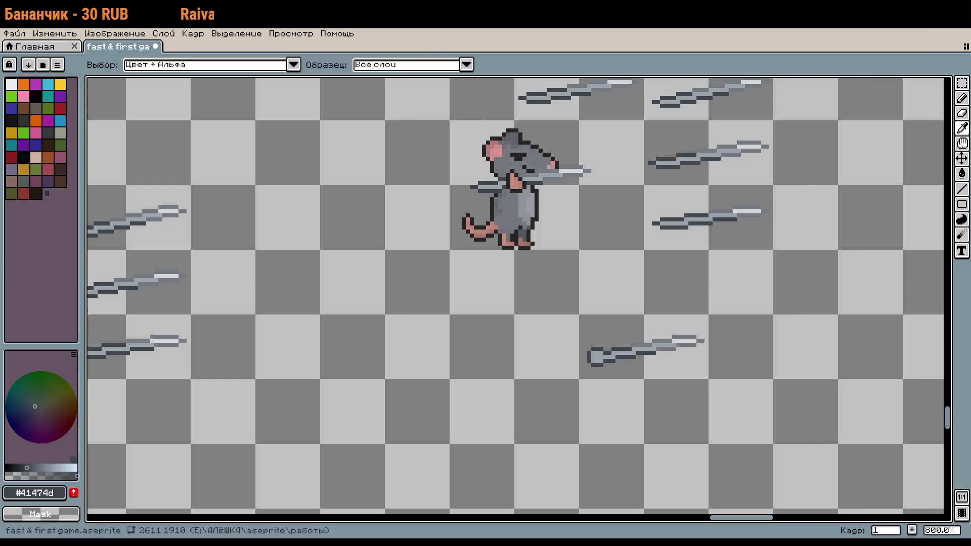
{"action": "key", "text": "m"}
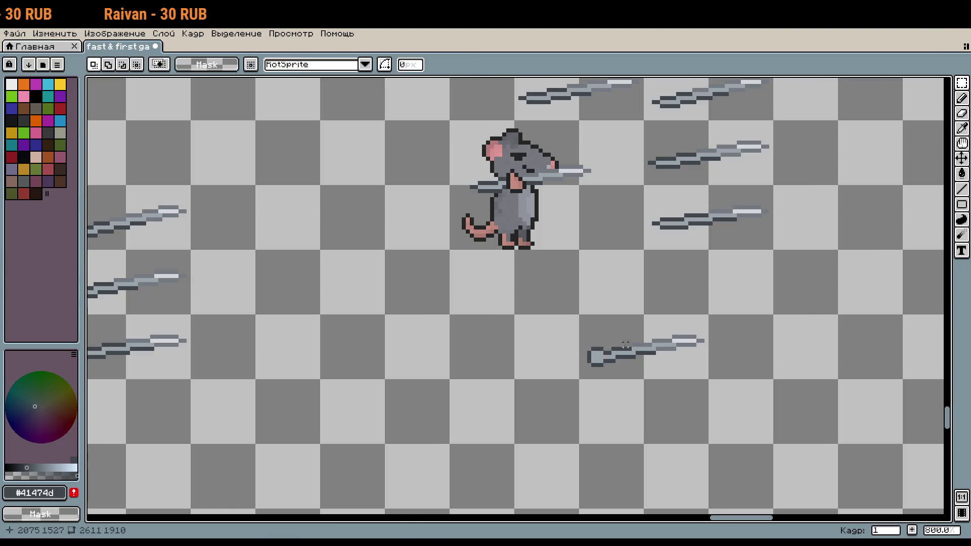
{"action": "scroll", "coordinate": [654, 336], "scroll_direction": "up", "scroll_amount": 3}
{"action": "scroll", "coordinate": [642, 380], "scroll_direction": "up", "scroll_amount": 3}
{"action": "scroll", "coordinate": [559, 340], "scroll_direction": "up", "scroll_amount": 2}
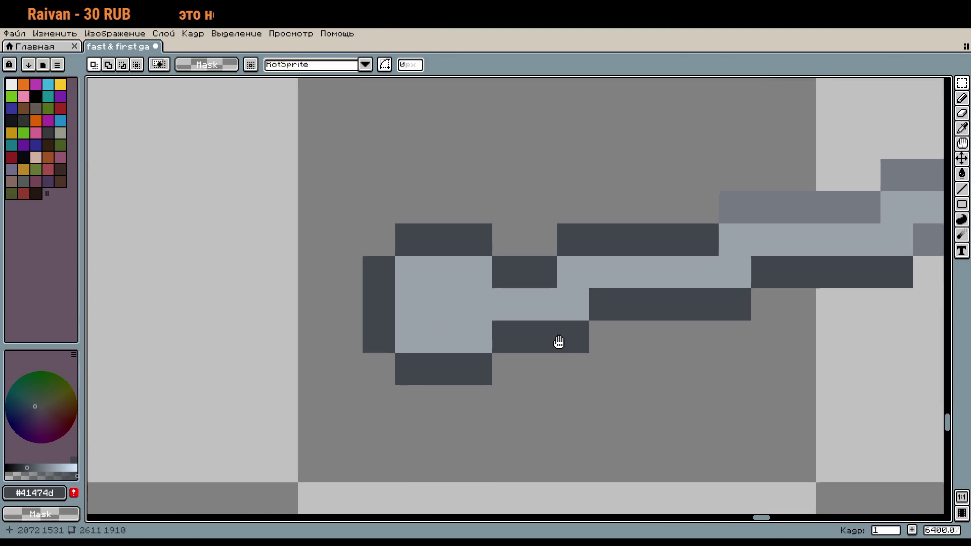
{"action": "key", "text": "b"}
{"action": "left_click_drag", "start_coordinate": [404, 258], "coordinate": [404, 324]}
{"action": "left_click_drag", "start_coordinate": [405, 226], "coordinate": [373, 323]}
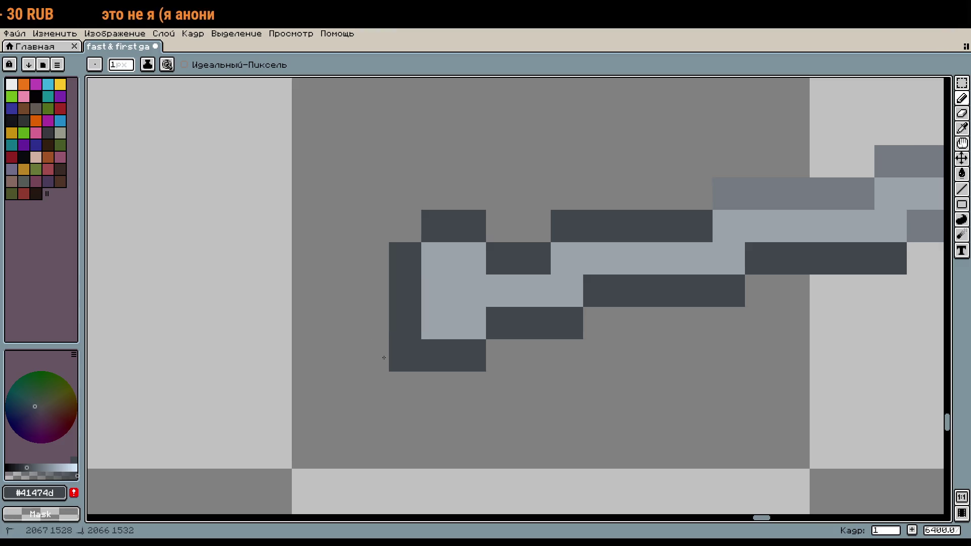
{"action": "scroll", "coordinate": [524, 402], "scroll_direction": "down", "scroll_amount": 5}
{"action": "scroll", "coordinate": [525, 403], "scroll_direction": "down", "scroll_amount": 1}
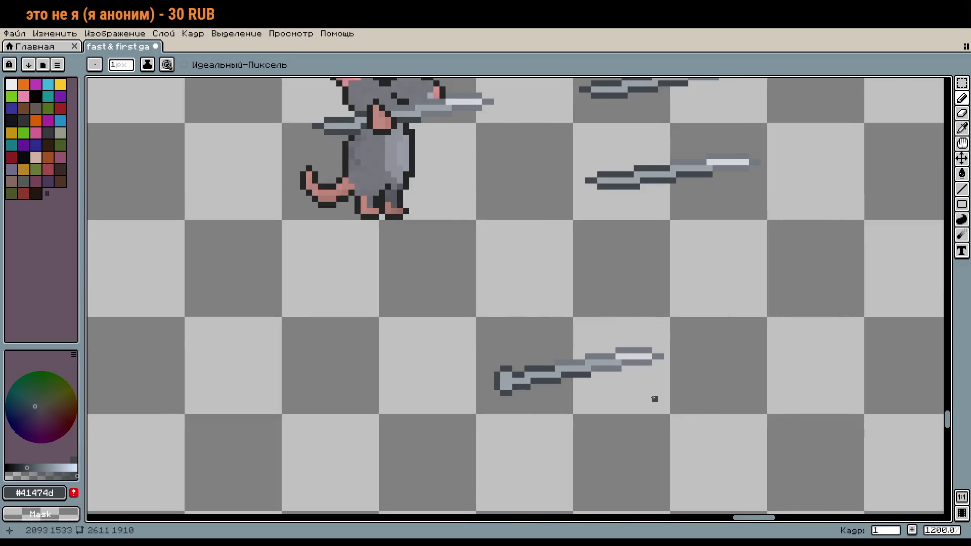
{"action": "scroll", "coordinate": [557, 379], "scroll_direction": "up", "scroll_amount": 3}
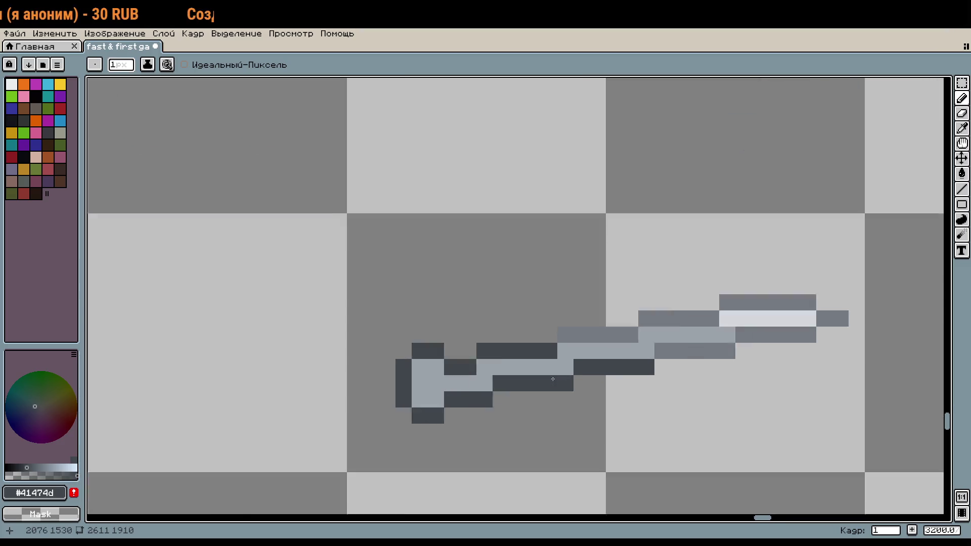
Fill gaps in the handle's top outline and bottom row, undoing the last added pixels.
{"action": "scroll", "coordinate": [506, 354], "scroll_direction": "up", "scroll_amount": 2}
{"action": "left_click", "coordinate": [426, 337]}
{"action": "left_click", "coordinate": [402, 337]}
{"action": "left_click_drag", "start_coordinate": [401, 434], "coordinate": [426, 433]}
{"action": "scroll", "coordinate": [485, 440], "scroll_direction": "down", "scroll_amount": 5}
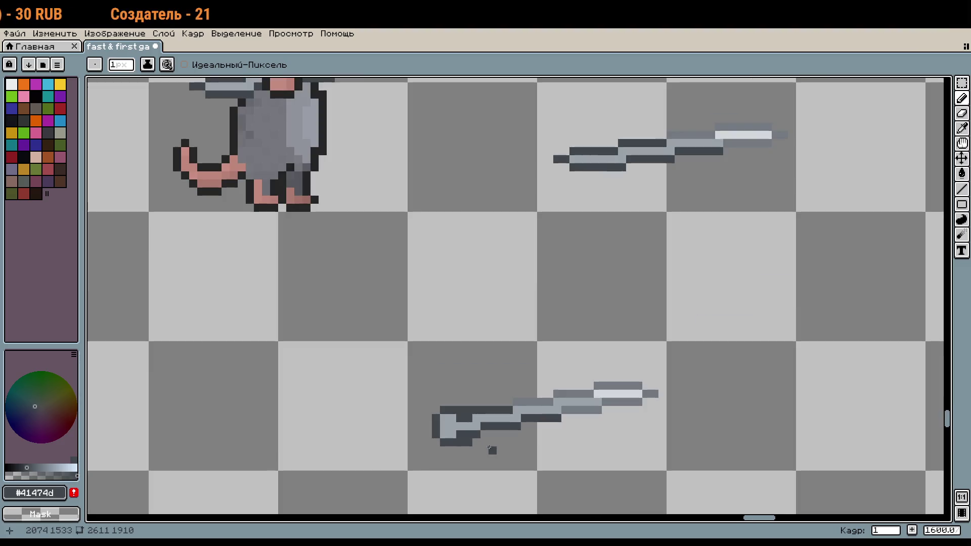
{"action": "scroll", "coordinate": [519, 452], "scroll_direction": "up", "scroll_amount": 7}
{"action": "key", "text": "v"}
{"action": "key", "text": "ctrl+z"}
{"action": "key", "text": "ctrl+z"}
{"action": "key", "text": "ctrl+z"}
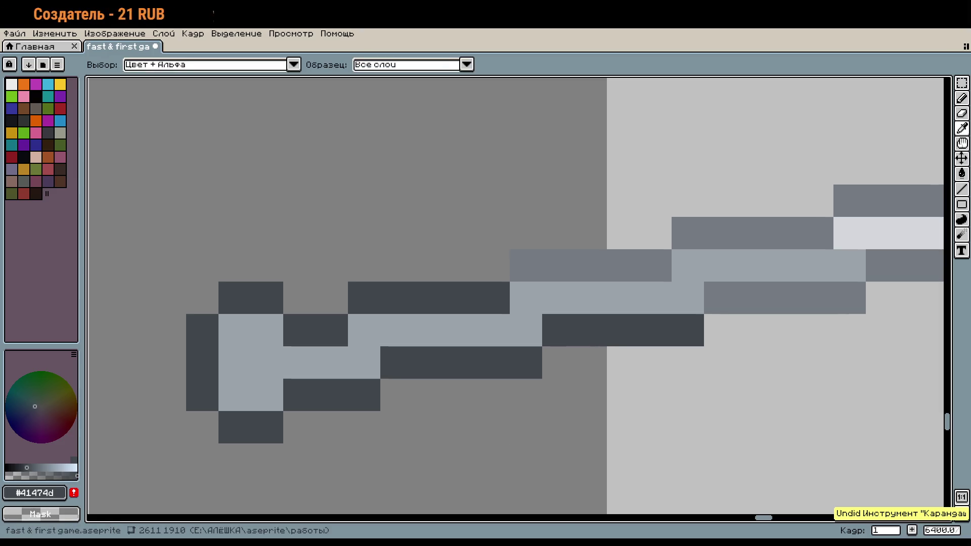
{"action": "key", "text": "b"}
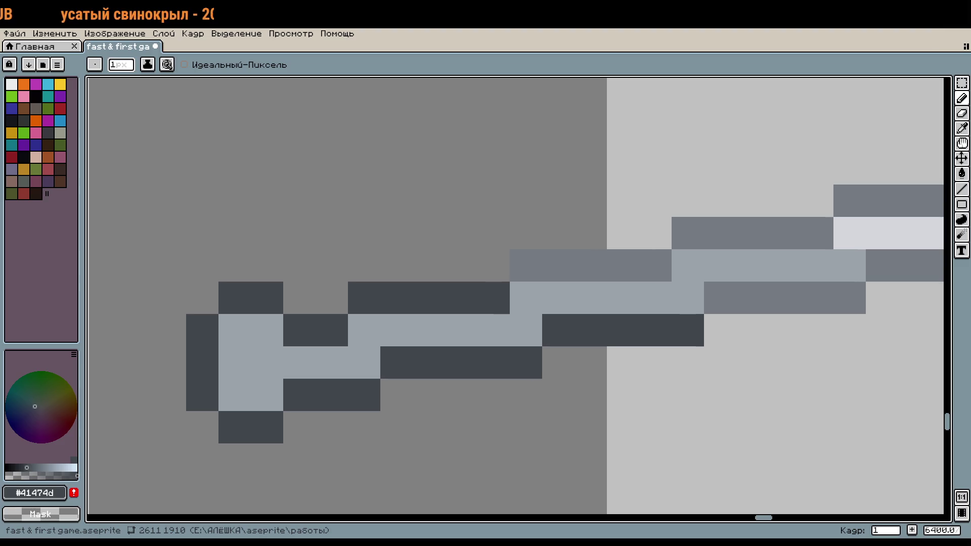
Rework the handle's upper-left outline pixels and draw three dark pixels above its top-left.
{"action": "scroll", "coordinate": [460, 390], "scroll_direction": "down", "scroll_amount": 4}
{"action": "right_click", "coordinate": [605, 341]}
{"action": "right_click", "coordinate": [516, 293]}
{"action": "right_click", "coordinate": [490, 309]}
{"action": "right_click", "coordinate": [491, 325]}
{"action": "left_click", "coordinate": [508, 374]}
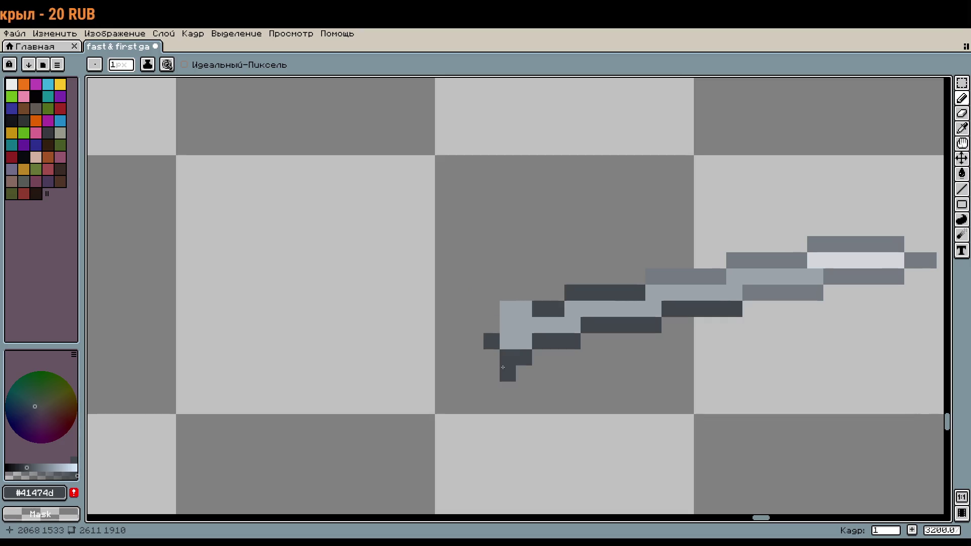
{"action": "left_click", "coordinate": [475, 324]}
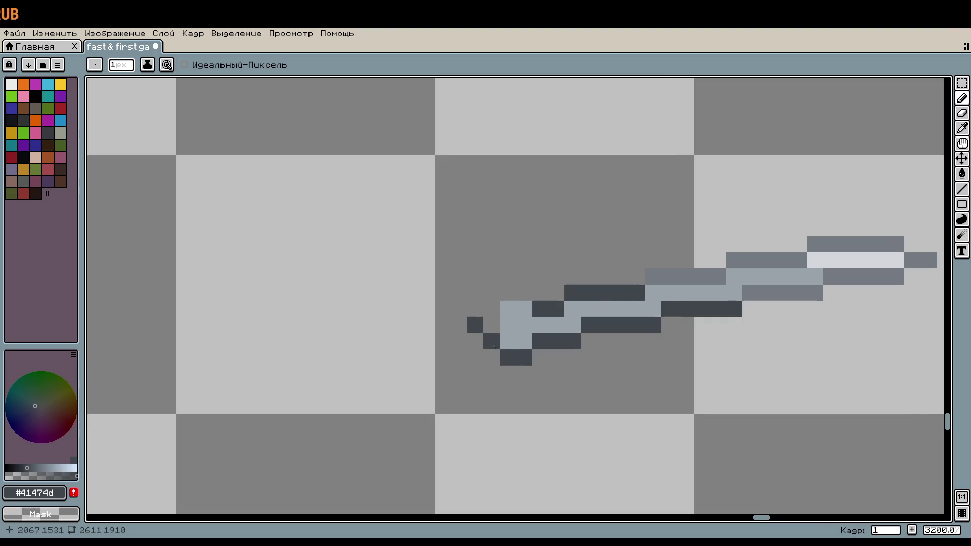
{"action": "right_click", "coordinate": [491, 342]}
{"action": "right_click", "coordinate": [476, 325]}
{"action": "left_click", "coordinate": [508, 342]}
{"action": "left_click", "coordinate": [492, 325]}
{"action": "left_click", "coordinate": [491, 307]}
{"action": "left_click_drag", "start_coordinate": [491, 293], "coordinate": [523, 293]}
Try reshaping the handle's lower-left pixels, then undo those edits.
{"action": "scroll", "coordinate": [572, 374], "scroll_direction": "down", "scroll_amount": 2}
{"action": "scroll", "coordinate": [491, 361], "scroll_direction": "up", "scroll_amount": 4}
{"action": "right_click", "coordinate": [490, 361]}
{"action": "left_click", "coordinate": [447, 331]}
{"action": "left_click", "coordinate": [415, 298]}
{"action": "right_click", "coordinate": [447, 299]}
{"action": "left_click", "coordinate": [480, 363]}
{"action": "key", "text": "ctrl+z"}
{"action": "key", "text": "ctrl+z"}
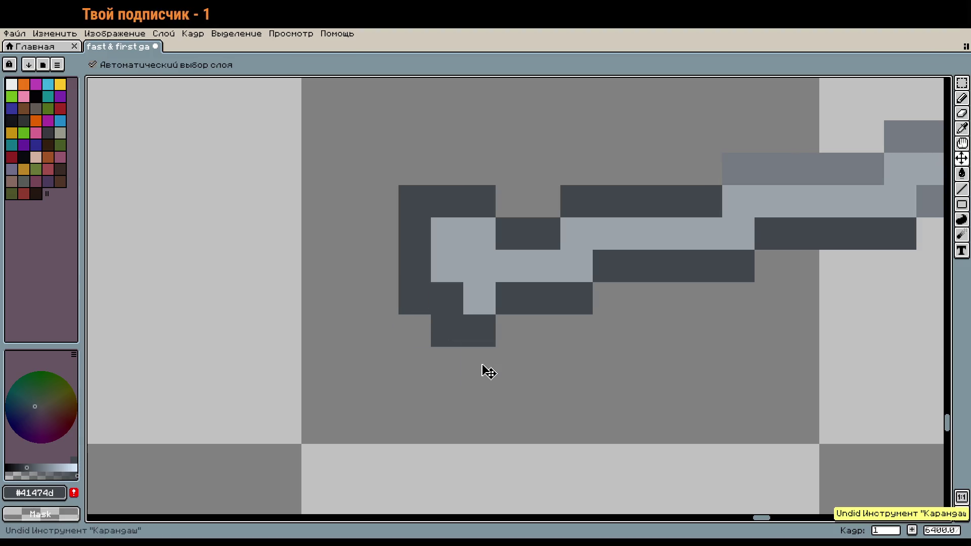
{"action": "key", "text": "ctrl+z"}
{"action": "key", "text": "ctrl+z"}
{"action": "key", "text": "ctrl+z"}
{"action": "key", "text": "b"}
Place the handle's end pixel and draw dark pixels up its left side to form the hook.
{"action": "key", "text": "ctrl+z"}
{"action": "left_click", "coordinate": [413, 260]}
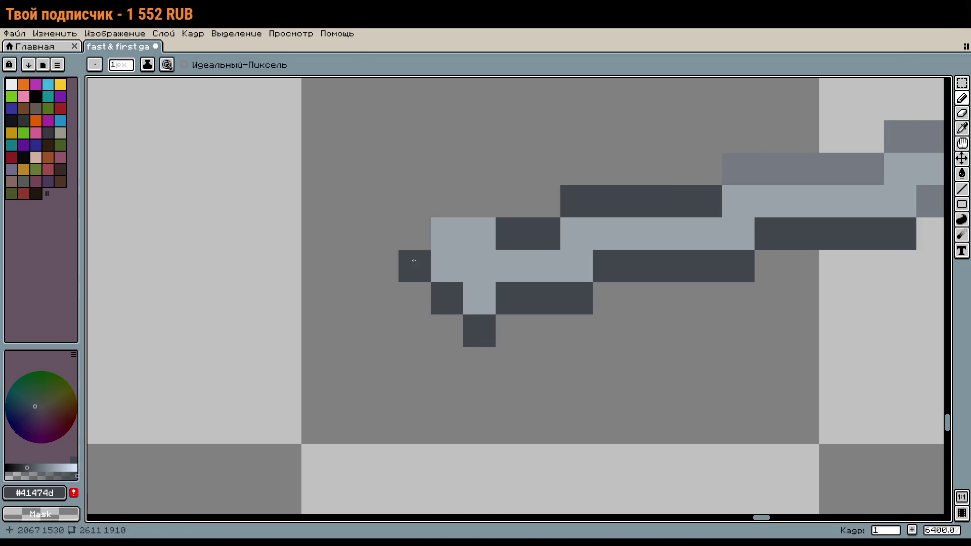
{"action": "key", "text": "ctrl+z"}
{"action": "left_click", "coordinate": [413, 285]}
{"action": "key", "text": "ctrl+z"}
{"action": "left_click", "coordinate": [442, 319]}
{"action": "key", "text": "ctrl+z"}
{"action": "left_click", "coordinate": [450, 317]}
{"action": "mouse_move", "coordinate": [450, 317]}
{"action": "left_mouse_down"}
{"action": "mouse_move", "coordinate": [387, 226]}
{"action": "mouse_move", "coordinate": [417, 199]}
{"action": "mouse_move", "coordinate": [480, 201]}
{"action": "left_mouse_up"}
{"action": "scroll", "coordinate": [544, 323], "scroll_direction": "down", "scroll_amount": 5}
{"action": "scroll", "coordinate": [544, 322], "scroll_direction": "up", "scroll_amount": 5}
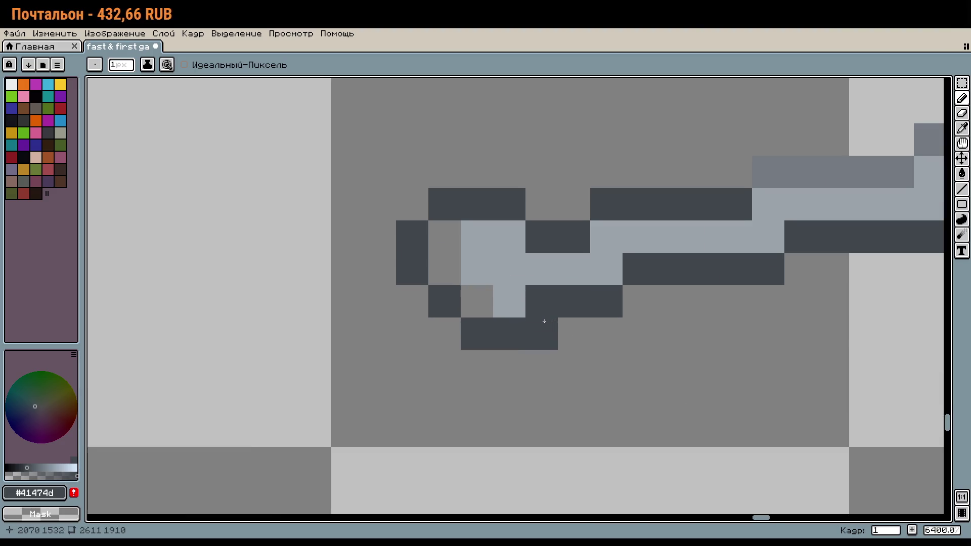
{"action": "left_click", "coordinate": [494, 268], "text": "alt"}
Repaint the two mid-grey inner handle pixels light grey (#9ba3ab).
{"action": "left_click_drag", "start_coordinate": [444, 268], "coordinate": [444, 242]}
{"action": "scroll", "coordinate": [445, 243], "scroll_direction": "down", "scroll_amount": 5}
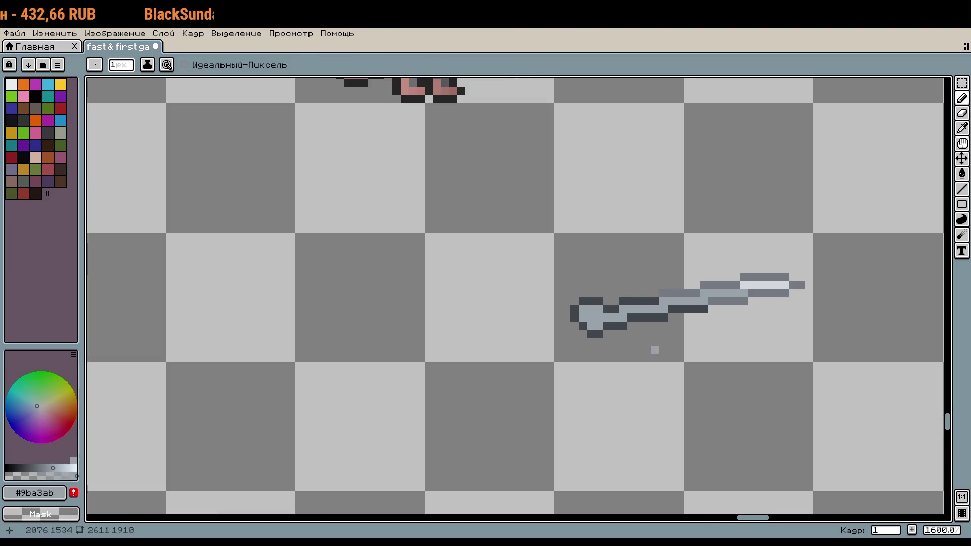
{"action": "scroll", "coordinate": [653, 349], "scroll_direction": "up", "scroll_amount": 4}
Try shifting the hilt down a pixel with a marquee selection, then undo the move and deselect.
{"action": "key", "text": "m"}
{"action": "left_click_drag", "start_coordinate": [351, 245], "coordinate": [473, 393]}
{"action": "mouse_move", "coordinate": [442, 325]}
{"action": "left_mouse_down"}
{"action": "mouse_move", "coordinate": [442, 348]}
{"action": "mouse_move", "coordinate": [445, 327]}
{"action": "left_mouse_up"}
{"action": "key", "text": "Return"}
{"action": "left_click_drag", "start_coordinate": [385, 253], "coordinate": [440, 385]}
{"action": "left_click_drag", "start_coordinate": [427, 347], "coordinate": [434, 359]}
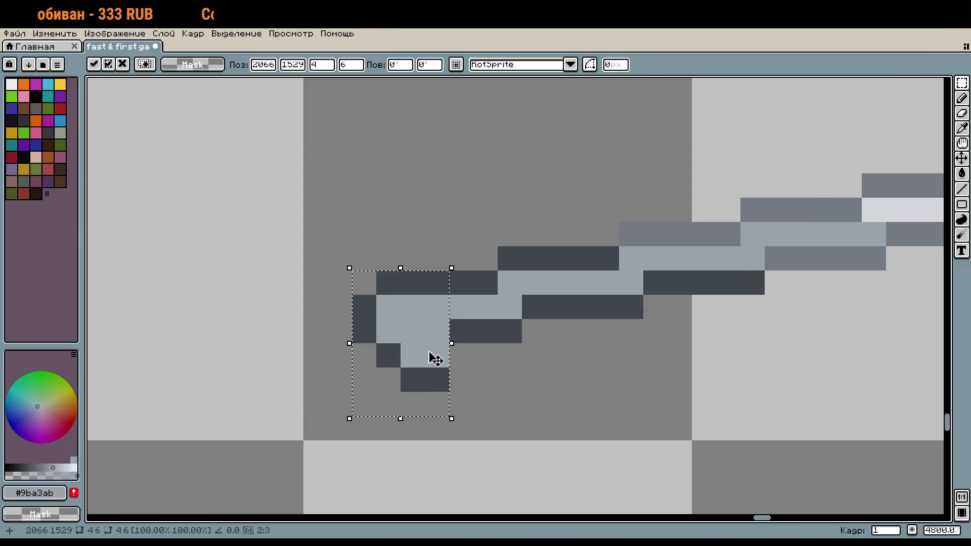
{"action": "key", "text": "Return"}
{"action": "scroll", "coordinate": [532, 398], "scroll_direction": "down", "scroll_amount": 2}
{"action": "key", "text": "ctrl+z"}
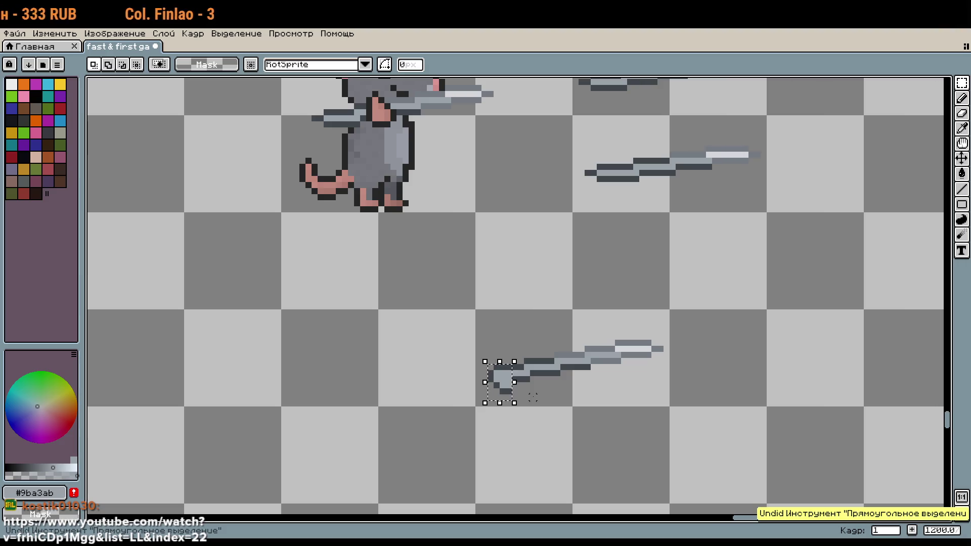
{"action": "key", "text": "ctrl+z"}
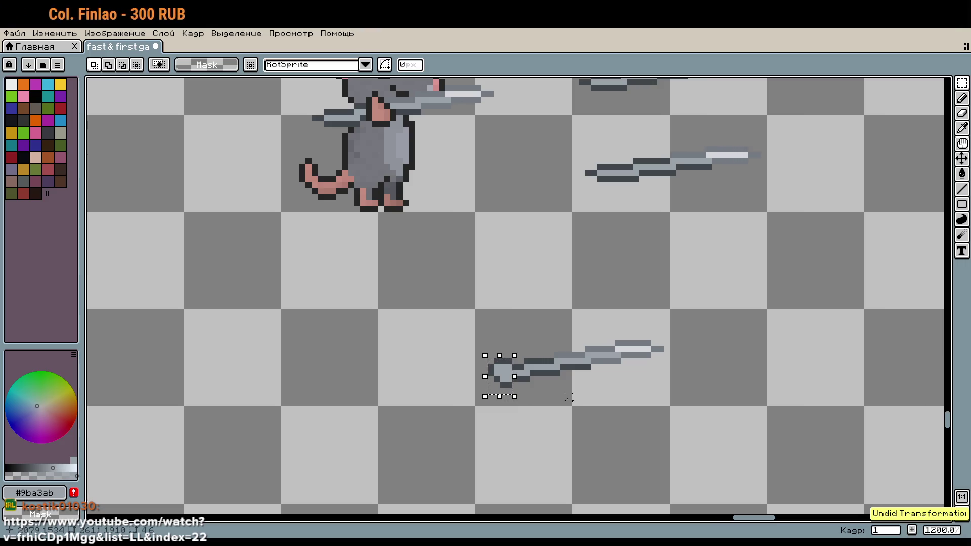
{"action": "key", "text": "ctrl+d"}
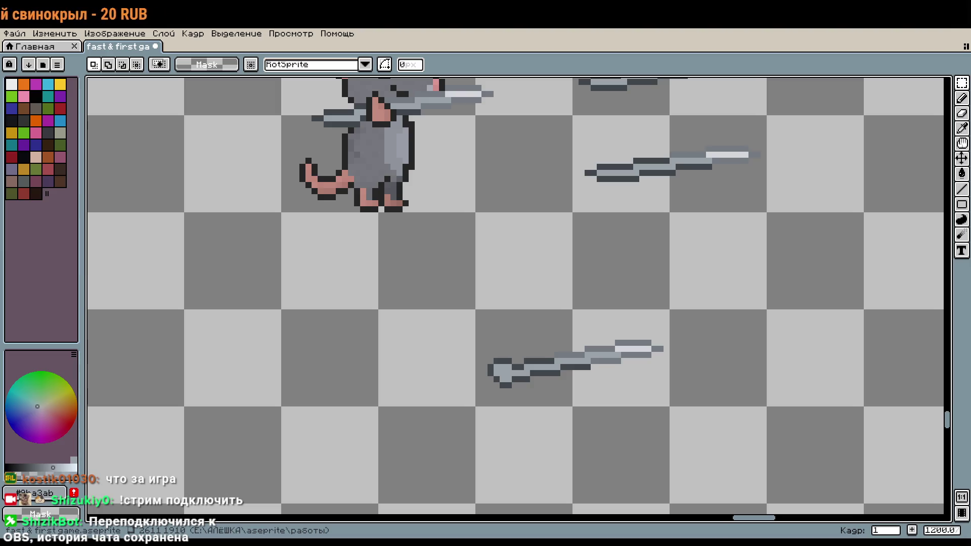
Zoom out to 300% to review the sprite sheet, then pan and zoom to 6400% on the lower sword.
{"action": "scroll", "coordinate": [521, 330], "scroll_direction": "down", "scroll_amount": 4}
{"action": "scroll", "coordinate": [505, 271], "scroll_direction": "down", "scroll_amount": 2}
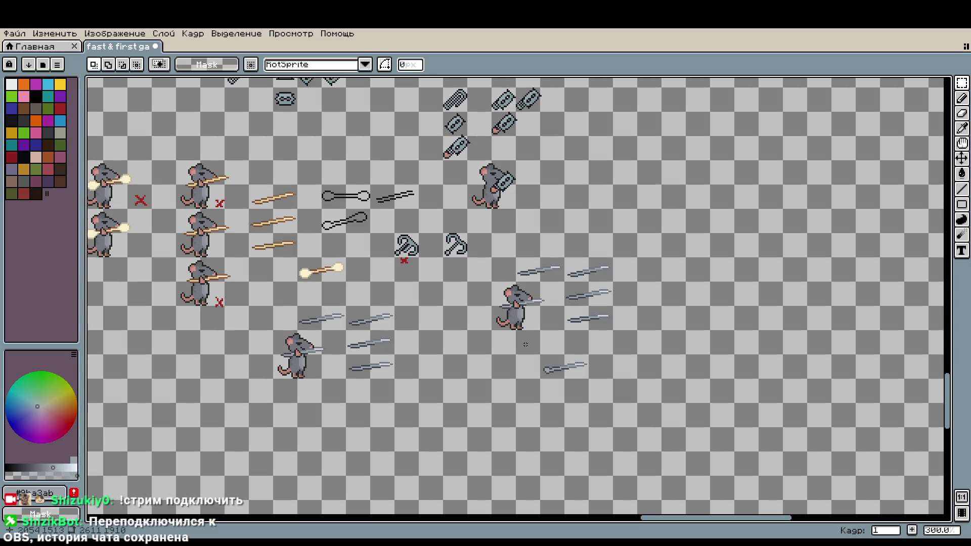
{"action": "key", "text": "w"}
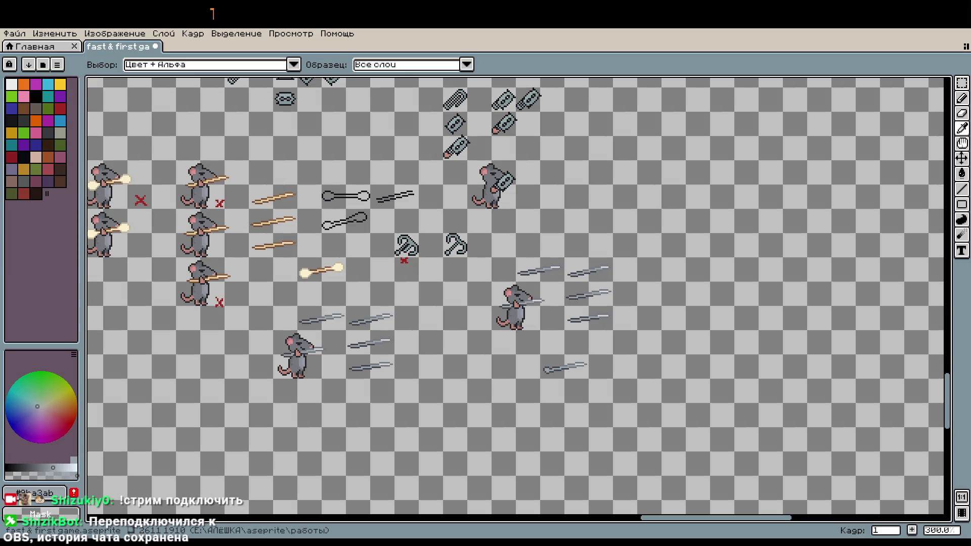
{"action": "key", "text": "m"}
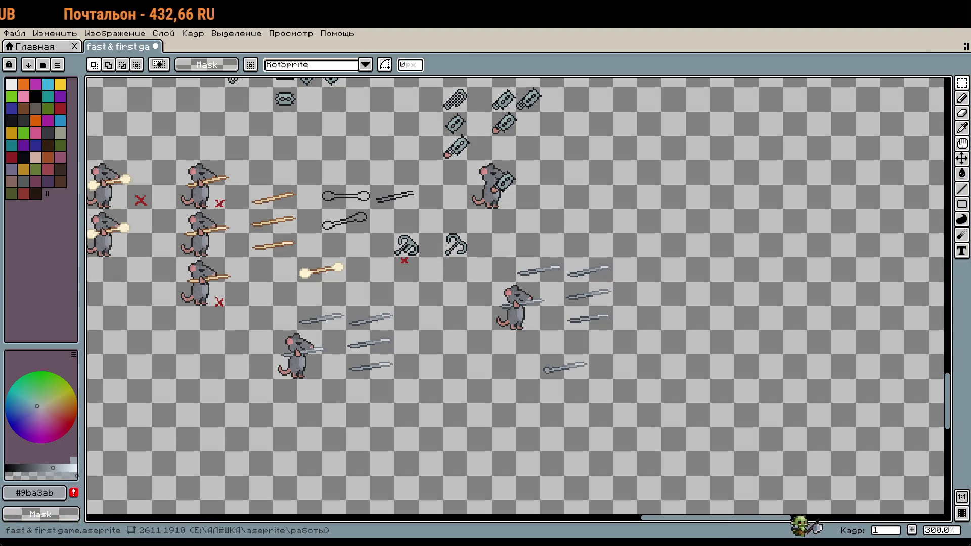
{"action": "left_click_drag", "start_coordinate": [379, 188], "coordinate": [395, 191]}
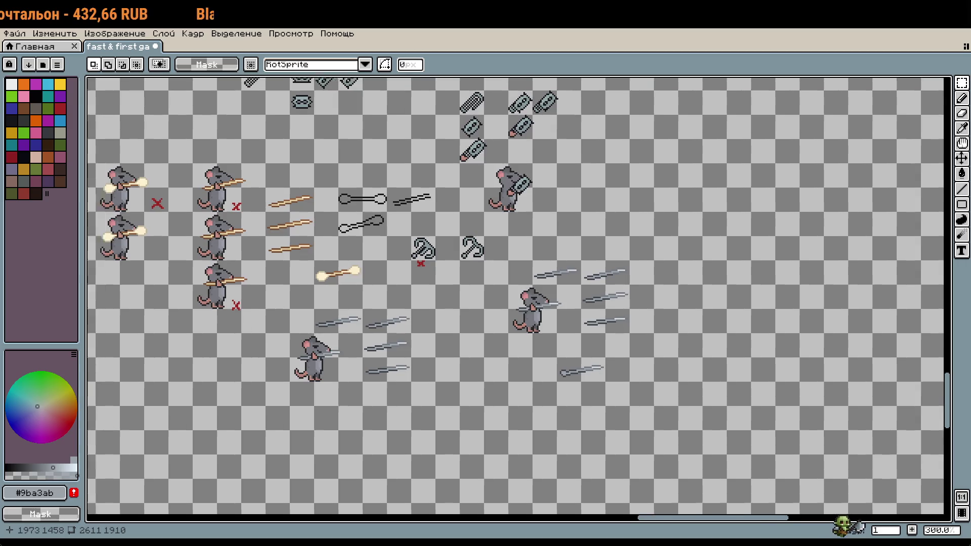
{"action": "scroll", "coordinate": [419, 264], "scroll_direction": "down", "scroll_amount": 3}
{"action": "scroll", "coordinate": [609, 345], "scroll_direction": "up", "scroll_amount": 4}
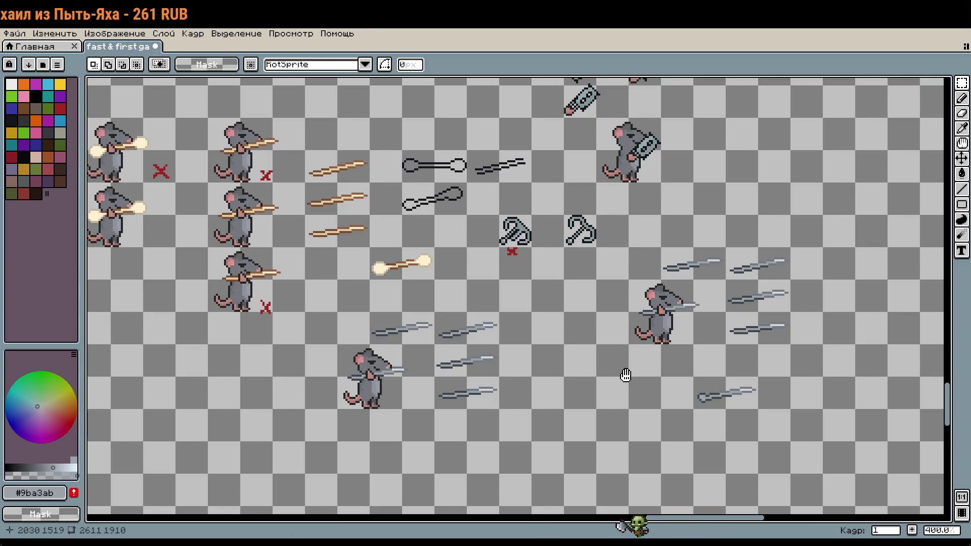
{"action": "left_click_drag", "start_coordinate": [625, 375], "coordinate": [497, 298]}
{"action": "scroll", "coordinate": [659, 303], "scroll_direction": "up", "scroll_amount": 3}
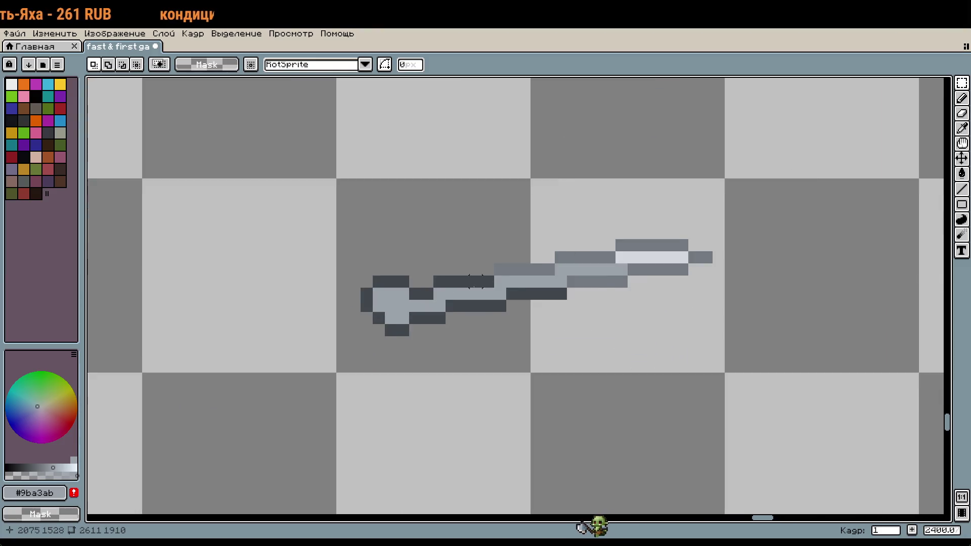
Redraw the dark outline pixels near the hilt and paint the grey hilt pixel light grey.
{"action": "scroll", "coordinate": [452, 310], "scroll_direction": "up", "scroll_amount": 2}
{"action": "key", "text": "i"}
{"action": "left_click", "coordinate": [434, 266]}
{"action": "key", "text": "b"}
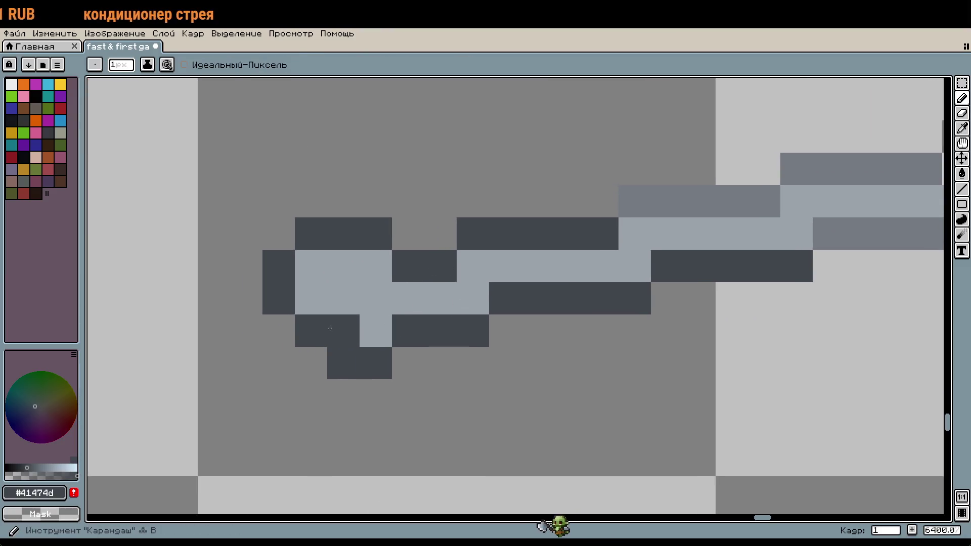
{"action": "left_click_drag", "start_coordinate": [279, 331], "coordinate": [311, 363]}
{"action": "right_click", "coordinate": [311, 330]}
{"action": "left_click", "coordinate": [374, 332]}
{"action": "left_click", "coordinate": [359, 297], "text": "alt"}
{"action": "left_click", "coordinate": [319, 328]}
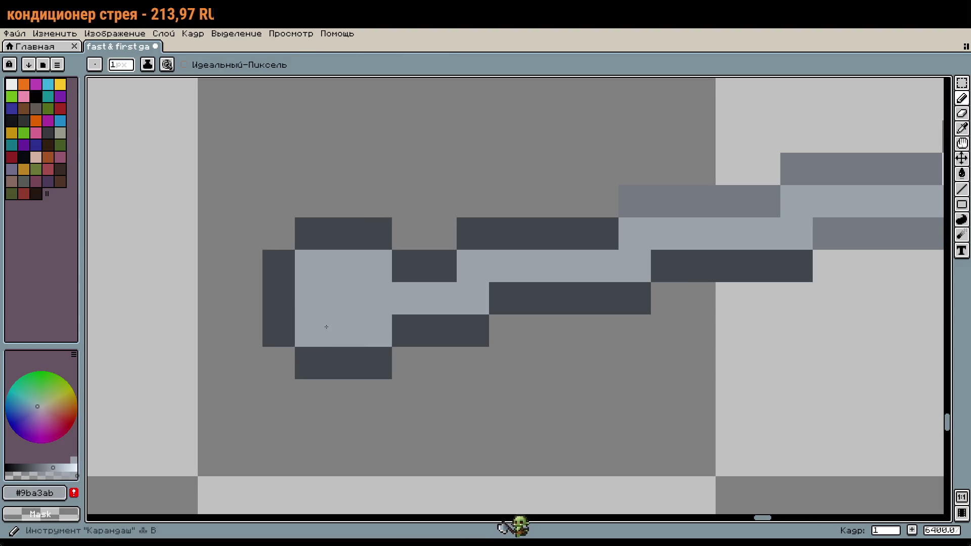
Select the 2x5 pixel pommel area and shift it one pixel right.
{"action": "scroll", "coordinate": [326, 329], "scroll_direction": "down", "scroll_amount": 1}
{"action": "scroll", "coordinate": [509, 353], "scroll_direction": "down", "scroll_amount": 2}
{"action": "scroll", "coordinate": [508, 353], "scroll_direction": "up", "scroll_amount": 3}
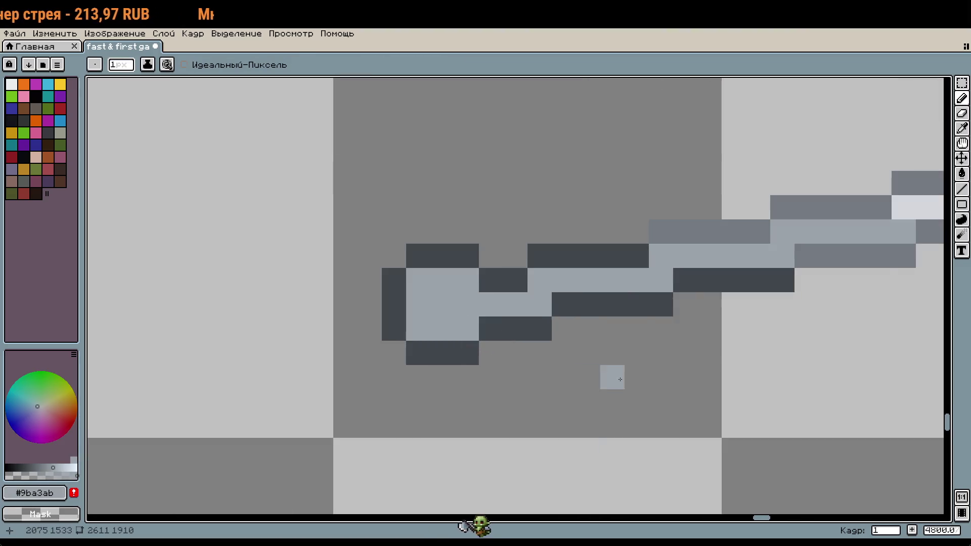
{"action": "scroll", "coordinate": [611, 375], "scroll_direction": "down", "scroll_amount": 2}
{"action": "left_click_drag", "start_coordinate": [597, 364], "coordinate": [562, 360]}
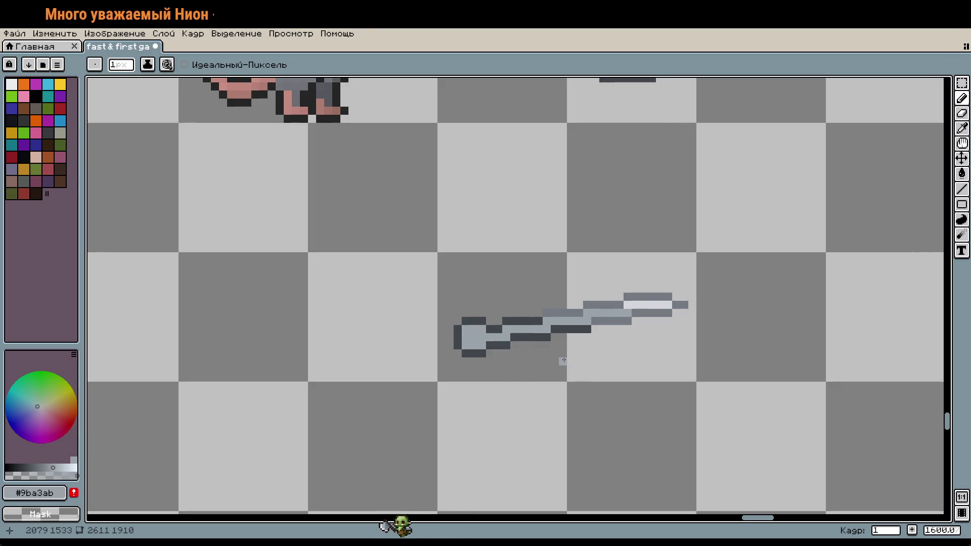
{"action": "scroll", "coordinate": [528, 346], "scroll_direction": "up", "scroll_amount": 2}
{"action": "key", "text": "m"}
{"action": "left_click_drag", "start_coordinate": [455, 296], "coordinate": [521, 457]}
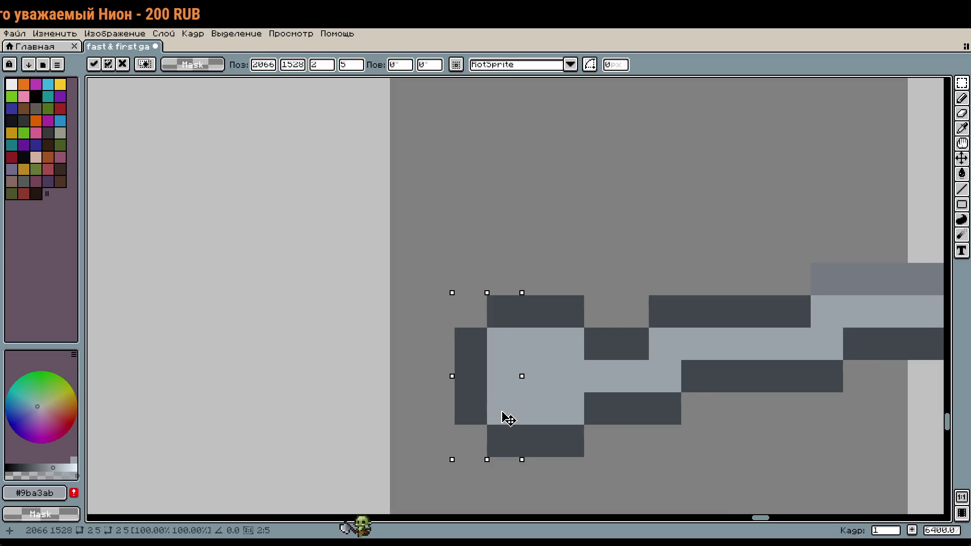
{"action": "key", "text": "Right"}
{"action": "key", "text": "Return"}
Repaint a pommel pixel and the pommel's bottom outline in the dark outline grey.
{"action": "scroll", "coordinate": [502, 345], "scroll_direction": "down", "scroll_amount": 2}
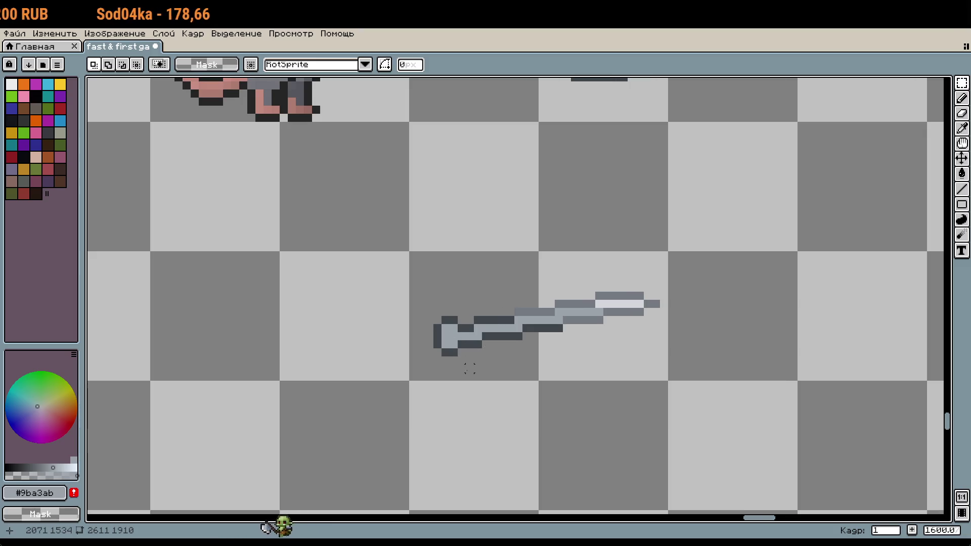
{"action": "scroll", "coordinate": [470, 369], "scroll_direction": "up", "scroll_amount": 1}
{"action": "scroll", "coordinate": [456, 354], "scroll_direction": "up", "scroll_amount": 1}
{"action": "key", "text": "i"}
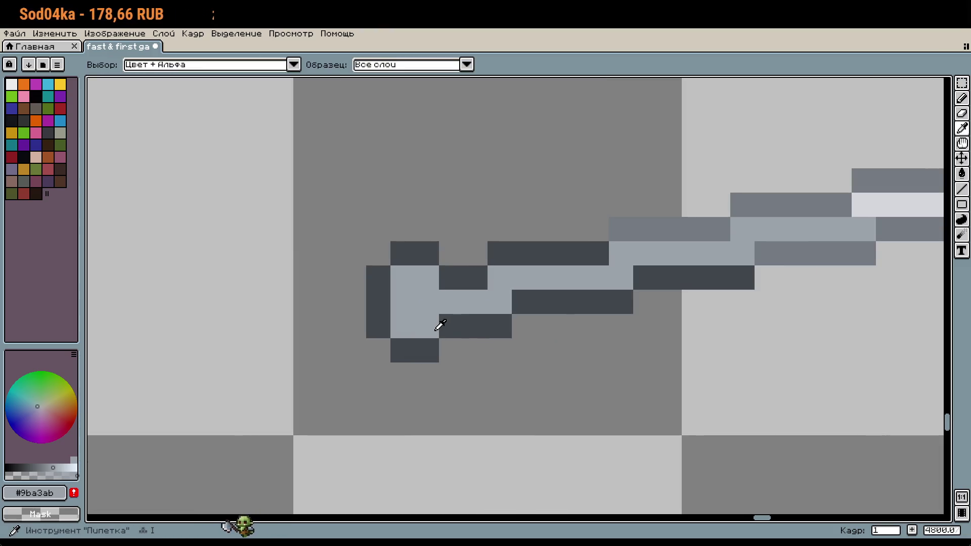
{"action": "left_click", "coordinate": [440, 325]}
{"action": "left_click", "coordinate": [433, 349], "text": "alt"}
{"action": "left_click_drag", "start_coordinate": [450, 350], "coordinate": [516, 359]}
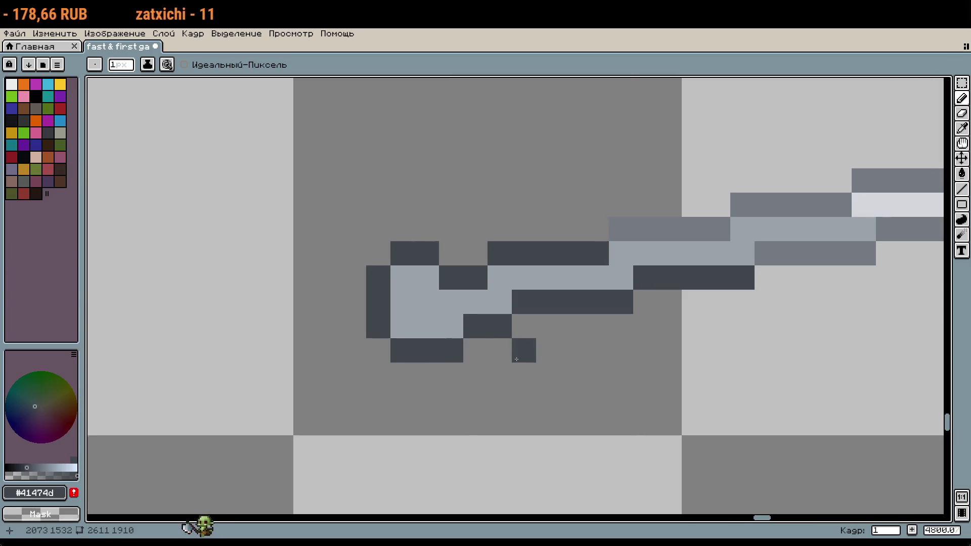
{"action": "scroll", "coordinate": [516, 359], "scroll_direction": "down", "scroll_amount": 2}
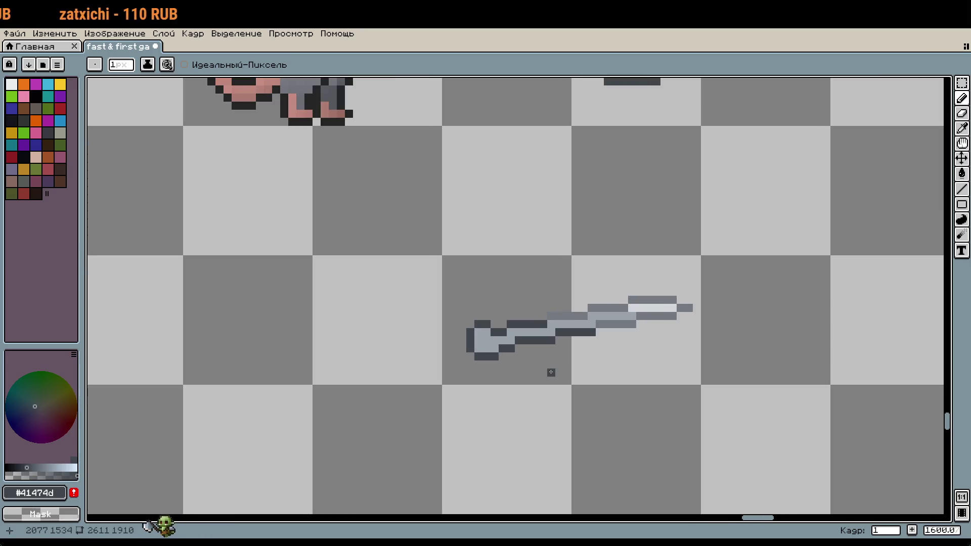
{"action": "scroll", "coordinate": [550, 372], "scroll_direction": "up", "scroll_amount": 1}
{"action": "scroll", "coordinate": [551, 372], "scroll_direction": "up", "scroll_amount": 1}
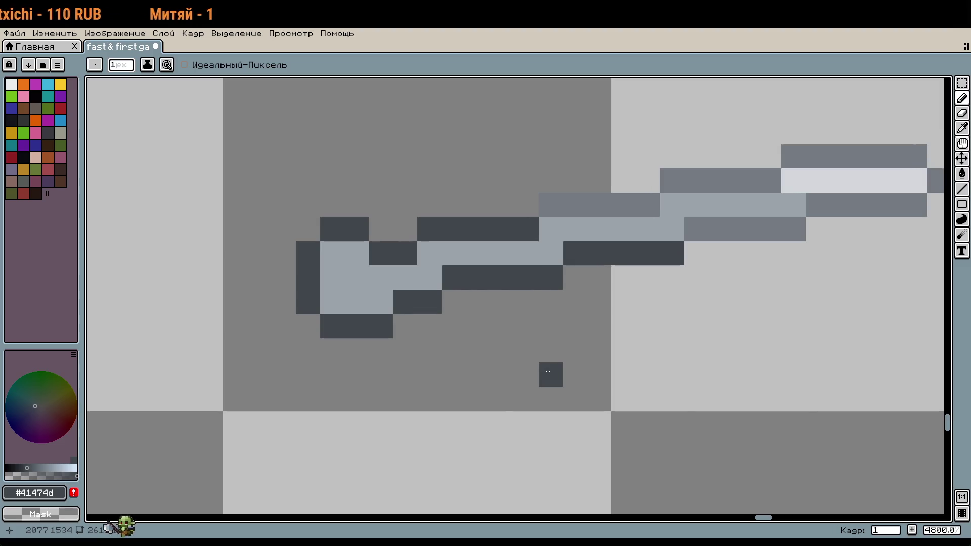
{"action": "scroll", "coordinate": [529, 364], "scroll_direction": "down", "scroll_amount": 2}
{"action": "scroll", "coordinate": [530, 363], "scroll_direction": "down", "scroll_amount": 1}
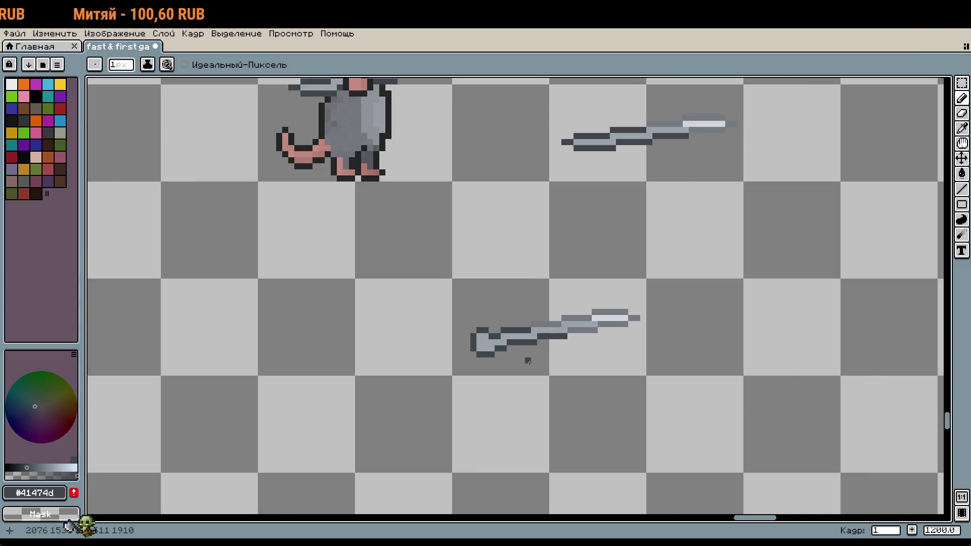
{"action": "scroll", "coordinate": [529, 362], "scroll_direction": "down", "scroll_amount": 2}
{"action": "scroll", "coordinate": [529, 362], "scroll_direction": "up", "scroll_amount": 1}
{"action": "key", "text": "m"}
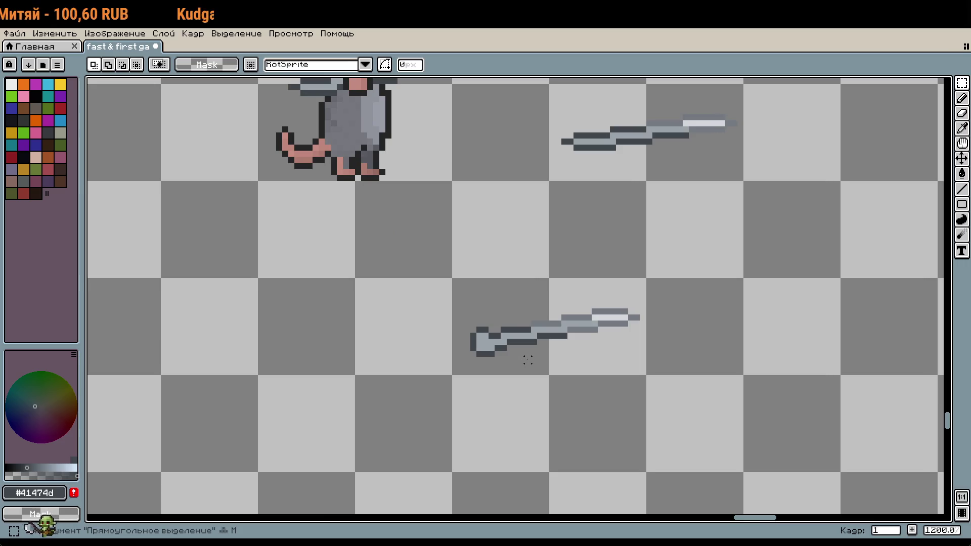
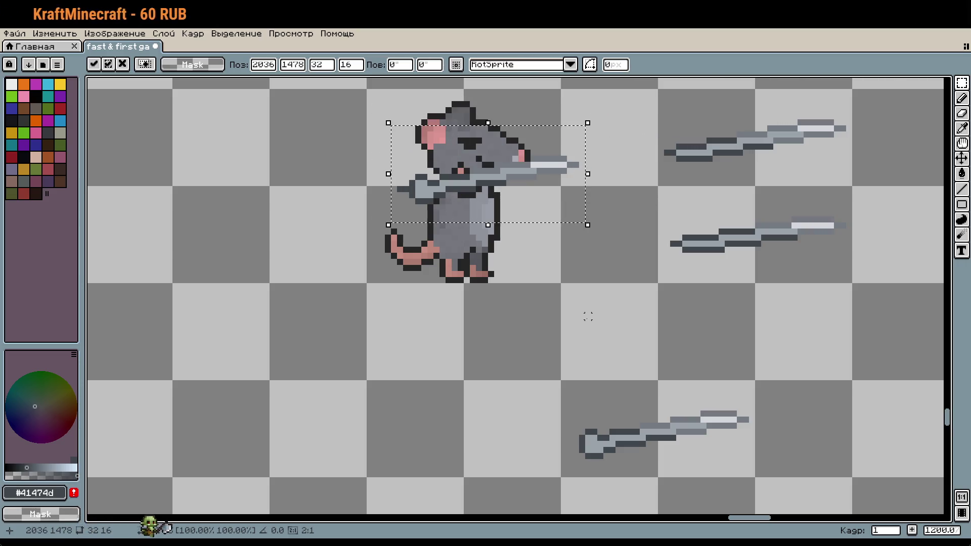
Commit the placed sword and repaint pixels on the left end of its hilt.
{"action": "key", "text": "b"}
{"action": "scroll", "coordinate": [344, 184], "scroll_direction": "up", "scroll_amount": 4}
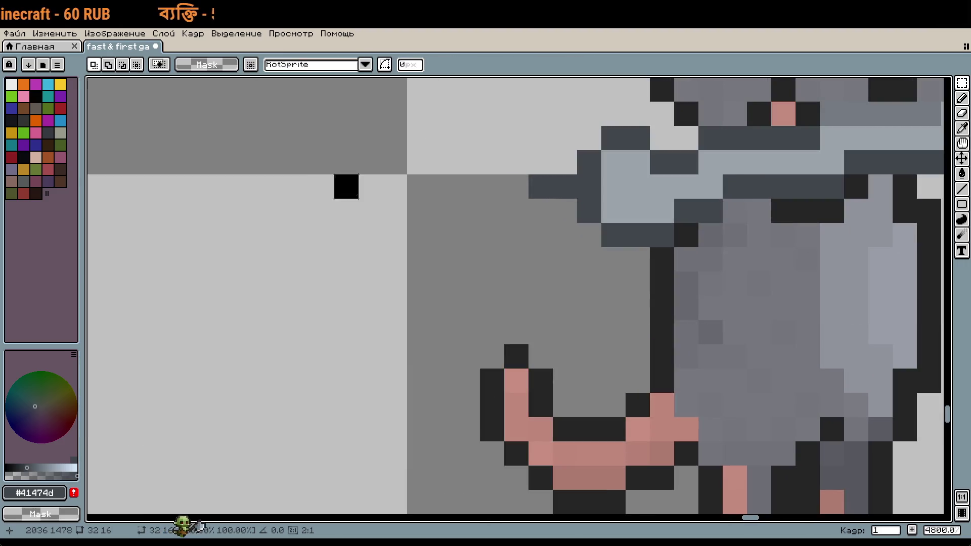
{"action": "scroll", "coordinate": [452, 296], "scroll_direction": "up", "scroll_amount": 1}
{"action": "left_click_drag", "start_coordinate": [452, 297], "coordinate": [455, 278]}
{"action": "scroll", "coordinate": [501, 287], "scroll_direction": "down", "scroll_amount": 3}
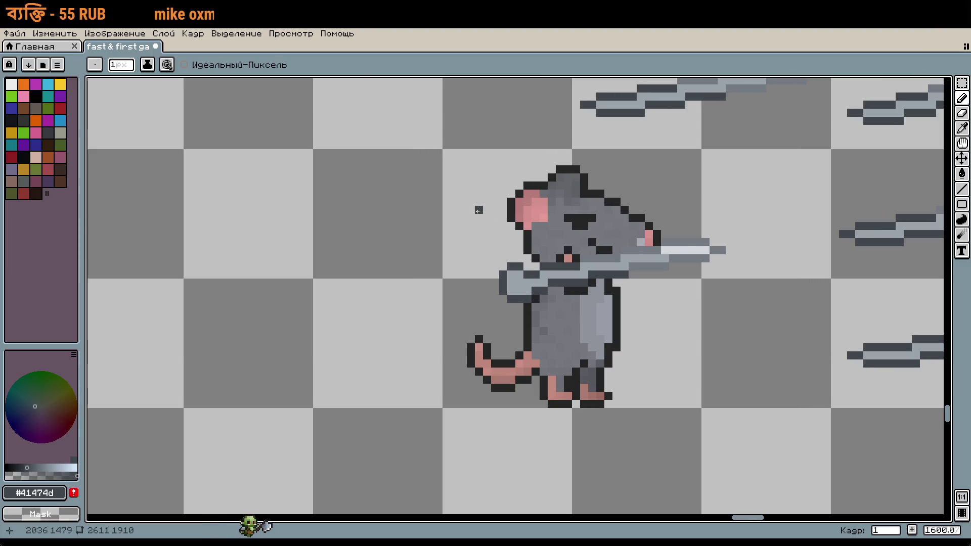
{"action": "scroll", "coordinate": [478, 211], "scroll_direction": "down", "scroll_amount": 5}
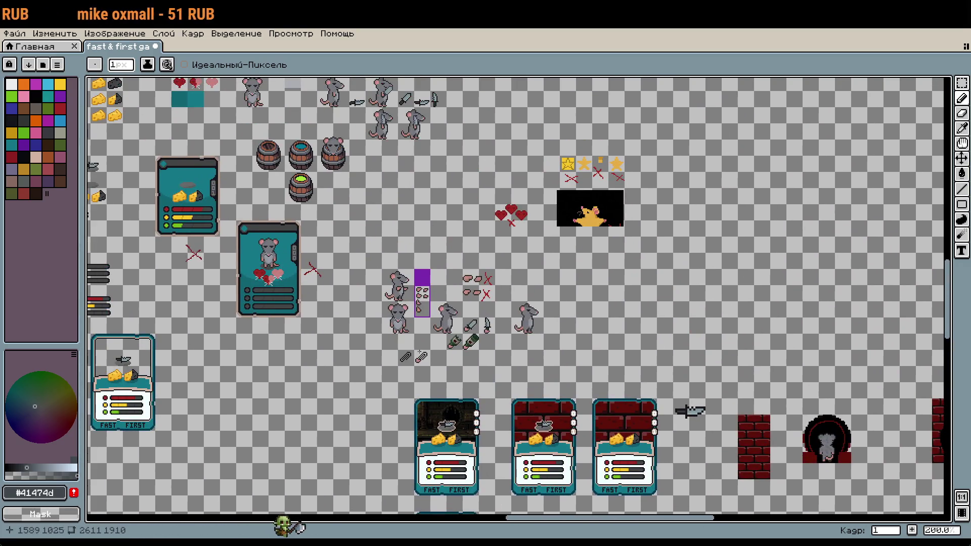
{"action": "scroll", "coordinate": [427, 296], "scroll_direction": "up", "scroll_amount": 2}
{"action": "scroll", "coordinate": [427, 296], "scroll_direction": "up", "scroll_amount": 2}
Select the lower paw sprite with the rectangular marquee.
{"action": "key", "text": "m"}
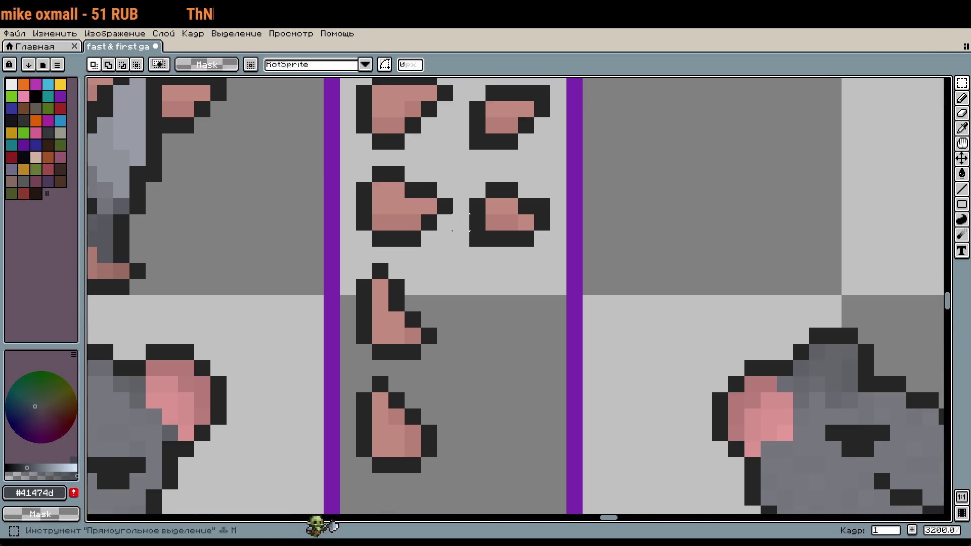
{"action": "scroll", "coordinate": [432, 284], "scroll_direction": "up", "scroll_amount": 2}
{"action": "left_click_drag", "start_coordinate": [432, 285], "coordinate": [438, 218]}
{"action": "left_click_drag", "start_coordinate": [353, 268], "coordinate": [499, 445]}
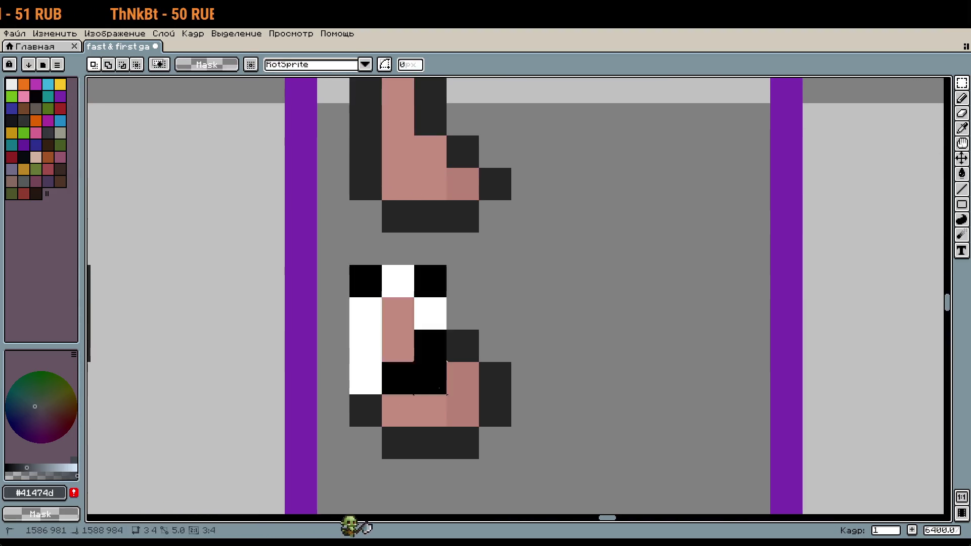
{"action": "scroll", "coordinate": [498, 445], "scroll_direction": "down", "scroll_amount": 4}
{"action": "scroll", "coordinate": [651, 400], "scroll_direction": "down", "scroll_amount": 2}
{"action": "scroll", "coordinate": [651, 400], "scroll_direction": "down", "scroll_amount": 1}
{"action": "scroll", "coordinate": [651, 400], "scroll_direction": "up", "scroll_amount": 2}
{"action": "scroll", "coordinate": [556, 354], "scroll_direction": "up", "scroll_amount": 2}
{"action": "scroll", "coordinate": [505, 304], "scroll_direction": "up", "scroll_amount": 3}
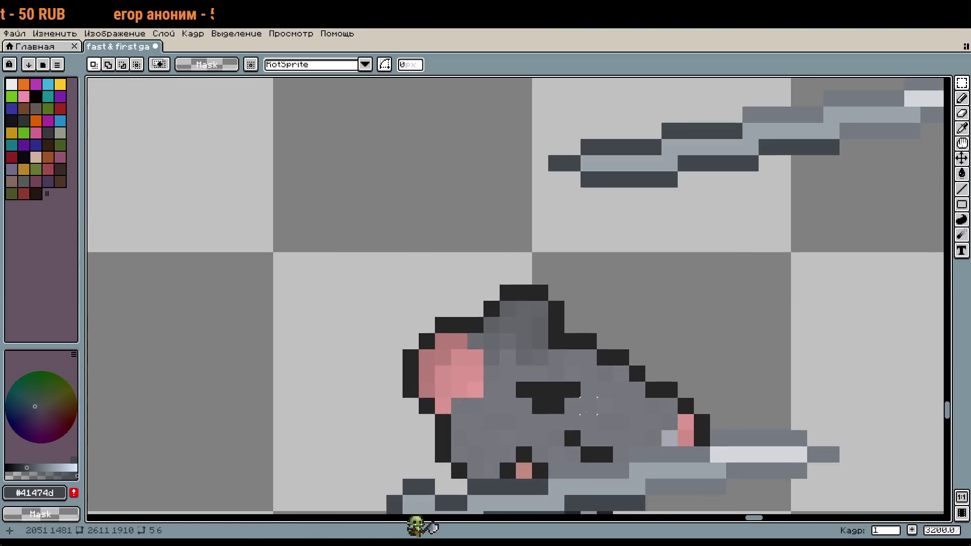
{"action": "scroll", "coordinate": [554, 199], "scroll_direction": "up", "scroll_amount": 1}
{"action": "scroll", "coordinate": [554, 200], "scroll_direction": "up", "scroll_amount": 2}
{"action": "scroll", "coordinate": [579, 375], "scroll_direction": "down", "scroll_amount": 3}
Paste the paw over the rat's hand on the sword handle and commit it.
{"action": "key", "text": "ctrl+t"}
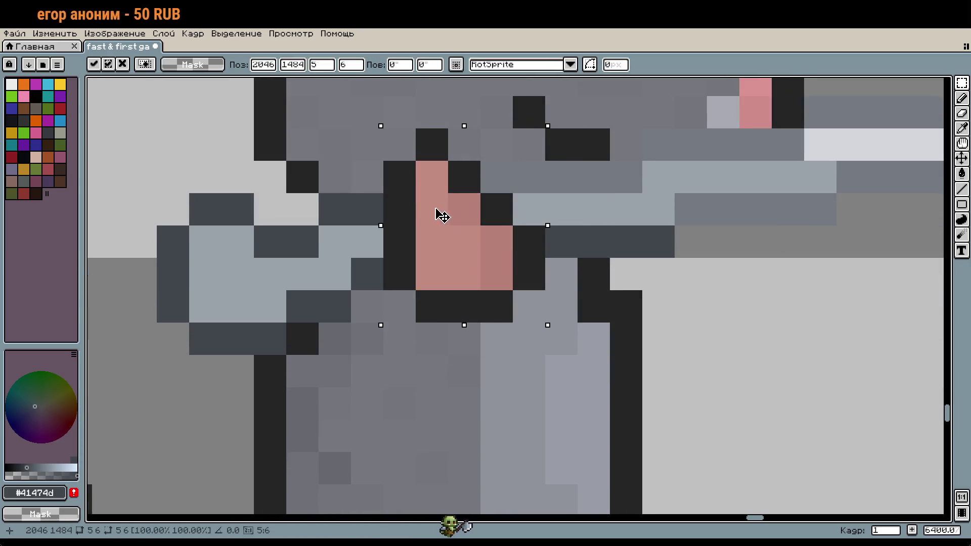
{"action": "key", "text": "Return"}
{"action": "scroll", "coordinate": [752, 377], "scroll_direction": "down", "scroll_amount": 2}
{"action": "scroll", "coordinate": [776, 377], "scroll_direction": "down", "scroll_amount": 1}
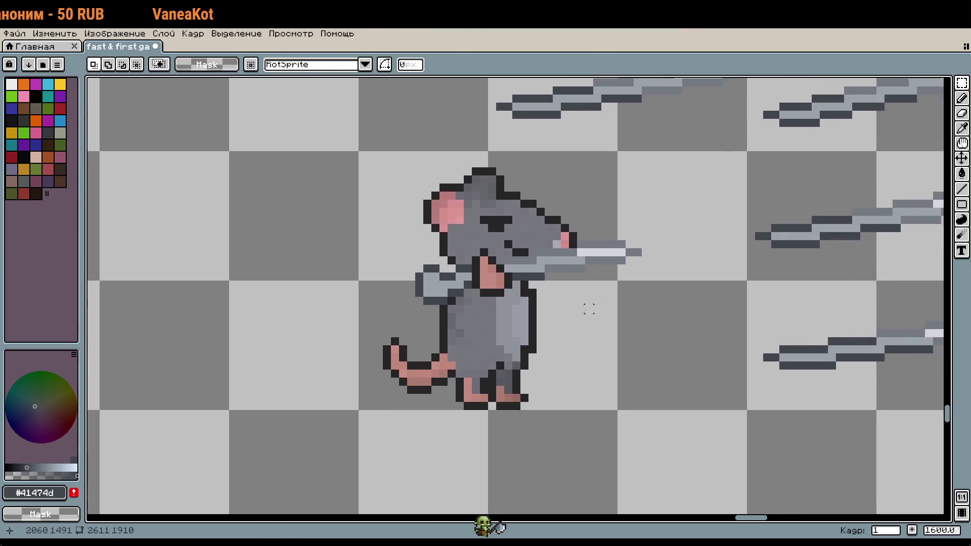
{"action": "scroll", "coordinate": [631, 333], "scroll_direction": "down", "scroll_amount": 2}
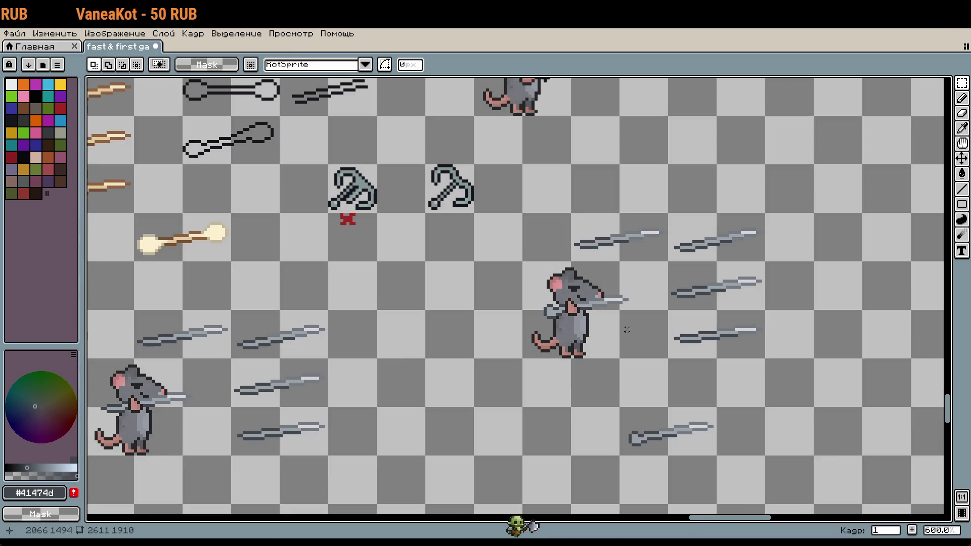
{"action": "scroll", "coordinate": [627, 330], "scroll_direction": "up", "scroll_amount": 3}
{"action": "scroll", "coordinate": [607, 334], "scroll_direction": "up", "scroll_amount": 2}
{"action": "scroll", "coordinate": [566, 342], "scroll_direction": "up", "scroll_amount": 1}
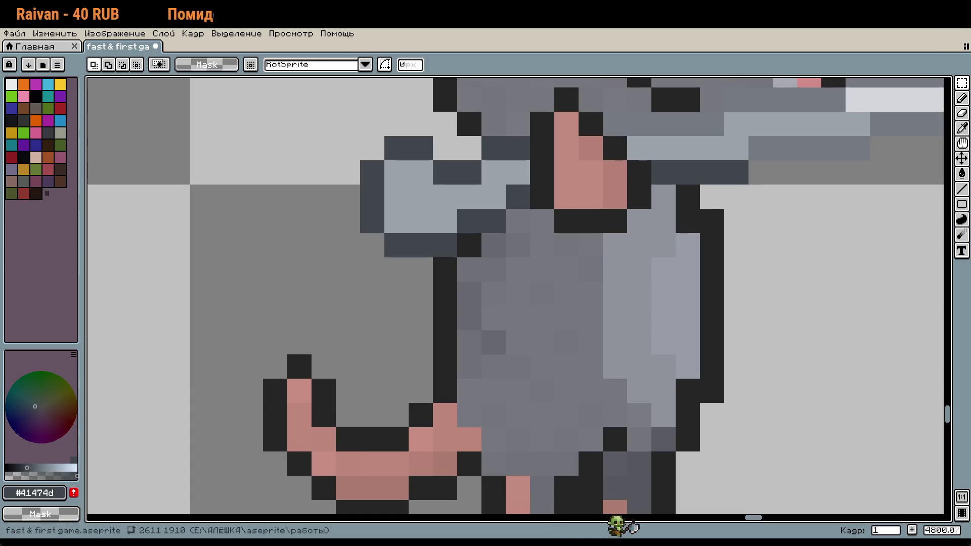
{"action": "scroll", "coordinate": [602, 258], "scroll_direction": "down", "scroll_amount": 2}
{"action": "scroll", "coordinate": [604, 259], "scroll_direction": "down", "scroll_amount": 1}
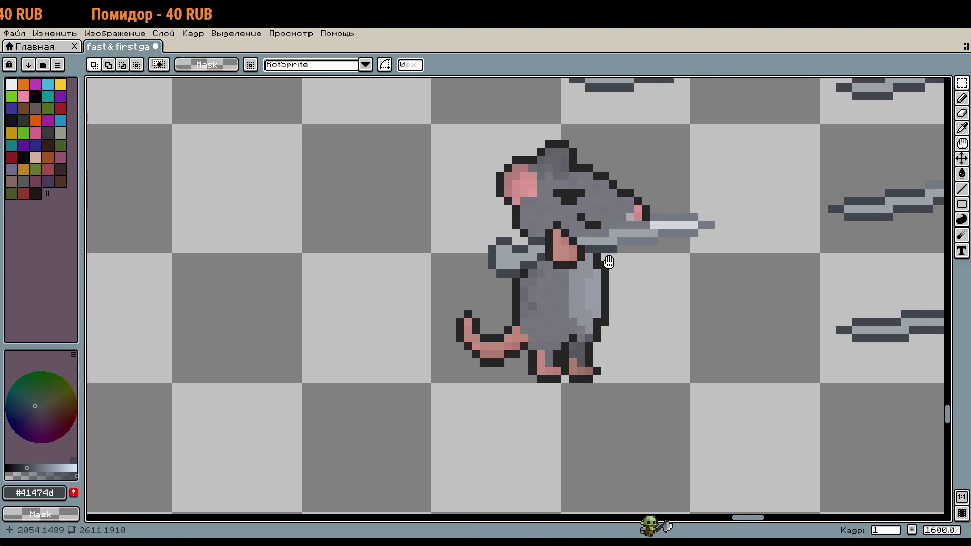
{"action": "scroll", "coordinate": [548, 296], "scroll_direction": "up", "scroll_amount": 4}
{"action": "scroll", "coordinate": [549, 297], "scroll_direction": "down", "scroll_amount": 6}
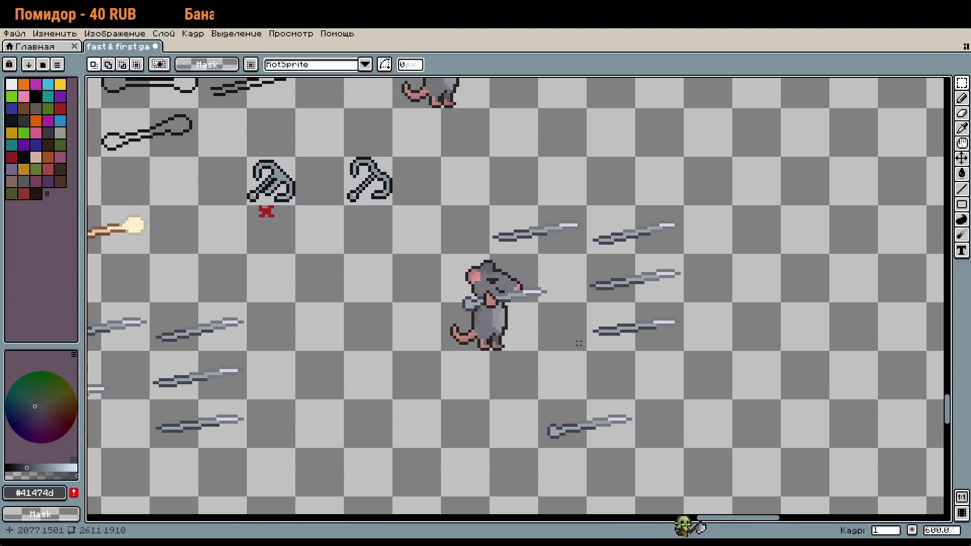
{"action": "scroll", "coordinate": [557, 329], "scroll_direction": "up", "scroll_amount": 6}
{"action": "scroll", "coordinate": [557, 329], "scroll_direction": "down", "scroll_amount": 1}
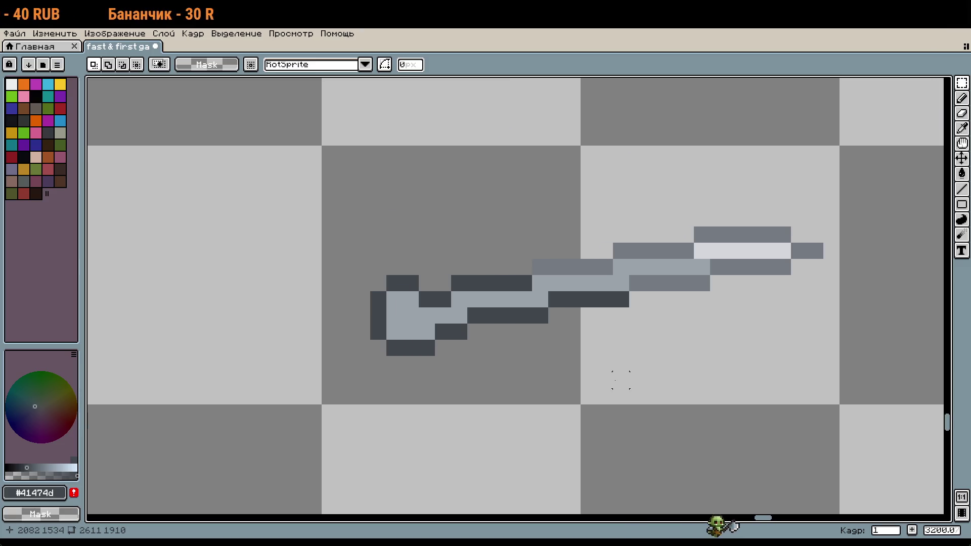
Paint a dark pixel and a light grey pixel on the sword hilt, undoing the last stroke.
{"action": "scroll", "coordinate": [412, 299], "scroll_direction": "up", "scroll_amount": 1}
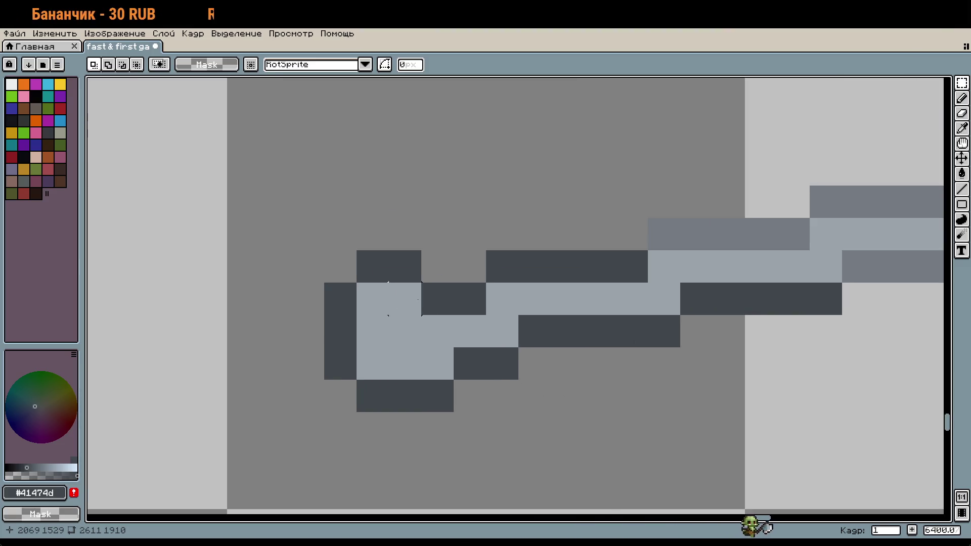
{"action": "key", "text": "b"}
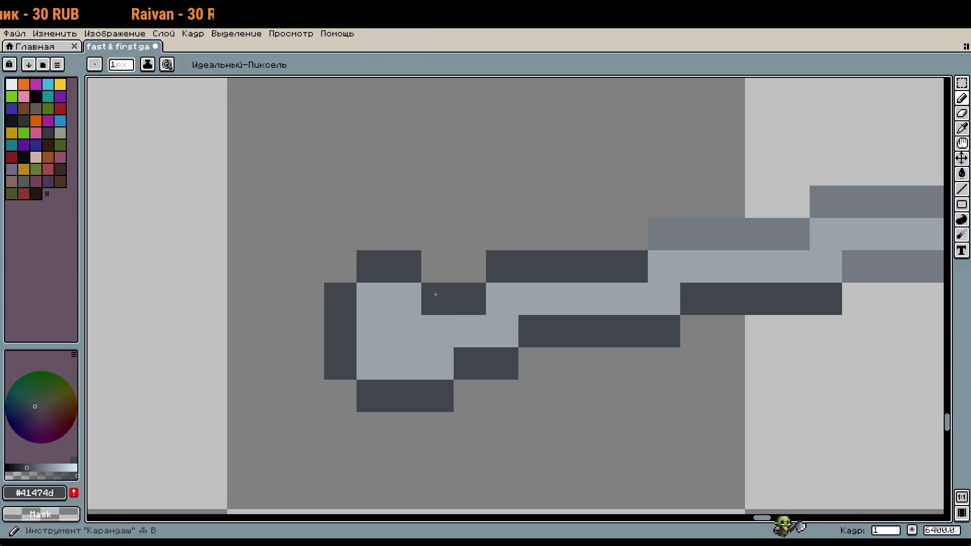
{"action": "left_click", "coordinate": [439, 281]}
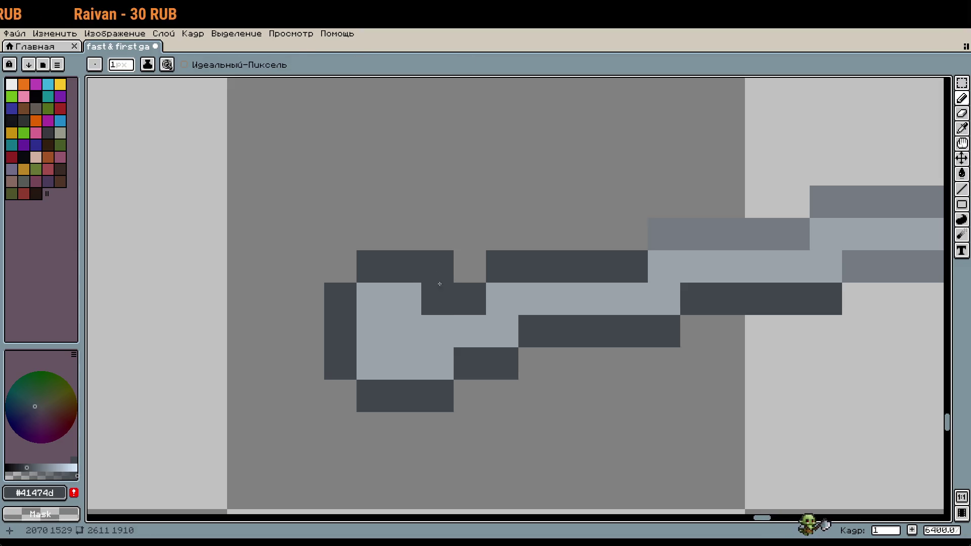
{"action": "left_click", "coordinate": [416, 303], "text": "alt"}
{"action": "left_click", "coordinate": [438, 301]}
{"action": "scroll", "coordinate": [561, 379], "scroll_direction": "down", "scroll_amount": 2}
{"action": "key", "text": "ctrl+z"}
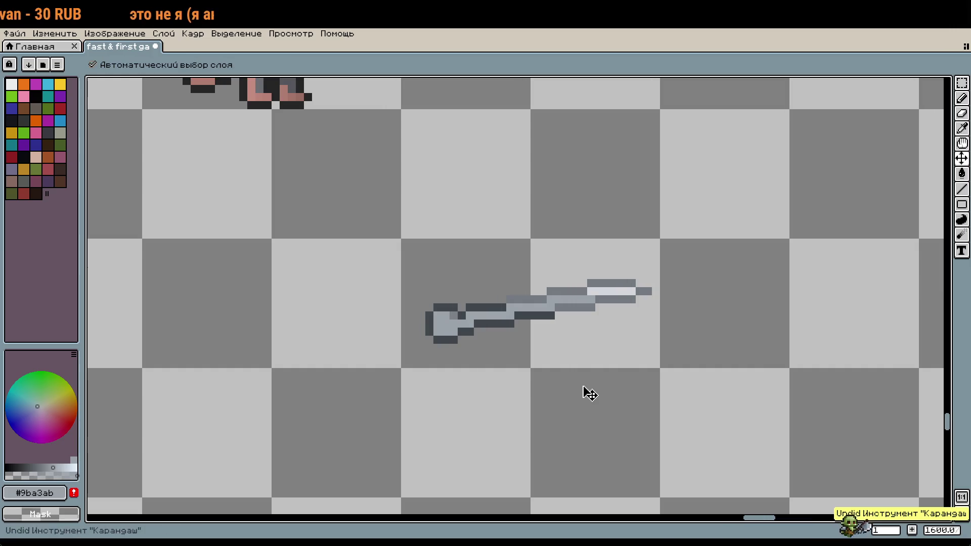
{"action": "key", "text": "w"}
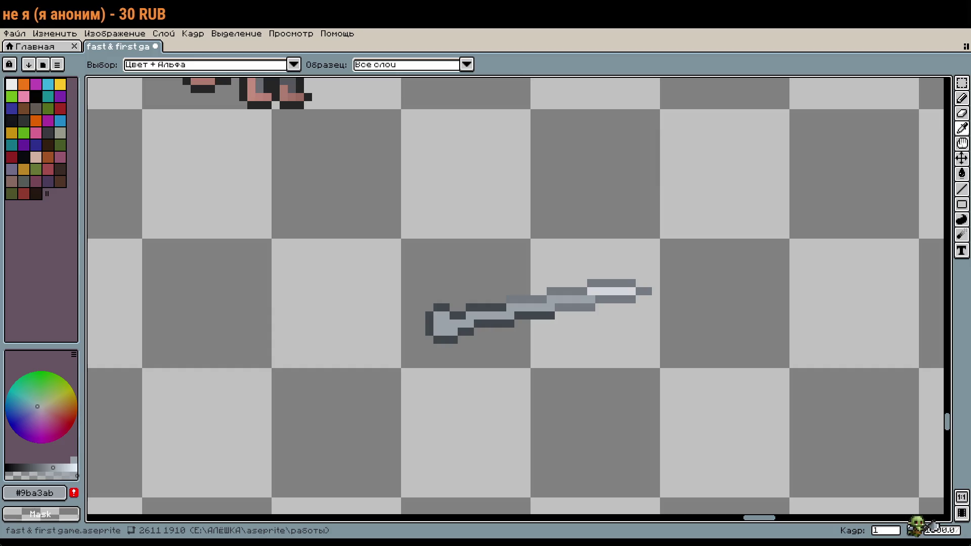
{"action": "key", "text": "b"}
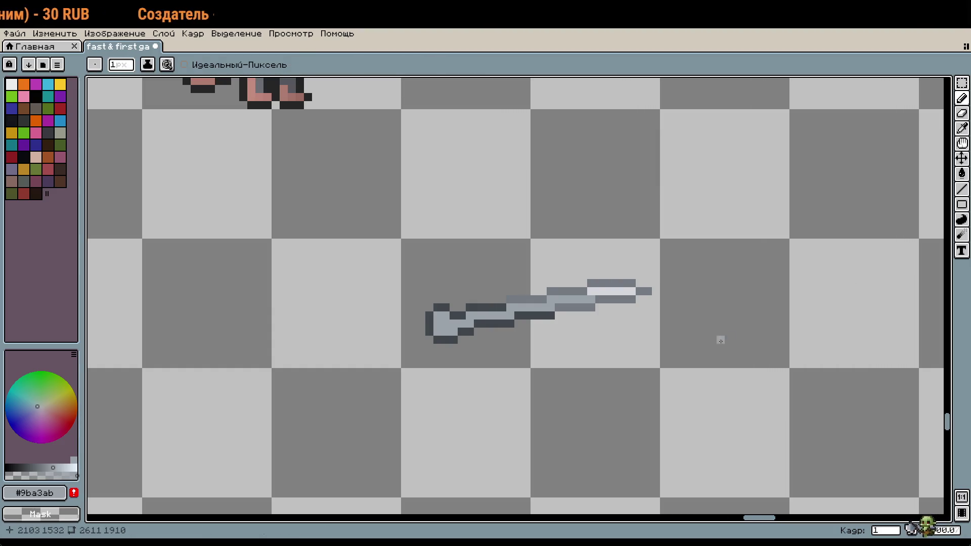
{"action": "left_click_drag", "start_coordinate": [720, 338], "coordinate": [544, 279]}
{"action": "scroll", "coordinate": [531, 281], "scroll_direction": "down", "scroll_amount": 1}
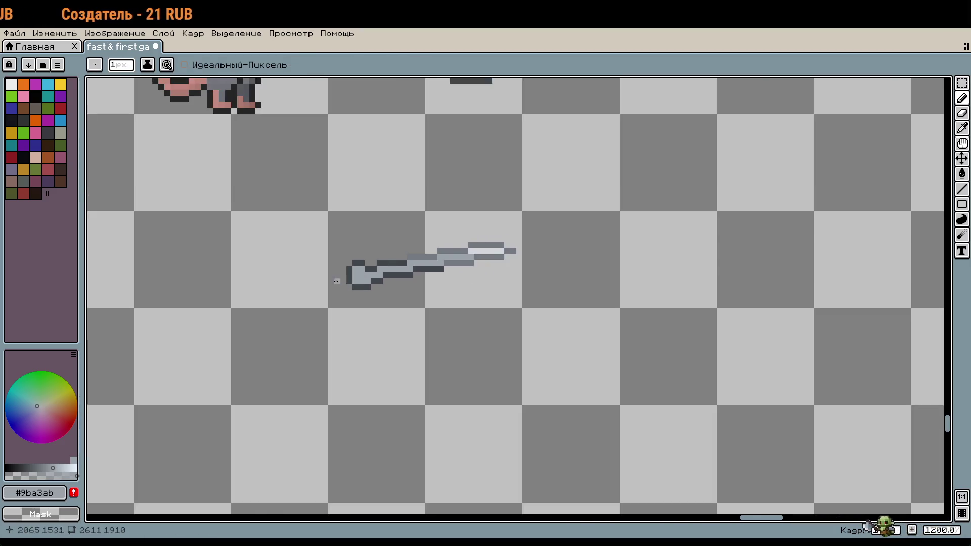
{"action": "scroll", "coordinate": [336, 282], "scroll_direction": "up", "scroll_amount": 6}
Nudge the pommel down, draw a dark curve to the blade, and fill the hilt light grey.
{"action": "key", "text": "m"}
{"action": "mouse_move", "coordinate": [369, 227]}
{"action": "left_mouse_down"}
{"action": "mouse_move", "coordinate": [440, 329]}
{"action": "mouse_move", "coordinate": [386, 332]}
{"action": "left_mouse_up"}
{"action": "key", "text": "b"}
{"action": "left_click", "coordinate": [440, 343]}
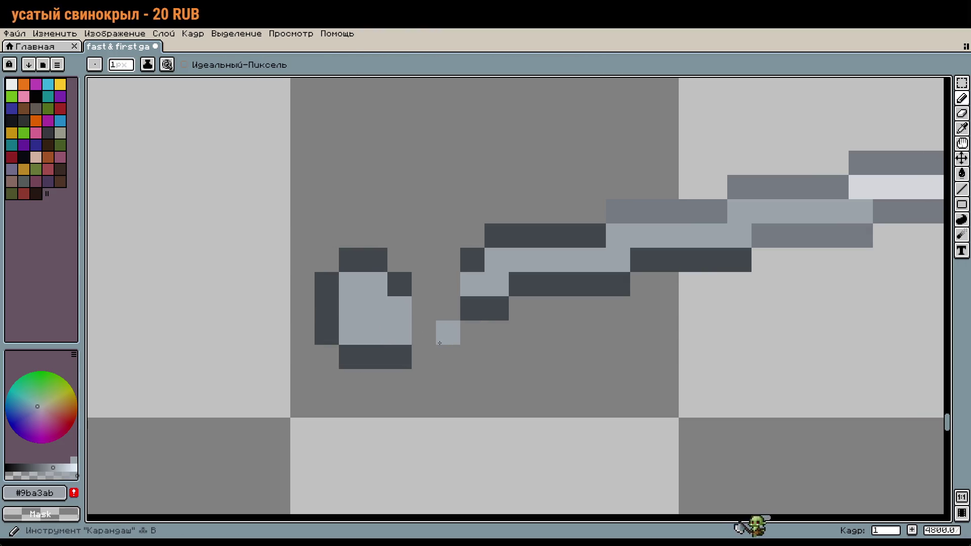
{"action": "left_click", "coordinate": [472, 308], "text": "alt"}
{"action": "mouse_move", "coordinate": [448, 333]}
{"action": "left_mouse_down"}
{"action": "mouse_move", "coordinate": [451, 269]}
{"action": "mouse_move", "coordinate": [427, 281]}
{"action": "left_mouse_up"}
{"action": "left_click", "coordinate": [472, 284]}
{"action": "left_click", "coordinate": [497, 284], "text": "alt"}
{"action": "left_click_drag", "start_coordinate": [424, 284], "coordinate": [448, 308]}
{"action": "left_click", "coordinate": [506, 358]}
{"action": "scroll", "coordinate": [507, 359], "scroll_direction": "down", "scroll_amount": 2}
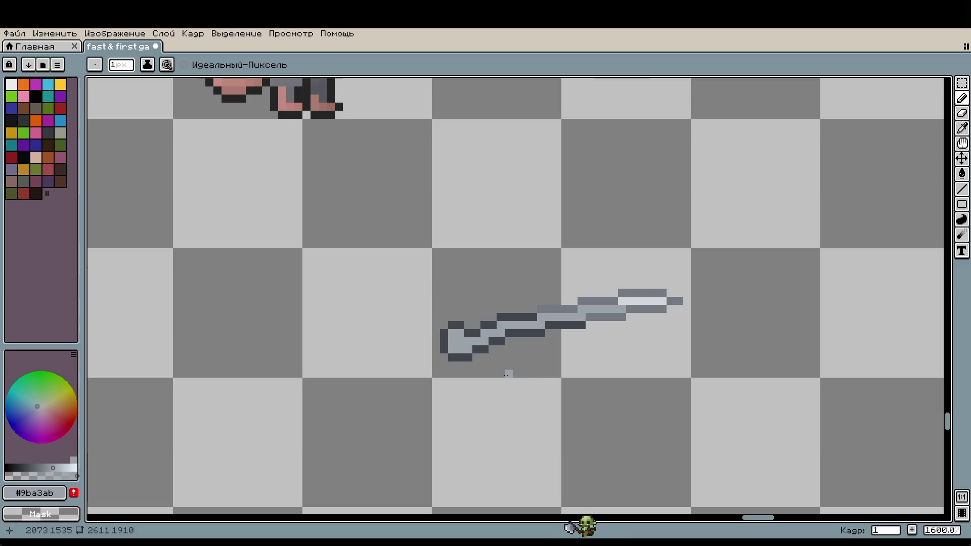
{"action": "scroll", "coordinate": [505, 375], "scroll_direction": "up", "scroll_amount": 1}
{"action": "scroll", "coordinate": [508, 374], "scroll_direction": "up", "scroll_amount": 1}
Raise the pommel end one pixel and add dark outline pixels below the hilt.
{"action": "mouse_move", "coordinate": [481, 331]}
{"action": "left_mouse_down"}
{"action": "mouse_move", "coordinate": [504, 355]}
{"action": "mouse_move", "coordinate": [332, 235]}
{"action": "left_mouse_up"}
{"action": "key", "text": "m"}
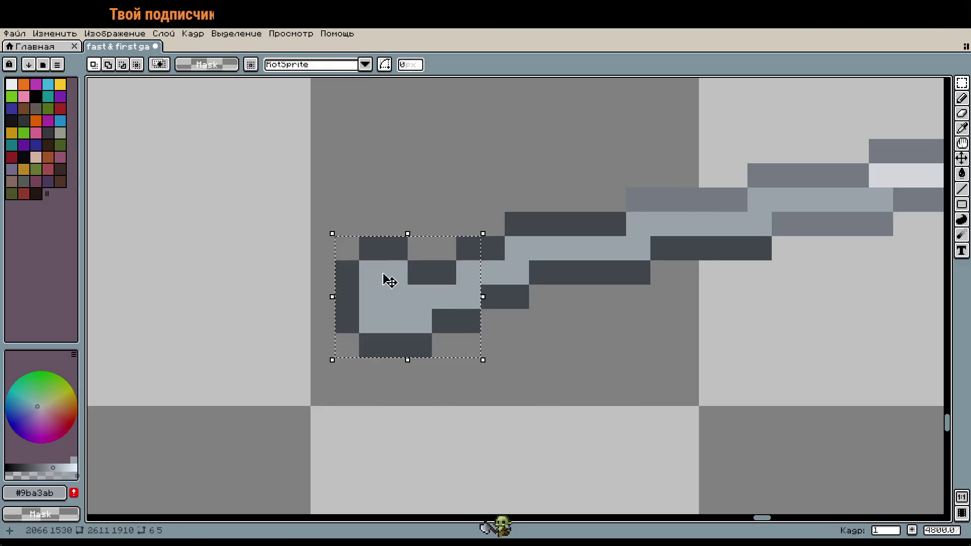
{"action": "left_click_drag", "start_coordinate": [389, 281], "coordinate": [396, 256]}
{"action": "key", "text": "ctrl+d"}
{"action": "key", "text": "i"}
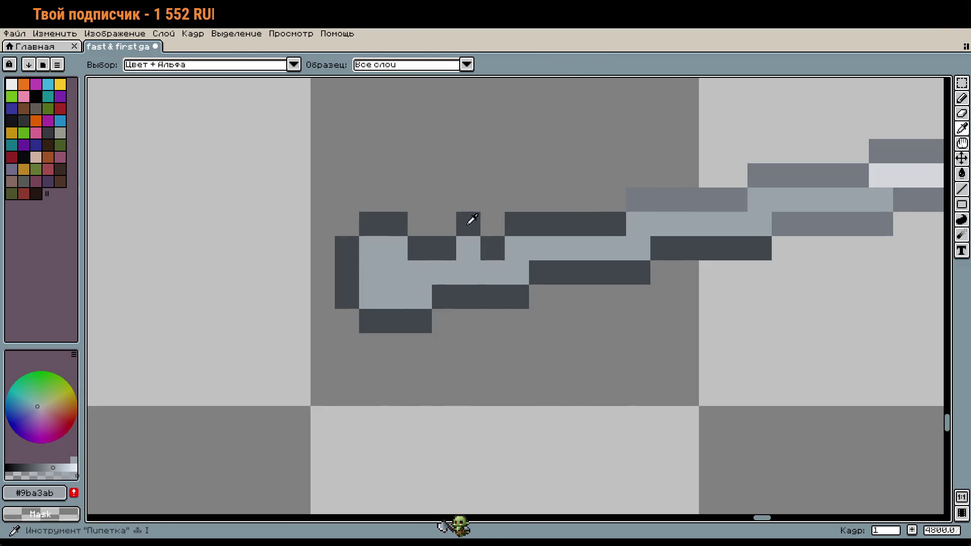
{"action": "left_click", "coordinate": [472, 220]}
{"action": "key", "text": "b"}
{"action": "left_click", "coordinate": [472, 241]}
{"action": "key", "text": "ctrl+z"}
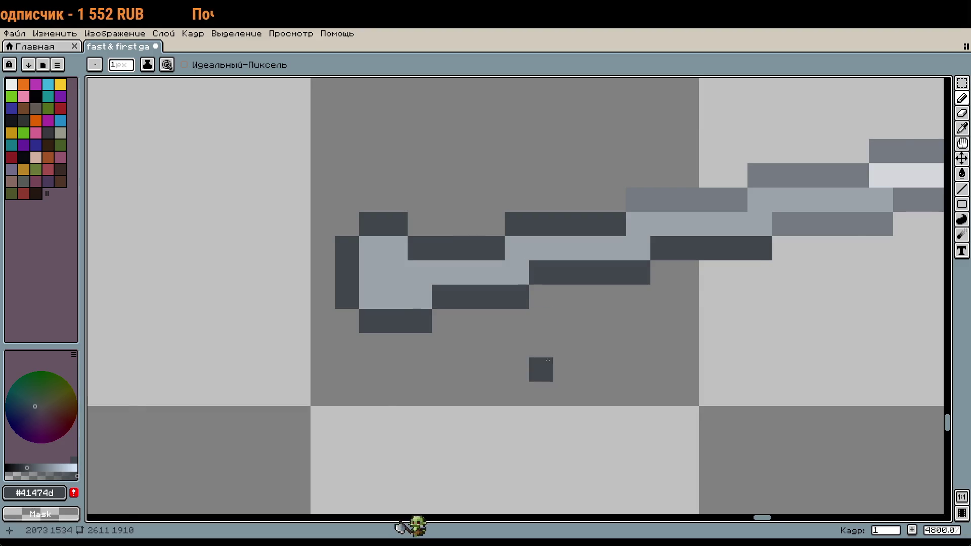
{"action": "left_click", "coordinate": [540, 369]}
{"action": "scroll", "coordinate": [541, 374], "scroll_direction": "down", "scroll_amount": 1}
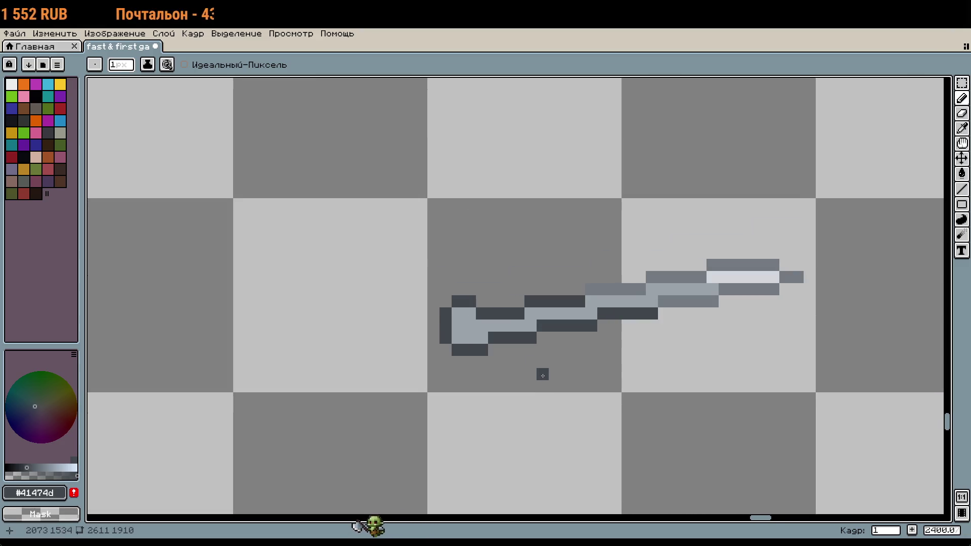
{"action": "scroll", "coordinate": [542, 374], "scroll_direction": "up", "scroll_amount": 1}
{"action": "scroll", "coordinate": [515, 378], "scroll_direction": "up", "scroll_amount": 1}
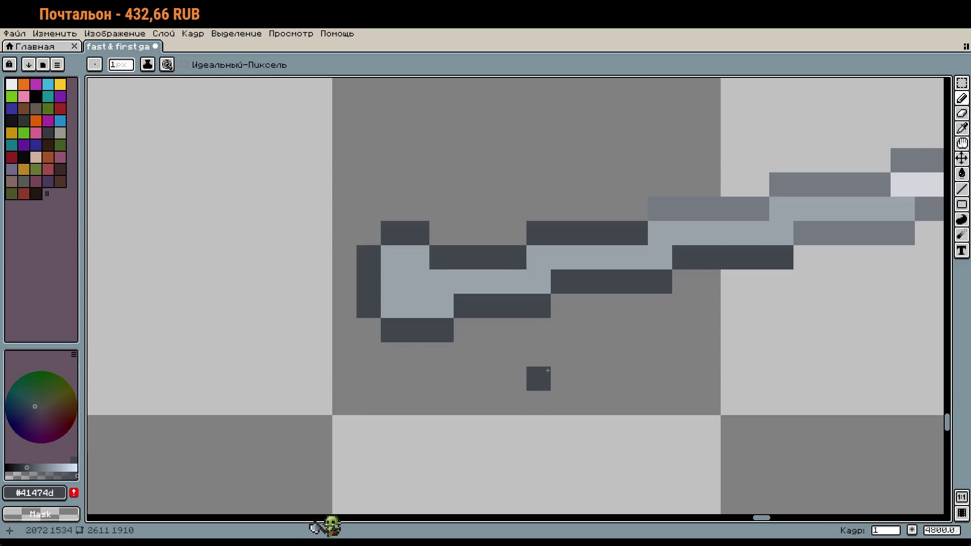
{"action": "scroll", "coordinate": [513, 348], "scroll_direction": "down", "scroll_amount": 3}
{"action": "scroll", "coordinate": [604, 462], "scroll_direction": "down", "scroll_amount": 1}
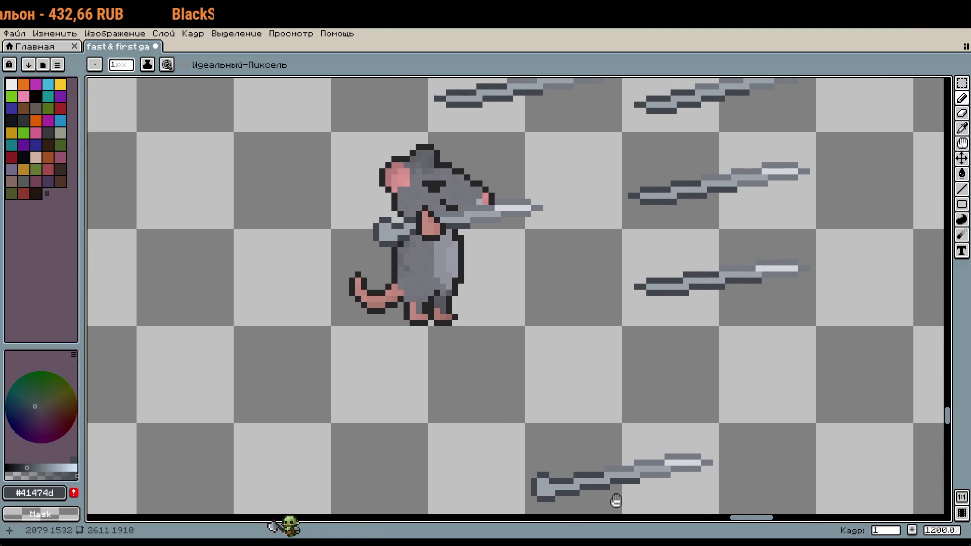
Select just the handle end of the lower sword and copy it.
{"action": "left_click_drag", "start_coordinate": [611, 494], "coordinate": [536, 309]}
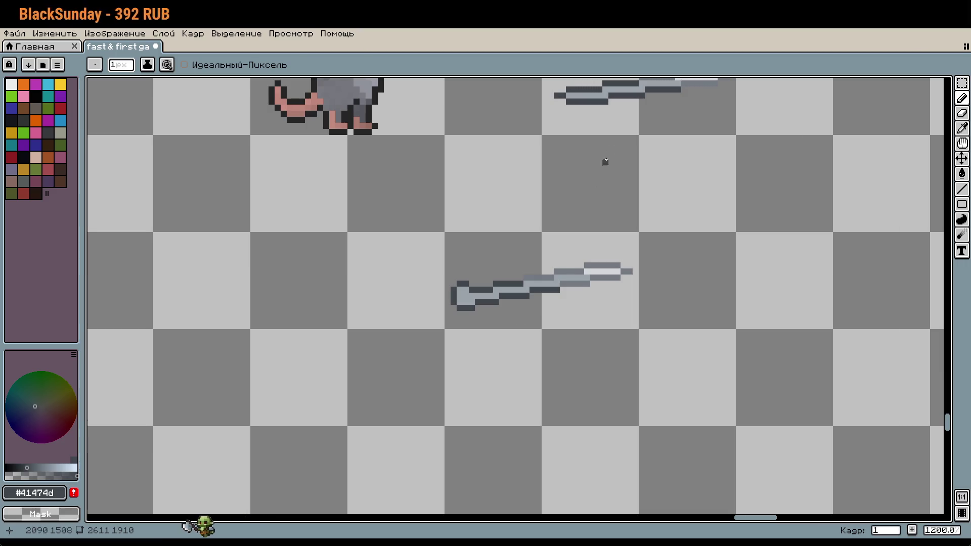
{"action": "left_click_drag", "start_coordinate": [527, 265], "coordinate": [557, 346]}
{"action": "key", "text": "m"}
{"action": "left_click_drag", "start_coordinate": [475, 314], "coordinate": [671, 412]}
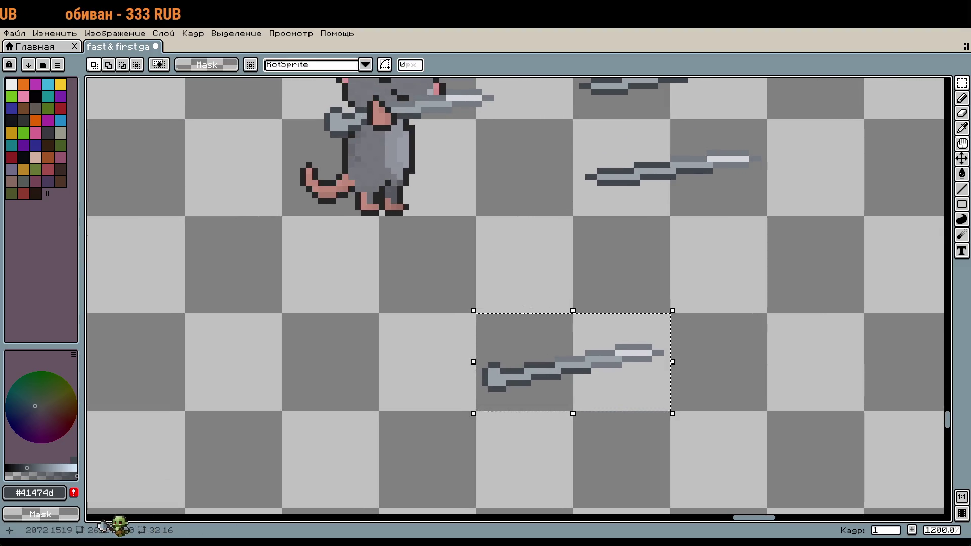
{"action": "left_click", "coordinate": [545, 358]}
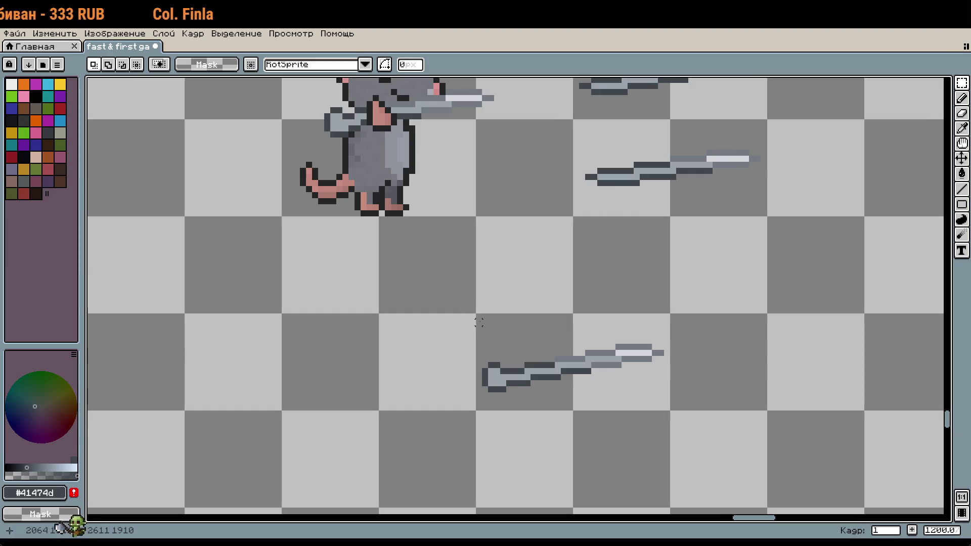
{"action": "left_click_drag", "start_coordinate": [476, 314], "coordinate": [557, 412]}
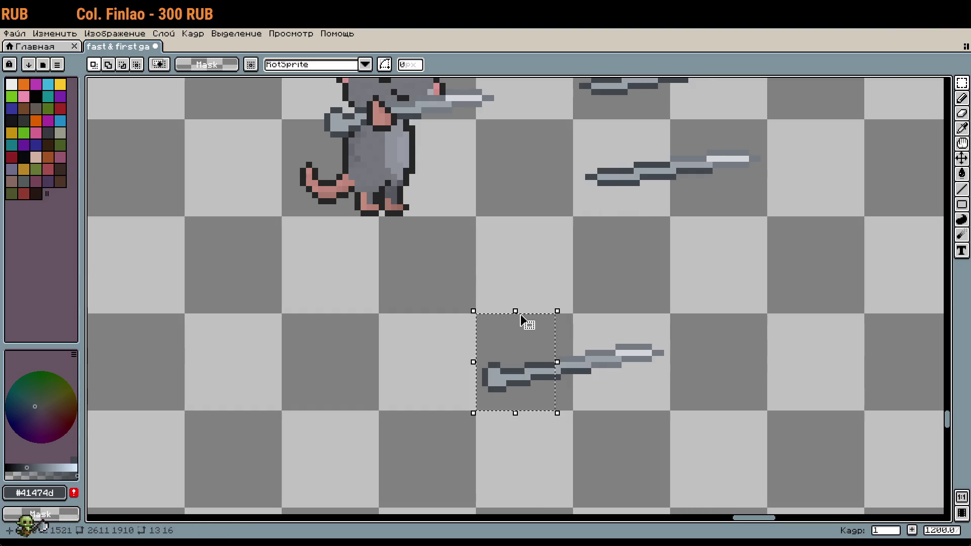
{"action": "scroll", "coordinate": [563, 336], "scroll_direction": "up", "scroll_amount": 3}
{"action": "key", "text": "ctrl+c"}
Paste the handle and nudge it left and up into the rat's paws, then drop it.
{"action": "key", "text": "ctrl+v"}
{"action": "key", "text": "shift+Left"}
{"action": "key", "text": "shift+Up"}
{"action": "key", "text": "shift+Up"}
{"action": "key", "text": "shift+Left"}
{"action": "key", "text": "Up"}
{"action": "key", "text": "Up"}
{"action": "key", "text": "Right"}
{"action": "key", "text": "Right"}
{"action": "key", "text": "Right"}
{"action": "key", "text": "Right"}
{"action": "key", "text": "Up"}
{"action": "key", "text": "Up"}
{"action": "key", "text": "Up"}
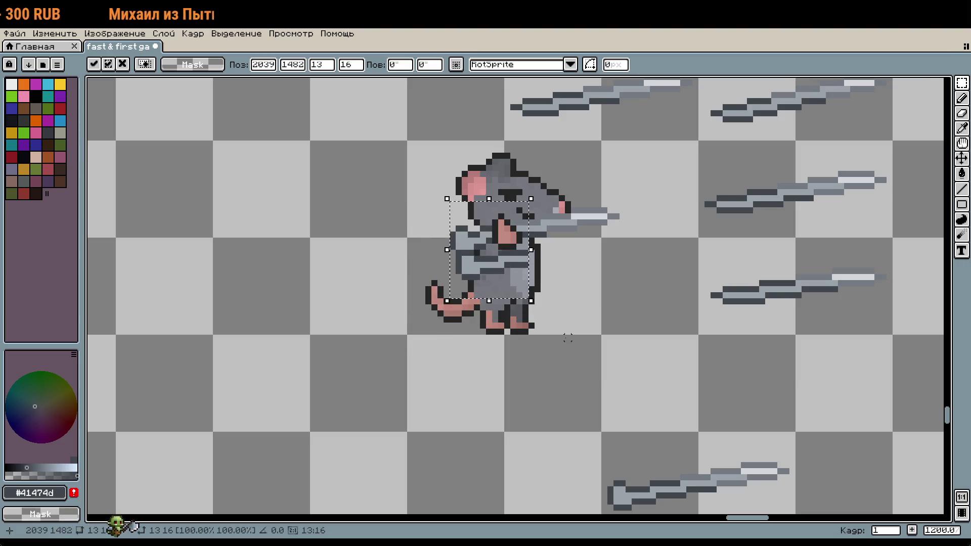
{"action": "key", "text": "Left"}
{"action": "key", "text": "Left"}
{"action": "key", "text": "Up"}
{"action": "key", "text": "Up"}
{"action": "key", "text": "Left"}
{"action": "key", "text": "Up"}
{"action": "key", "text": "Up"}
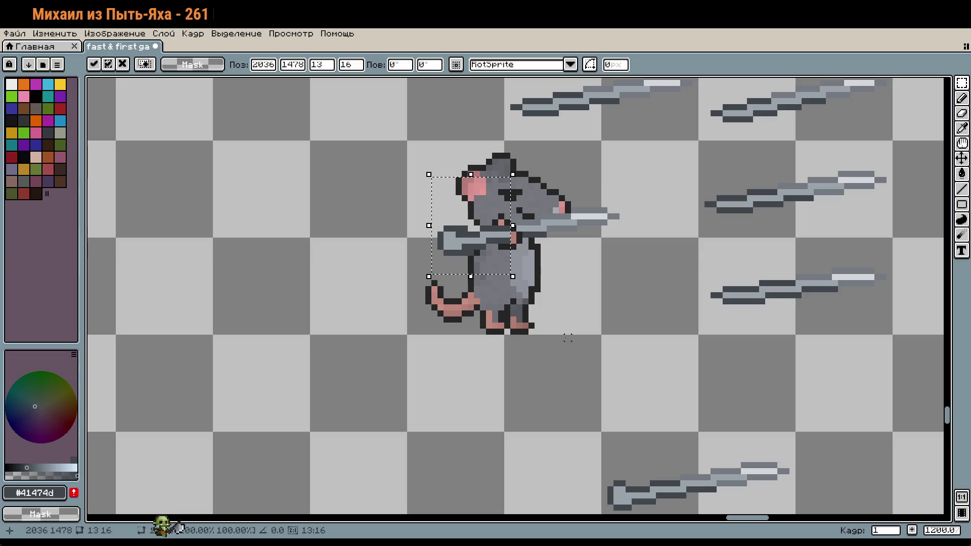
{"action": "key", "text": "ctrl+d"}
{"action": "scroll", "coordinate": [524, 246], "scroll_direction": "down", "scroll_amount": 3}
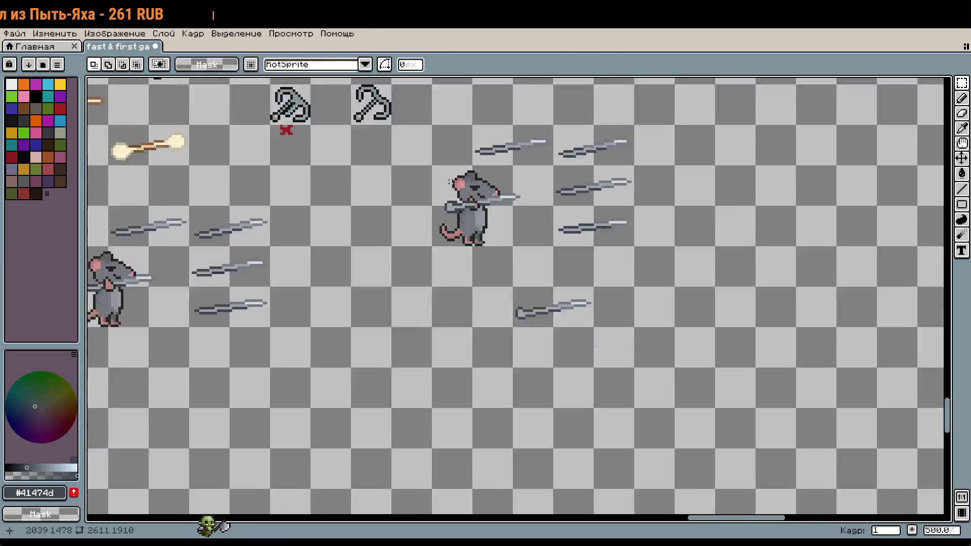
Erase the centre rat sprite.
{"action": "scroll", "coordinate": [471, 217], "scroll_direction": "up", "scroll_amount": 2}
{"action": "left_click_drag", "start_coordinate": [420, 153], "coordinate": [594, 259]}
{"action": "key", "text": "Delete"}
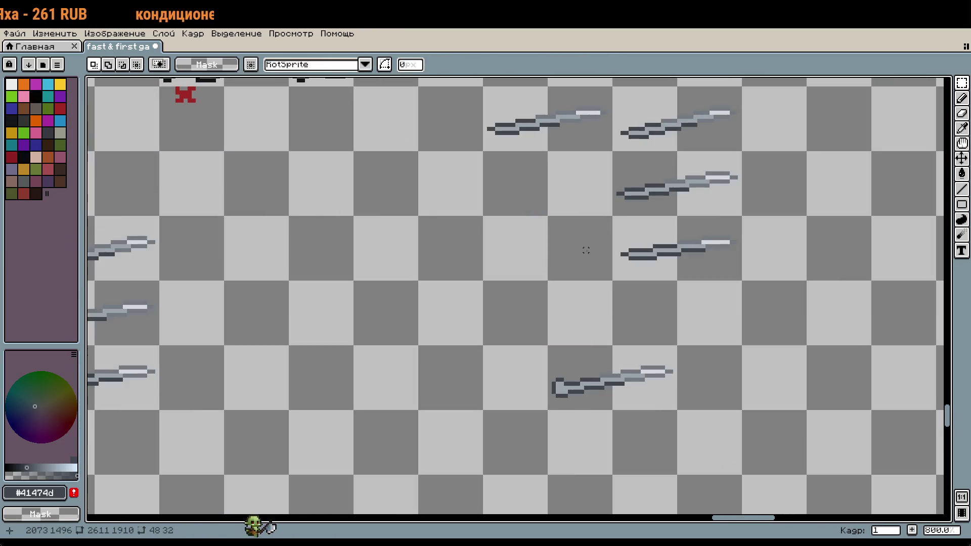
Paste a copy of the right-hand rat into the emptied centre spot.
{"action": "scroll", "coordinate": [586, 250], "scroll_direction": "down", "scroll_amount": 5}
{"action": "scroll", "coordinate": [586, 249], "scroll_direction": "up", "scroll_amount": 2}
{"action": "scroll", "coordinate": [597, 278], "scroll_direction": "up", "scroll_amount": 1}
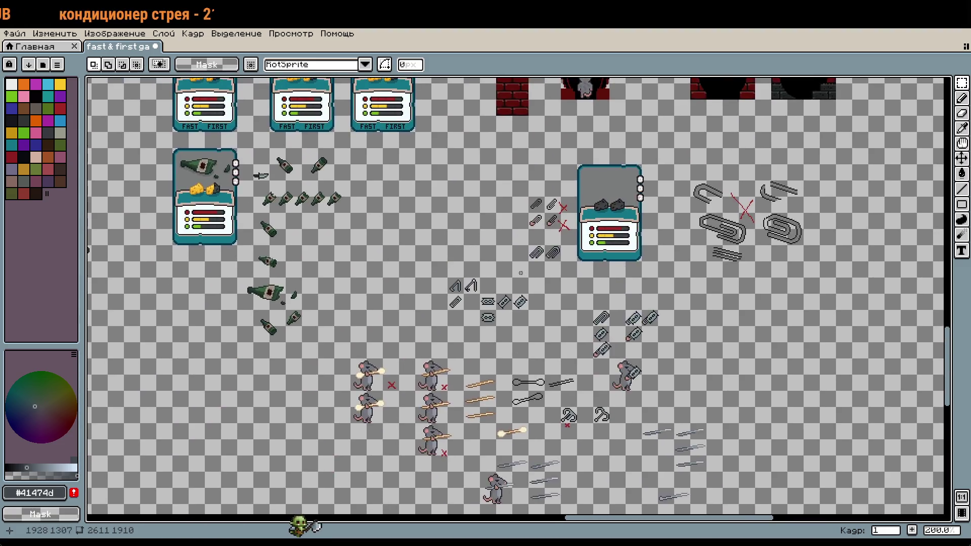
{"action": "scroll", "coordinate": [466, 127], "scroll_direction": "up", "scroll_amount": 2}
{"action": "scroll", "coordinate": [690, 261], "scroll_direction": "up", "scroll_amount": 1}
{"action": "scroll", "coordinate": [700, 298], "scroll_direction": "up", "scroll_amount": 1}
{"action": "left_click_drag", "start_coordinate": [627, 222], "coordinate": [704, 288]}
{"action": "scroll", "coordinate": [705, 288], "scroll_direction": "down", "scroll_amount": 2}
{"action": "scroll", "coordinate": [495, 324], "scroll_direction": "up", "scroll_amount": 2}
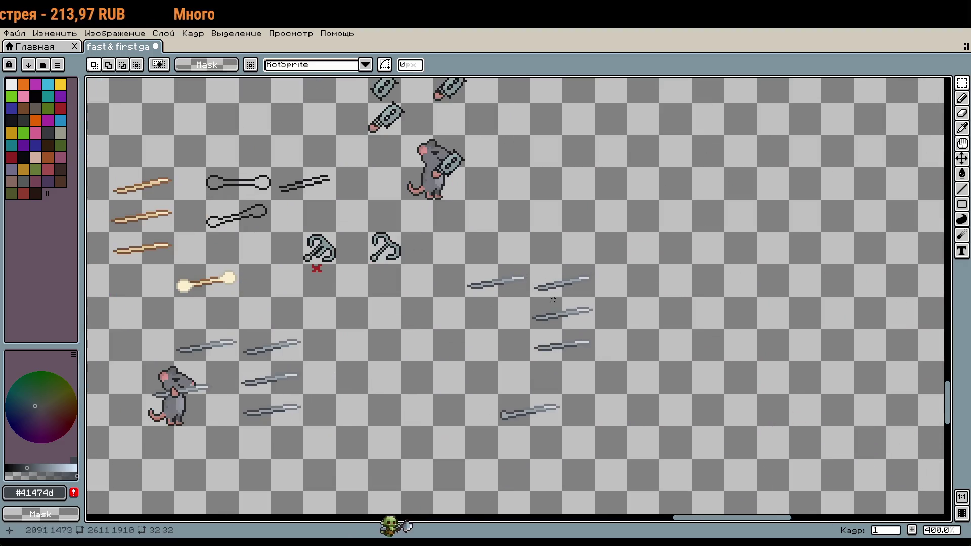
{"action": "scroll", "coordinate": [495, 323], "scroll_direction": "up", "scroll_amount": 1}
{"action": "key", "text": "ctrl+v"}
{"action": "left_click_drag", "start_coordinate": [495, 323], "coordinate": [428, 309]}
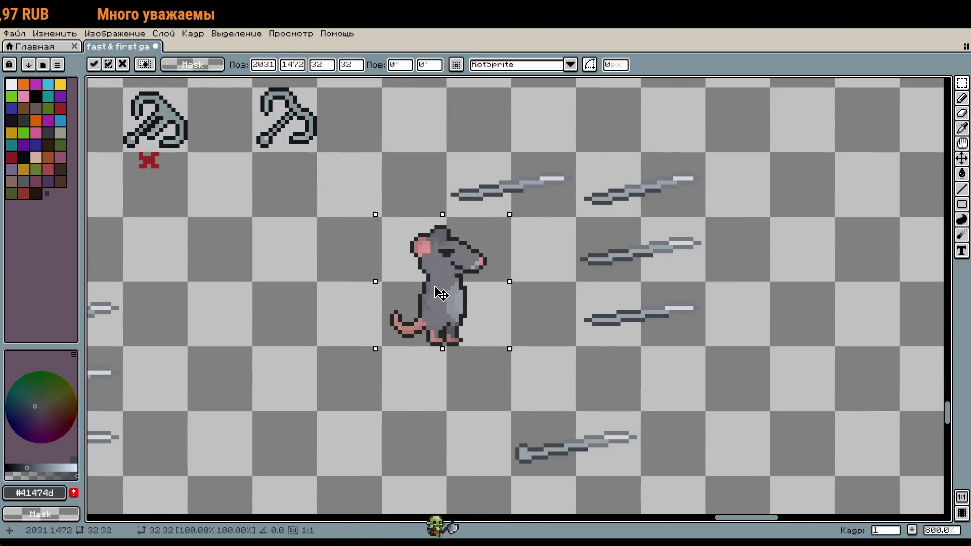
Paste a copy of the rat holding the stick and drop it one pixel lower.
{"action": "left_click_drag", "start_coordinate": [508, 408], "coordinate": [644, 478]}
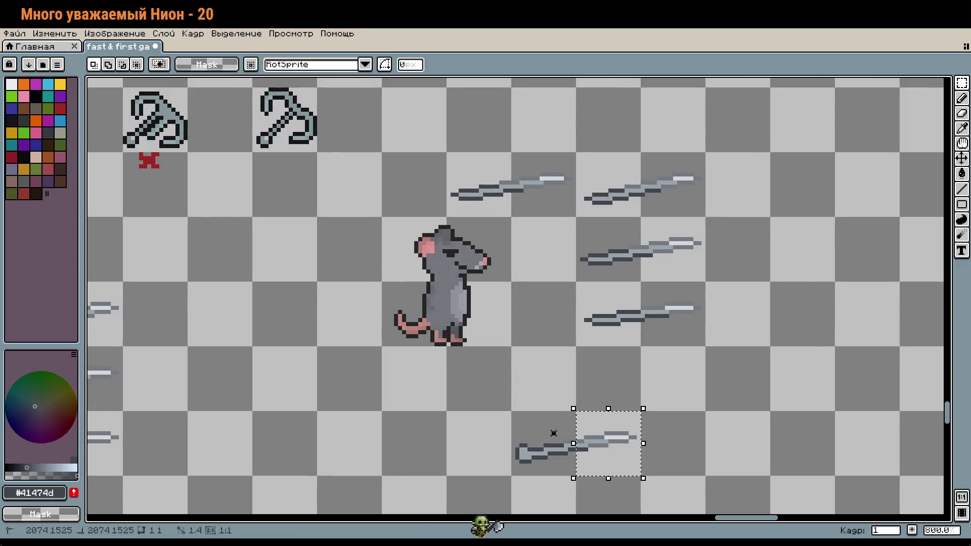
{"action": "scroll", "coordinate": [596, 449], "scroll_direction": "down", "scroll_amount": 2}
{"action": "scroll", "coordinate": [408, 327], "scroll_direction": "up", "scroll_amount": 3}
{"action": "scroll", "coordinate": [407, 327], "scroll_direction": "down", "scroll_amount": 3}
{"action": "scroll", "coordinate": [407, 327], "scroll_direction": "down", "scroll_amount": 1}
{"action": "scroll", "coordinate": [503, 354], "scroll_direction": "left", "scroll_amount": 3}
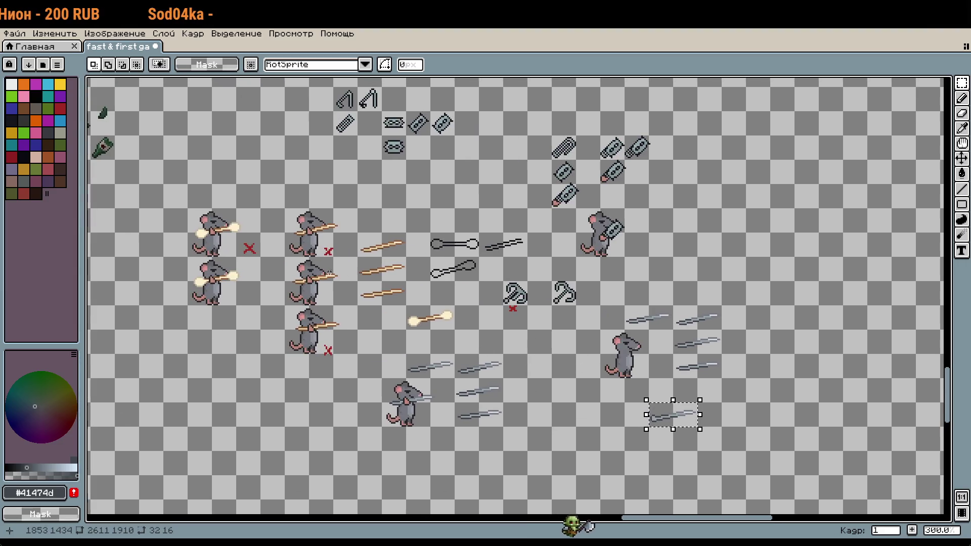
{"action": "left_click_drag", "start_coordinate": [285, 258], "coordinate": [332, 305]}
{"action": "key", "text": "ctrl+v"}
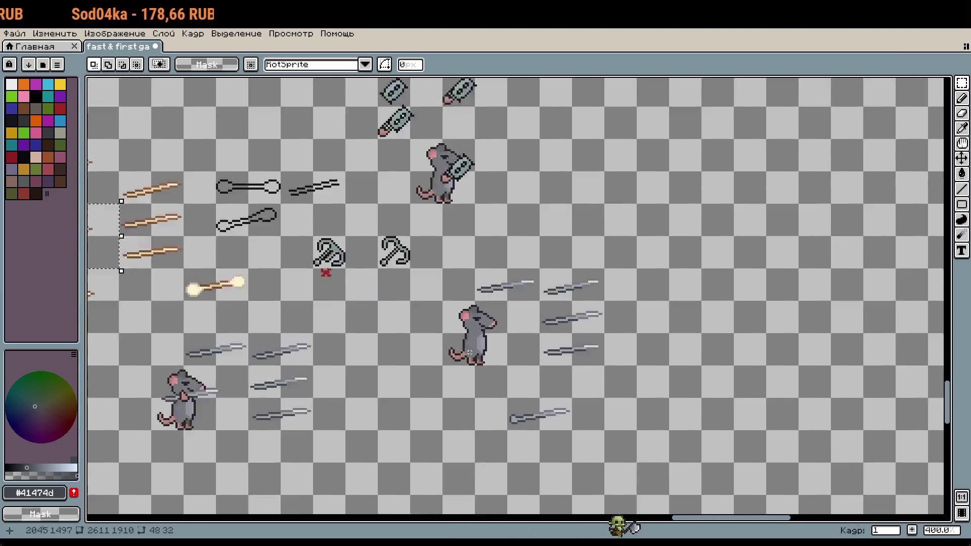
{"action": "scroll", "coordinate": [436, 312], "scroll_direction": "up", "scroll_amount": 4}
{"action": "key", "text": "Down"}
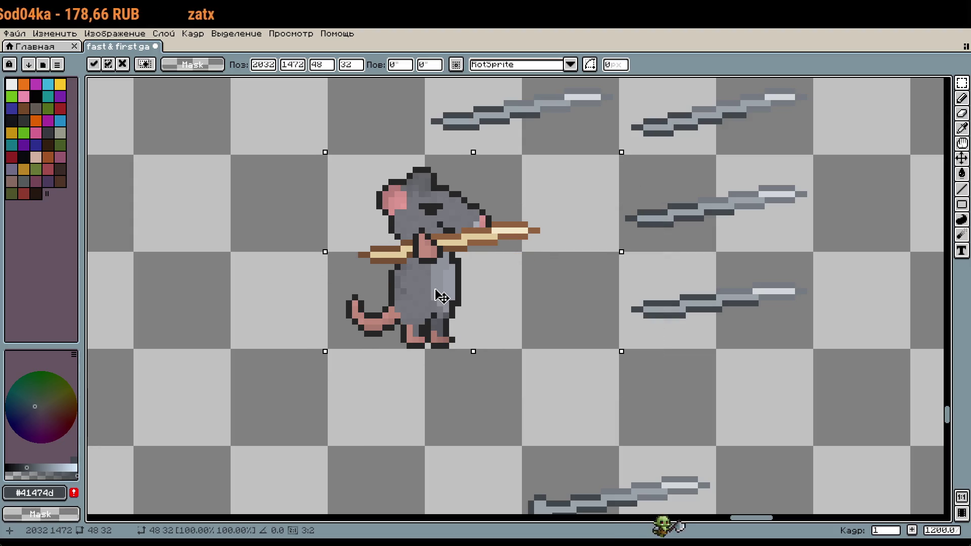
{"action": "left_click", "coordinate": [361, 376]}
Paste a copy of the lower sword onto the rat, nudged left and down into its paws.
{"action": "scroll", "coordinate": [360, 376], "scroll_direction": "down", "scroll_amount": 4}
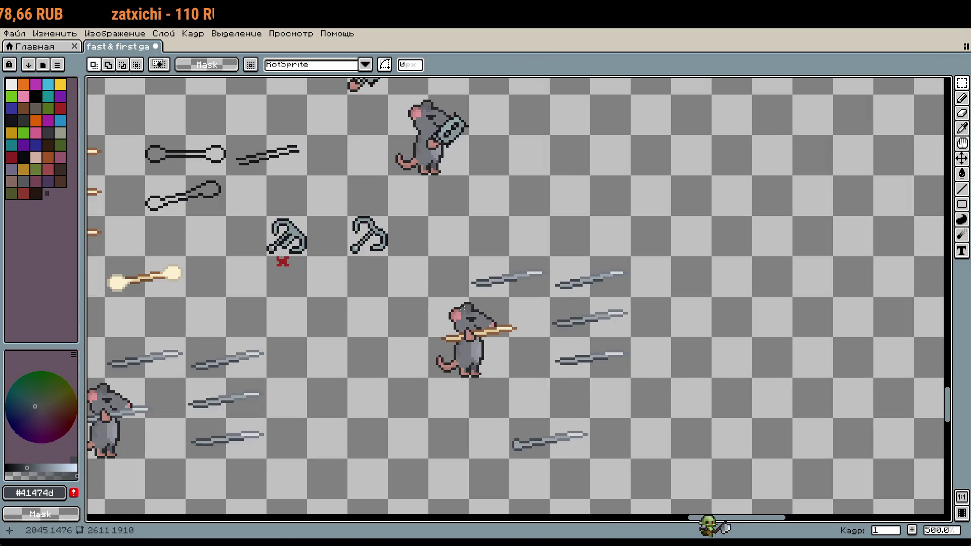
{"action": "scroll", "coordinate": [463, 307], "scroll_direction": "up", "scroll_amount": 2}
{"action": "left_click_drag", "start_coordinate": [500, 408], "coordinate": [627, 465]}
{"action": "left_click_drag", "start_coordinate": [448, 285], "coordinate": [560, 360]}
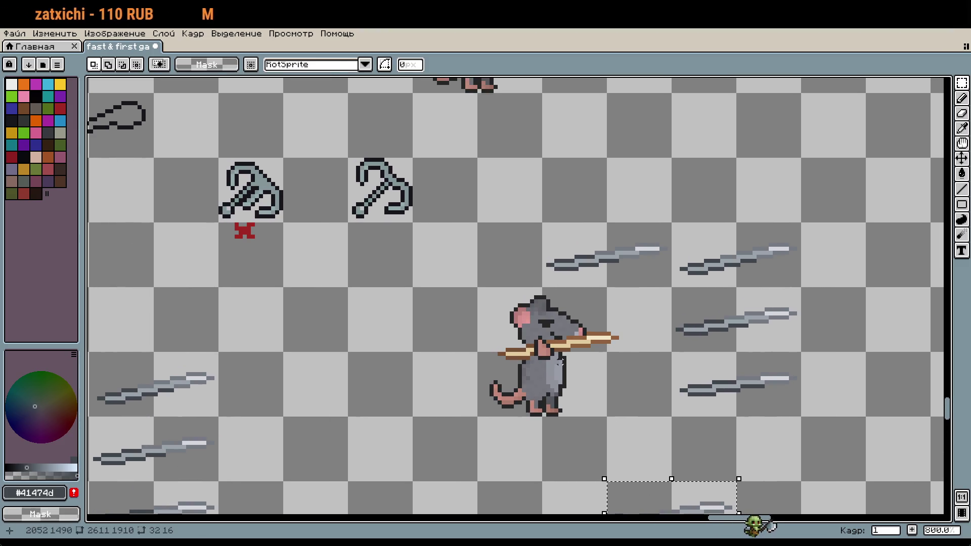
{"action": "key", "text": "ctrl+v"}
{"action": "scroll", "coordinate": [560, 361], "scroll_direction": "up", "scroll_amount": 2}
{"action": "left_click_drag", "start_coordinate": [784, 493], "coordinate": [574, 259]}
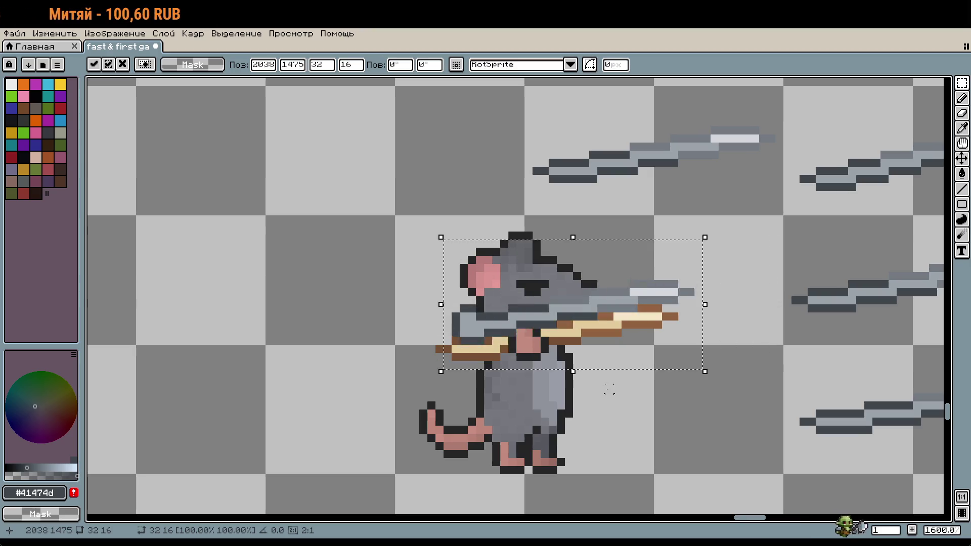
{"action": "key", "text": "Left"}
{"action": "key", "text": "Left"}
{"action": "key", "text": "Down"}
{"action": "key", "text": "Down"}
{"action": "key", "text": "Down"}
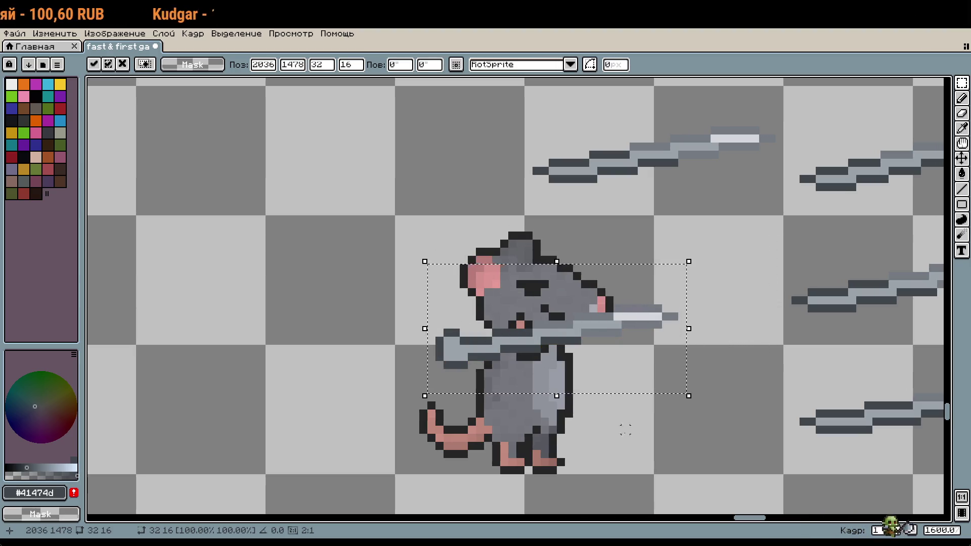
{"action": "key", "text": "Return"}
Select the lower pink ear piece, then pan to the lower-right rat and weapons list.
{"action": "scroll", "coordinate": [625, 429], "scroll_direction": "down", "scroll_amount": 4}
{"action": "scroll", "coordinate": [742, 473], "scroll_direction": "down", "scroll_amount": 2}
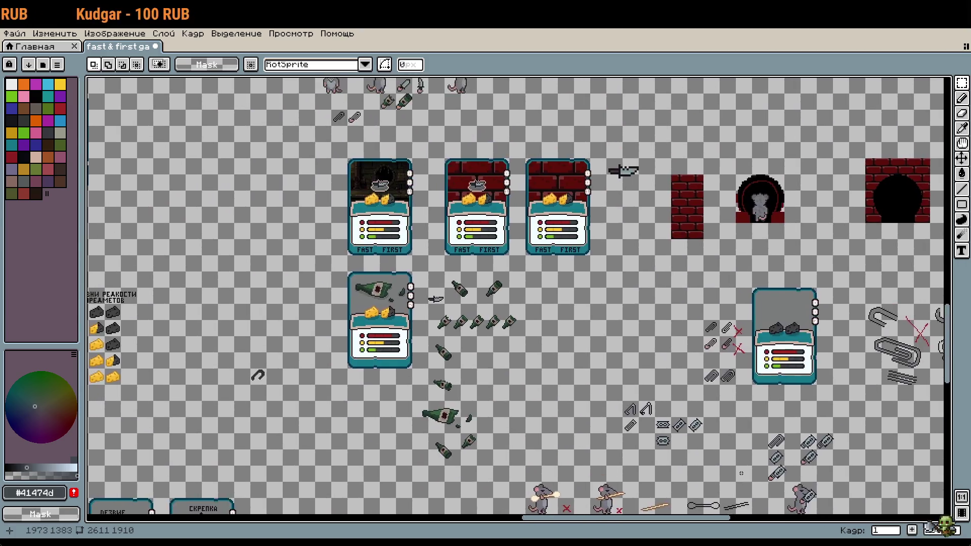
{"action": "scroll", "coordinate": [741, 473], "scroll_direction": "up", "scroll_amount": 2}
{"action": "scroll", "coordinate": [620, 402], "scroll_direction": "up", "scroll_amount": 2}
{"action": "scroll", "coordinate": [619, 402], "scroll_direction": "up", "scroll_amount": 1}
{"action": "scroll", "coordinate": [620, 402], "scroll_direction": "up", "scroll_amount": 2}
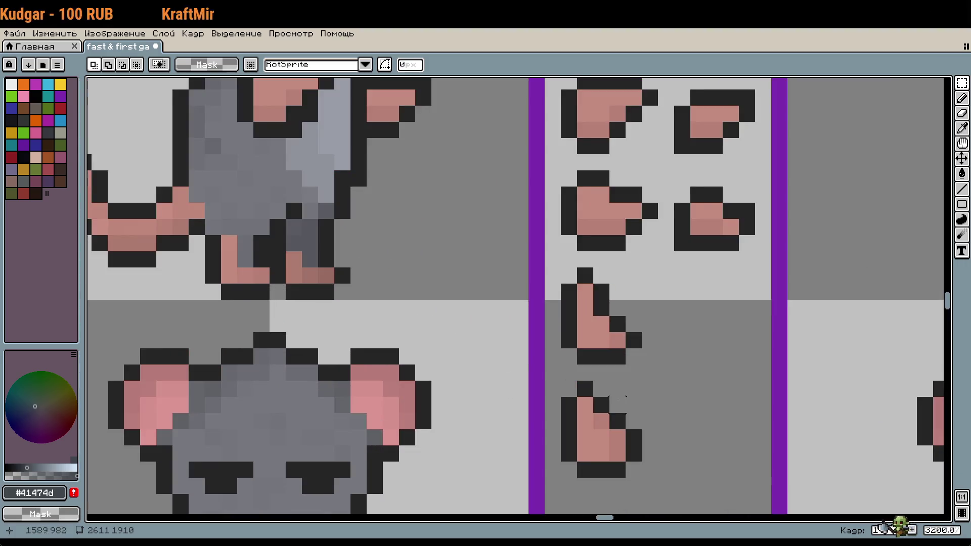
{"action": "scroll", "coordinate": [618, 403], "scroll_direction": "up", "scroll_amount": 1}
{"action": "left_click_drag", "start_coordinate": [428, 243], "coordinate": [531, 369]}
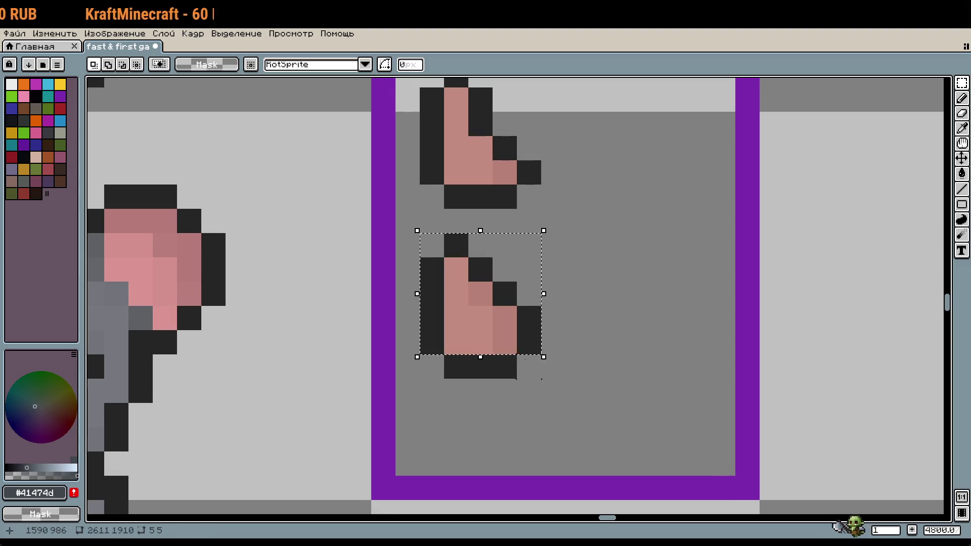
{"action": "scroll", "coordinate": [526, 326], "scroll_direction": "down", "scroll_amount": 5}
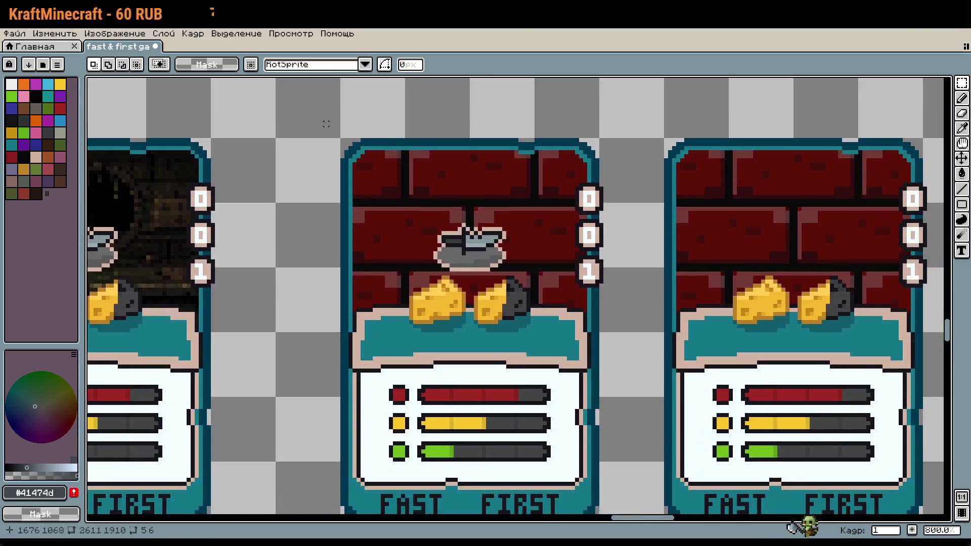
{"action": "scroll", "coordinate": [537, 276], "scroll_direction": "down", "scroll_amount": 2}
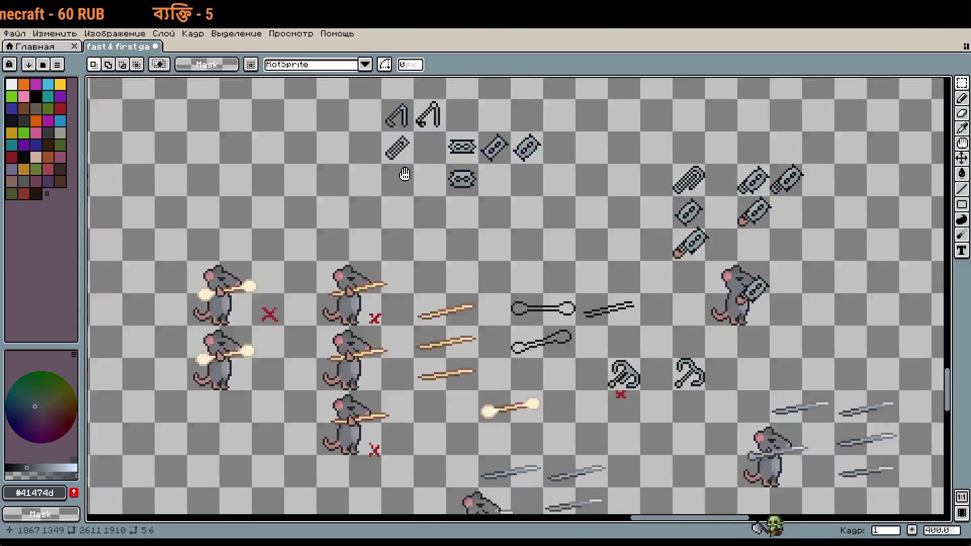
{"action": "mouse_move", "coordinate": [794, 440]}
{"action": "left_mouse_down"}
{"action": "mouse_move", "coordinate": [493, 177]}
{"action": "mouse_move", "coordinate": [526, 340]}
{"action": "left_mouse_up"}
{"action": "scroll", "coordinate": [492, 176], "scroll_direction": "up", "scroll_amount": 5}
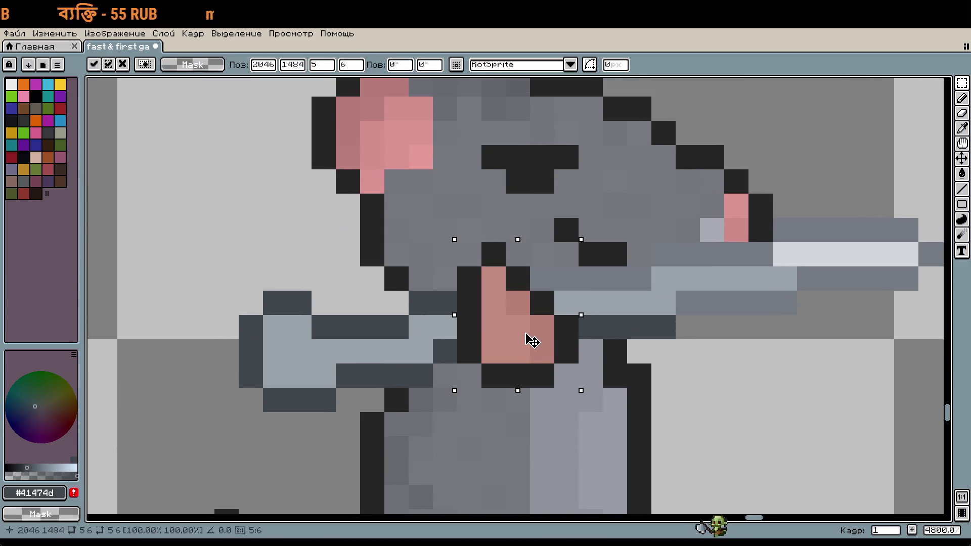
{"action": "scroll", "coordinate": [527, 340], "scroll_direction": "down", "scroll_amount": 3}
{"action": "scroll", "coordinate": [698, 429], "scroll_direction": "down", "scroll_amount": 2}
{"action": "scroll", "coordinate": [405, 428], "scroll_direction": "down", "scroll_amount": 2}
{"action": "left_click_drag", "start_coordinate": [505, 455], "coordinate": [572, 293]}
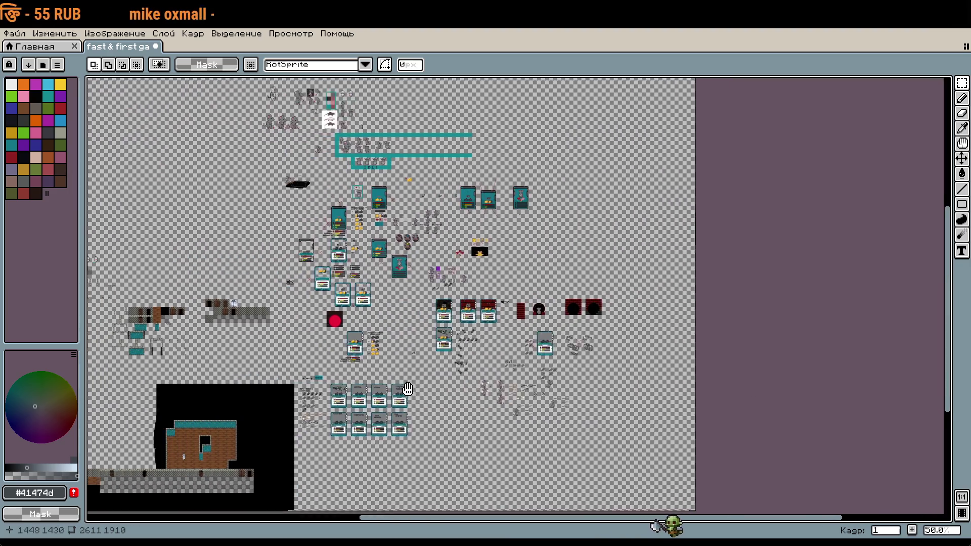
Review the whole numbered weapons list and cards.
{"action": "scroll", "coordinate": [571, 293], "scroll_direction": "up", "scroll_amount": 3}
{"action": "scroll", "coordinate": [481, 314], "scroll_direction": "up", "scroll_amount": 1}
{"action": "scroll", "coordinate": [480, 314], "scroll_direction": "down", "scroll_amount": 1}
{"action": "left_click_drag", "start_coordinate": [494, 256], "coordinate": [505, 310]}
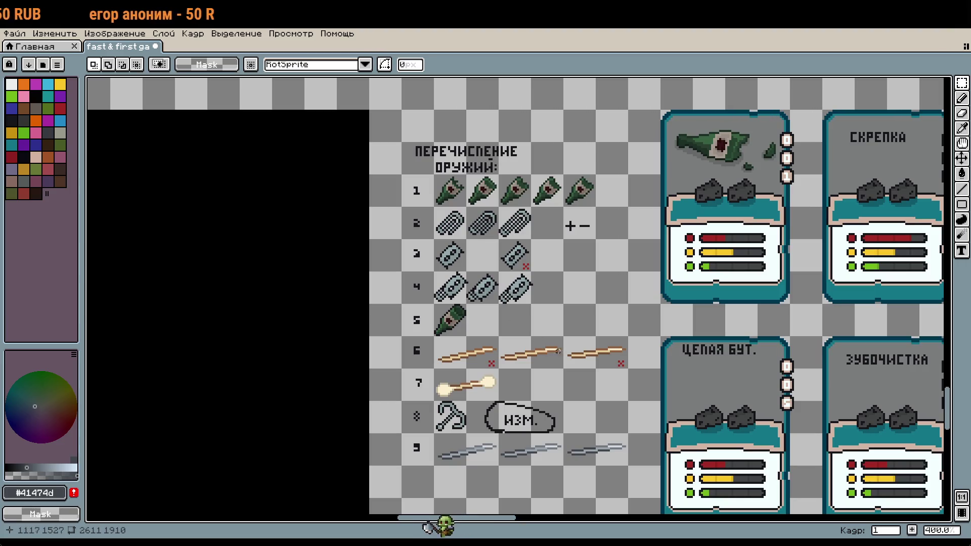
Return to the rat sprites and draw a rectangle around the lower grey sword.
{"action": "scroll", "coordinate": [621, 392], "scroll_direction": "down", "scroll_amount": 1}
{"action": "scroll", "coordinate": [621, 392], "scroll_direction": "down", "scroll_amount": 1}
{"action": "scroll", "coordinate": [650, 319], "scroll_direction": "up", "scroll_amount": 1}
{"action": "left_click_drag", "start_coordinate": [650, 319], "coordinate": [647, 310]}
{"action": "scroll", "coordinate": [520, 227], "scroll_direction": "up", "scroll_amount": 3}
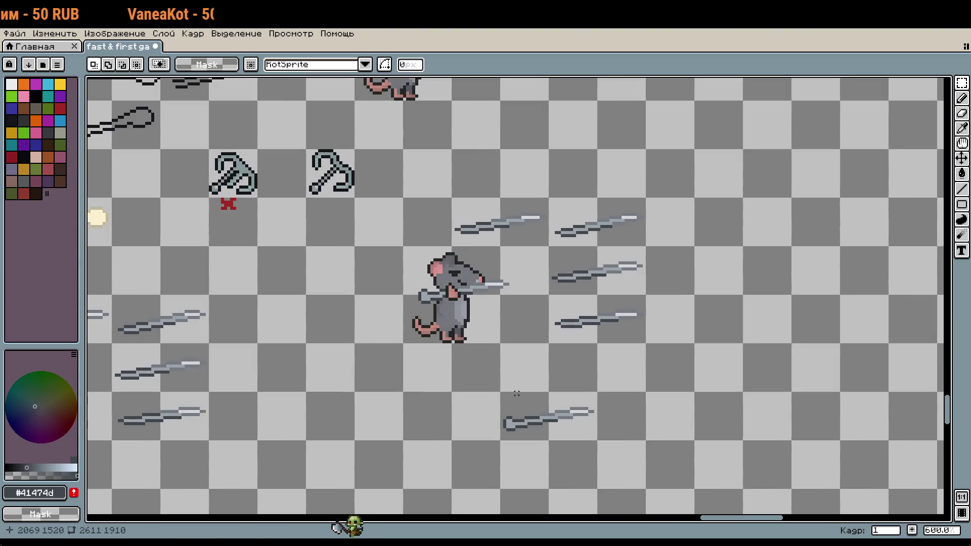
{"action": "scroll", "coordinate": [516, 394], "scroll_direction": "up", "scroll_amount": 1}
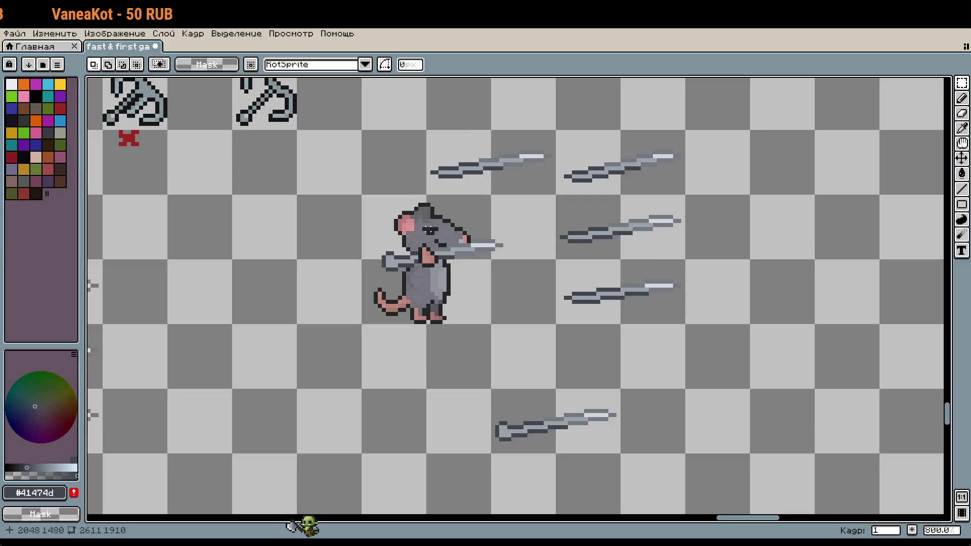
{"action": "scroll", "coordinate": [428, 229], "scroll_direction": "up", "scroll_amount": 1}
{"action": "scroll", "coordinate": [482, 221], "scroll_direction": "down", "scroll_amount": 2}
{"action": "scroll", "coordinate": [421, 414], "scroll_direction": "up", "scroll_amount": 1}
{"action": "left_click_drag", "start_coordinate": [521, 331], "coordinate": [587, 342]}
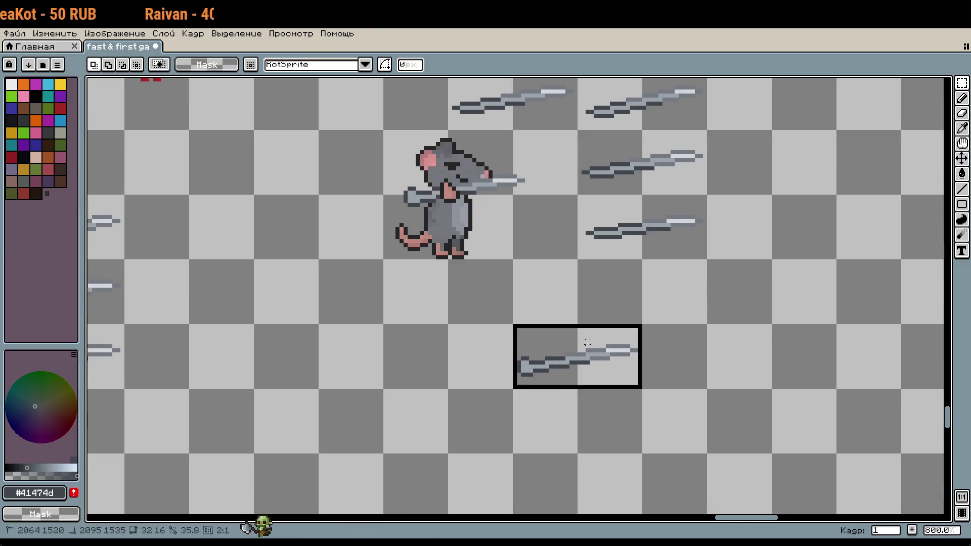
Move the middle slash a grid step right and back so it sits in its slot.
{"action": "left_click_drag", "start_coordinate": [661, 219], "coordinate": [639, 297]}
{"action": "key", "text": "shift+Up"}
{"action": "key", "text": "shift+Up"}
{"action": "key", "text": "shift+Right"}
{"action": "key", "text": "shift+Right"}
{"action": "key", "text": "shift+Up"}
{"action": "key", "text": "shift+Left"}
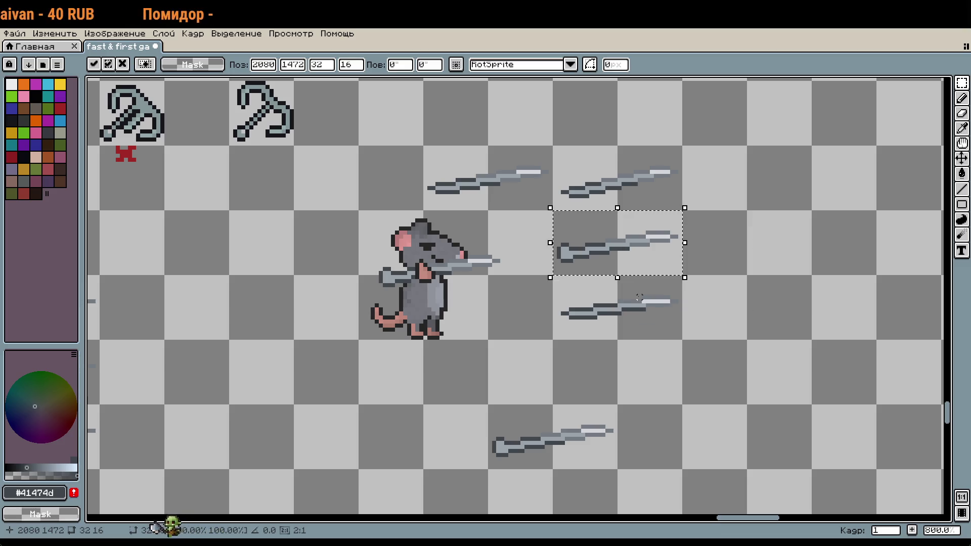
{"action": "key", "text": "shift+Right"}
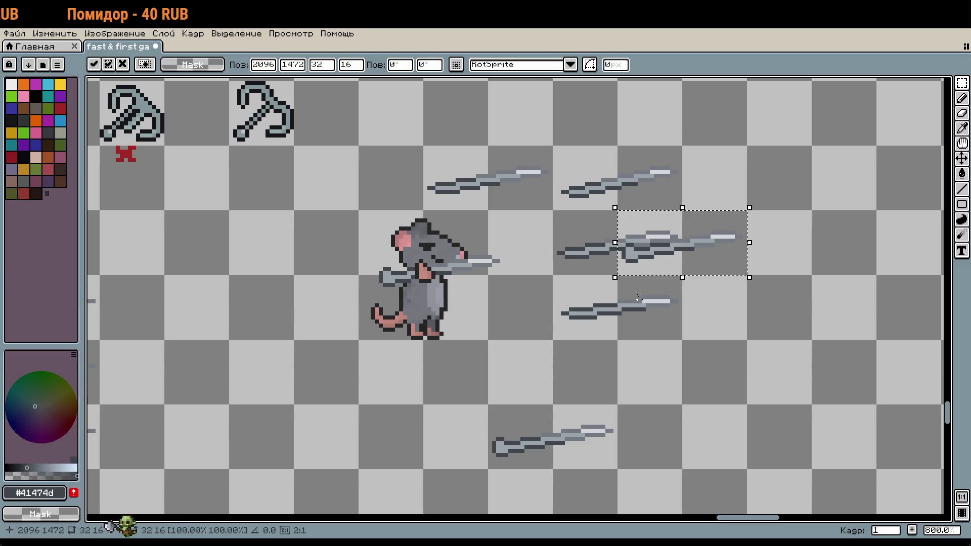
{"action": "key", "text": "shift+Left"}
{"action": "key", "text": "shift+Down"}
{"action": "key", "text": "shift+Down"}
{"action": "key", "text": "shift+Up"}
{"action": "key", "text": "shift+Up"}
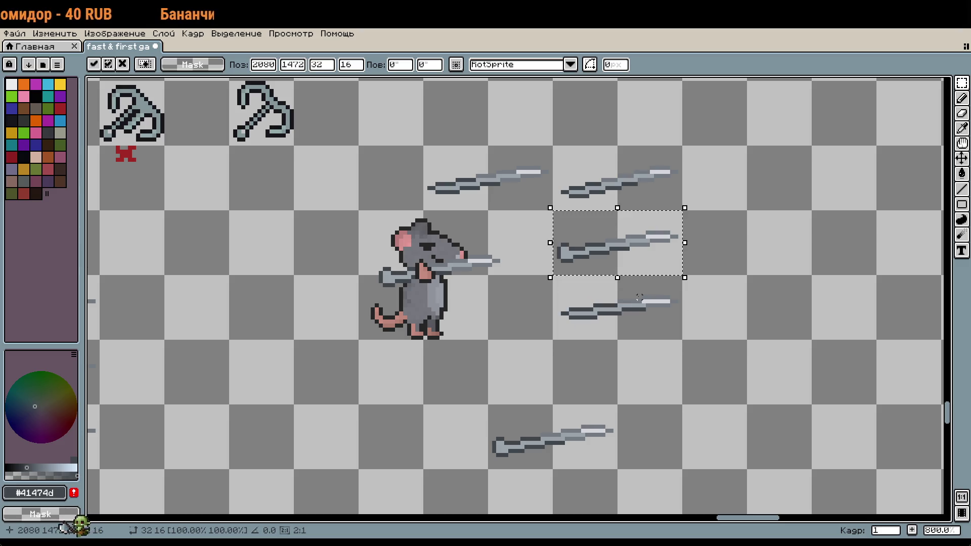
Switch through the Eyedropper and Pencil, ending on the Rectangular Marquee.
{"action": "key", "text": "i"}
{"action": "scroll", "coordinate": [457, 234], "scroll_direction": "up", "scroll_amount": 1}
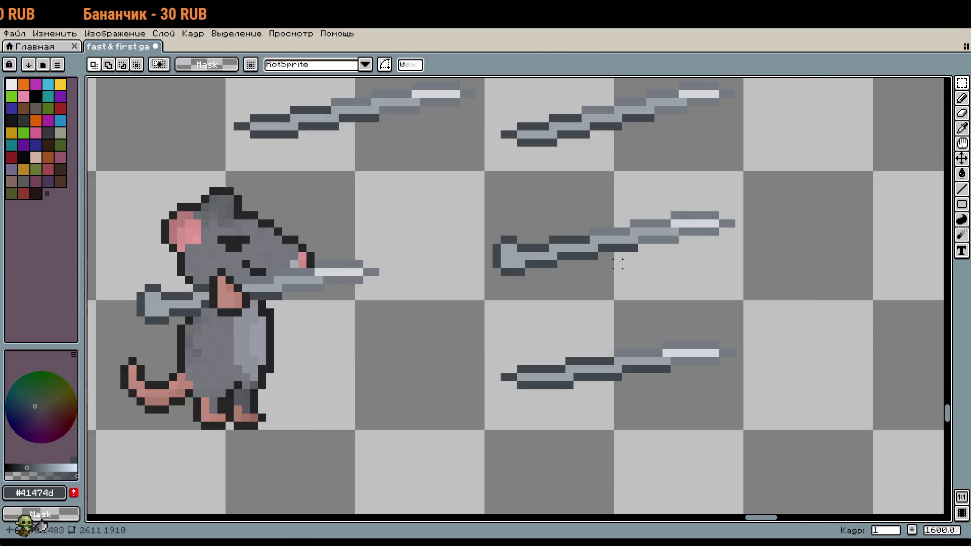
{"action": "scroll", "coordinate": [457, 234], "scroll_direction": "up", "scroll_amount": 1}
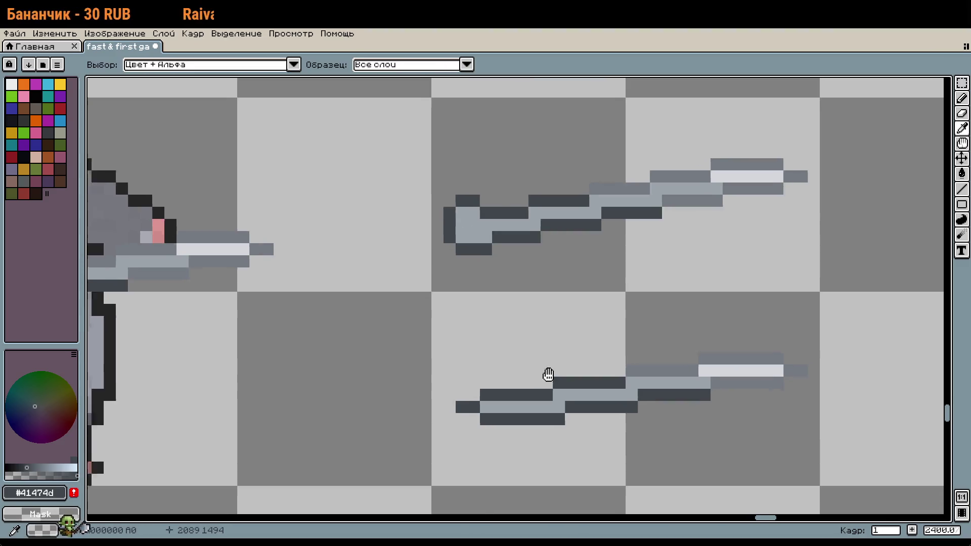
{"action": "scroll", "coordinate": [545, 364], "scroll_direction": "down", "scroll_amount": 3}
{"action": "key", "text": "b"}
{"action": "scroll", "coordinate": [537, 369], "scroll_direction": "up", "scroll_amount": 4}
{"action": "scroll", "coordinate": [527, 372], "scroll_direction": "down", "scroll_amount": 4}
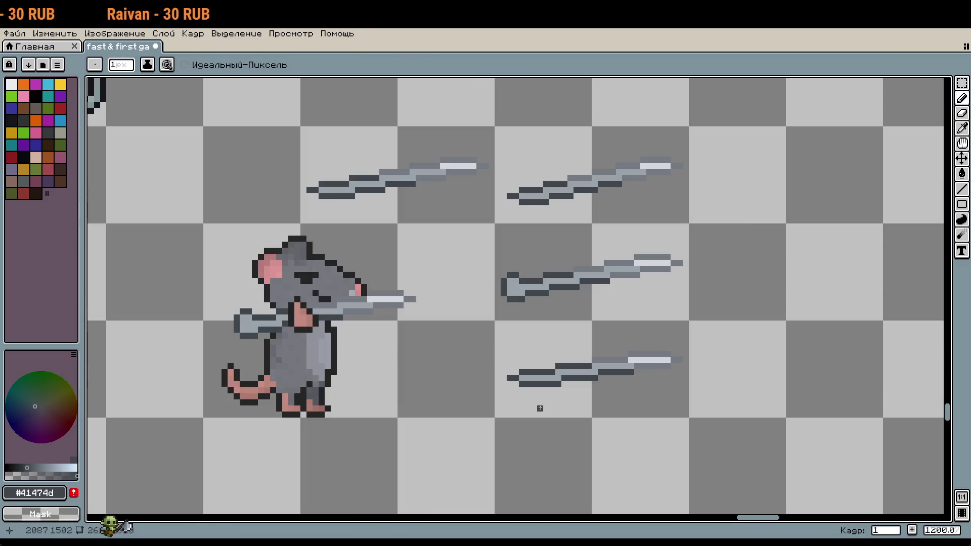
{"action": "scroll", "coordinate": [498, 232], "scroll_direction": "up", "scroll_amount": 2}
{"action": "key", "text": "r"}
{"action": "scroll", "coordinate": [498, 232], "scroll_direction": "up", "scroll_amount": 1}
Duplicate the slash's hilt end onto the lower slash, one pixel up, and commit it.
{"action": "mouse_move", "coordinate": [505, 321]}
{"action": "left_mouse_down"}
{"action": "mouse_move", "coordinate": [557, 405]}
{"action": "mouse_move", "coordinate": [573, 405]}
{"action": "mouse_move", "coordinate": [650, 278]}
{"action": "mouse_move", "coordinate": [604, 261]}
{"action": "left_mouse_up"}
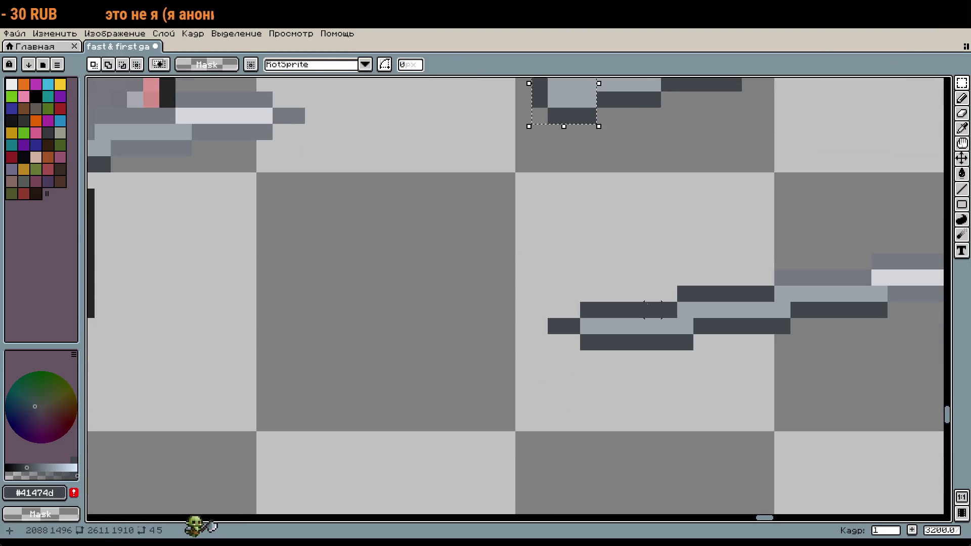
{"action": "key", "text": "ctrl+t"}
{"action": "key", "text": "shift+Down"}
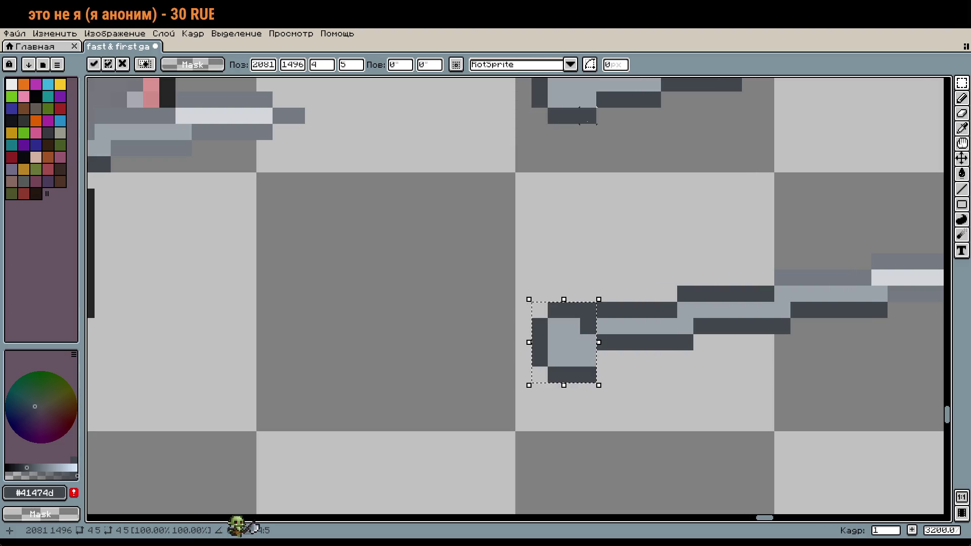
{"action": "key", "text": "Up"}
{"action": "key", "text": "Return"}
Move the lowest sword up beside the other swords near the rat.
{"action": "scroll", "coordinate": [789, 392], "scroll_direction": "down", "scroll_amount": 4}
{"action": "mouse_move", "coordinate": [737, 403]}
{"action": "left_mouse_down"}
{"action": "mouse_move", "coordinate": [667, 360]}
{"action": "mouse_move", "coordinate": [651, 458]}
{"action": "left_mouse_up"}
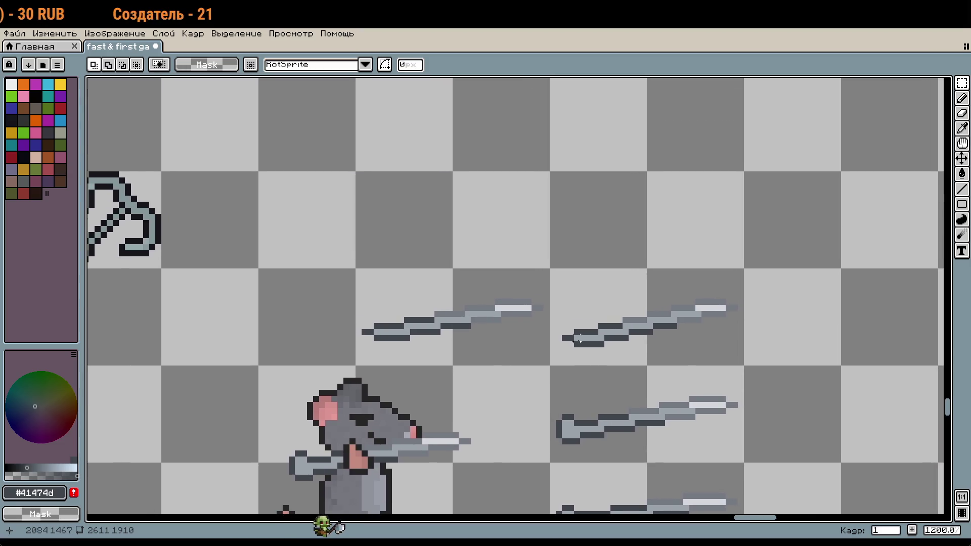
{"action": "left_click_drag", "start_coordinate": [579, 338], "coordinate": [555, 316]}
{"action": "scroll", "coordinate": [585, 348], "scroll_direction": "up", "scroll_amount": 4}
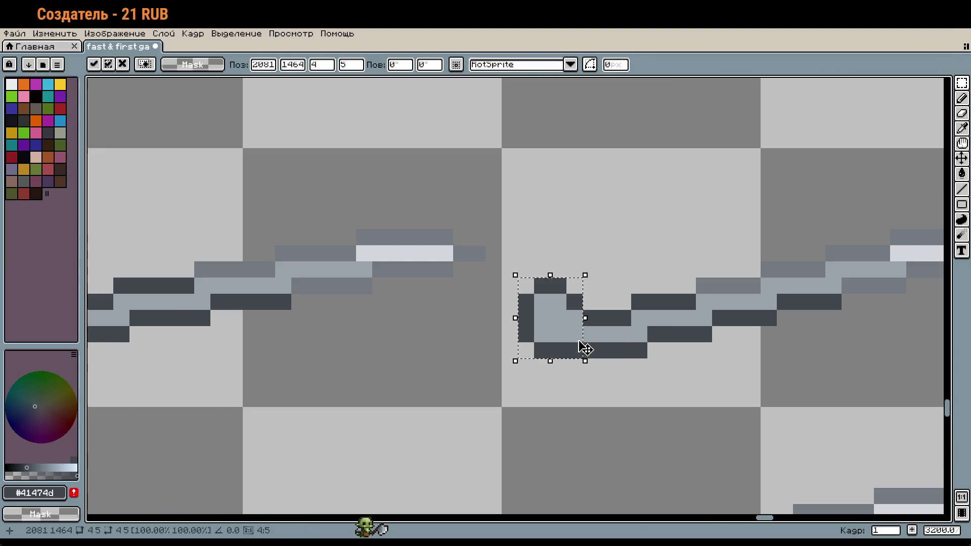
{"action": "scroll", "coordinate": [570, 334], "scroll_direction": "down", "scroll_amount": 5}
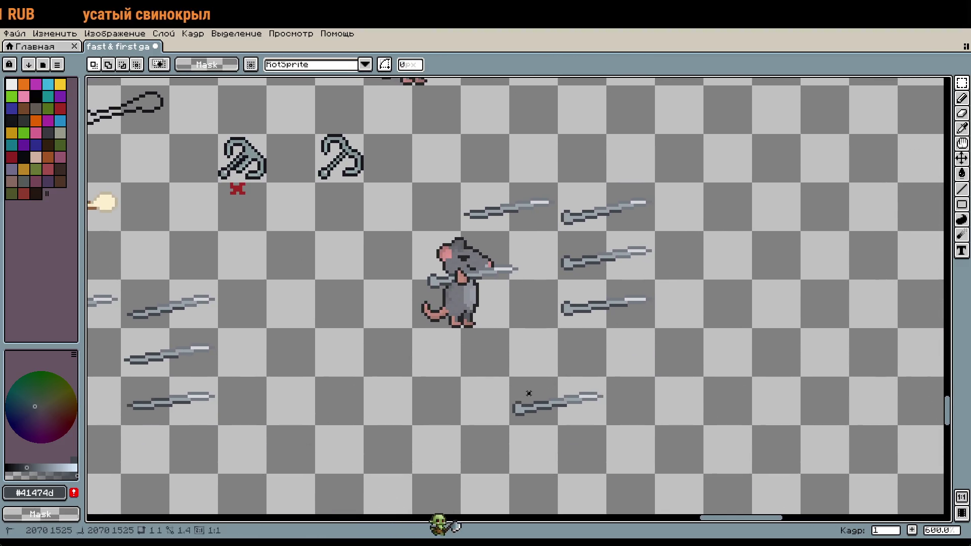
{"action": "left_click_drag", "start_coordinate": [510, 377], "coordinate": [607, 423]}
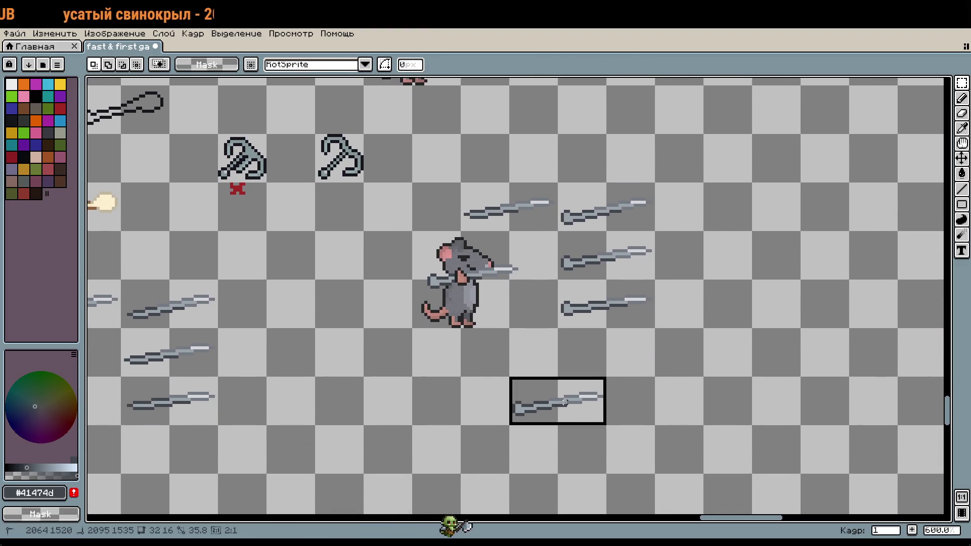
{"action": "key", "text": "shift+Left"}
{"action": "key", "text": "shift+Left"}
{"action": "key", "text": "shift+Up"}
{"action": "key", "text": "shift+Up"}
{"action": "key", "text": "shift+Up"}
{"action": "key", "text": "shift+Up"}
{"action": "key", "text": "shift+Right"}
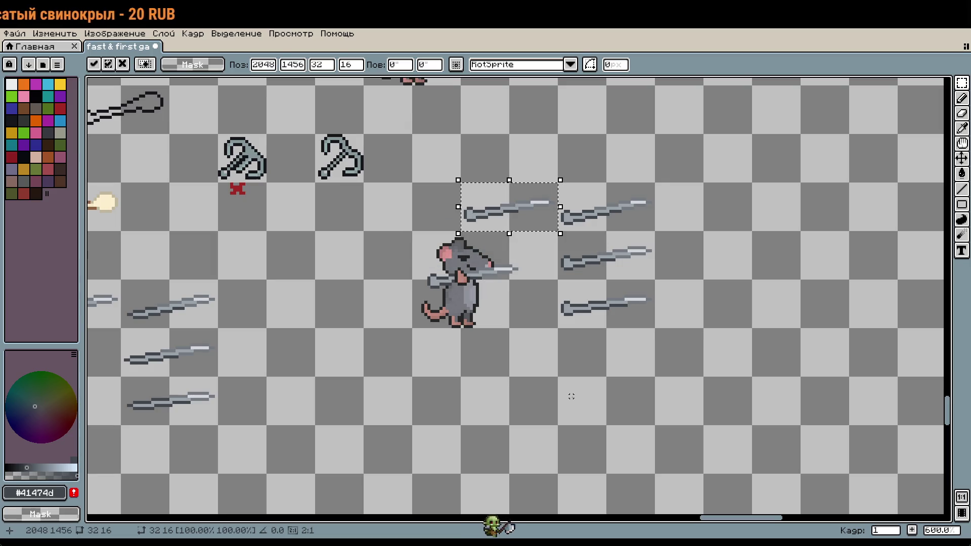
{"action": "key", "text": "Return"}
Shift a right-hand sword's hilt pixels down one pixel.
{"action": "left_click_drag", "start_coordinate": [581, 196], "coordinate": [659, 297]}
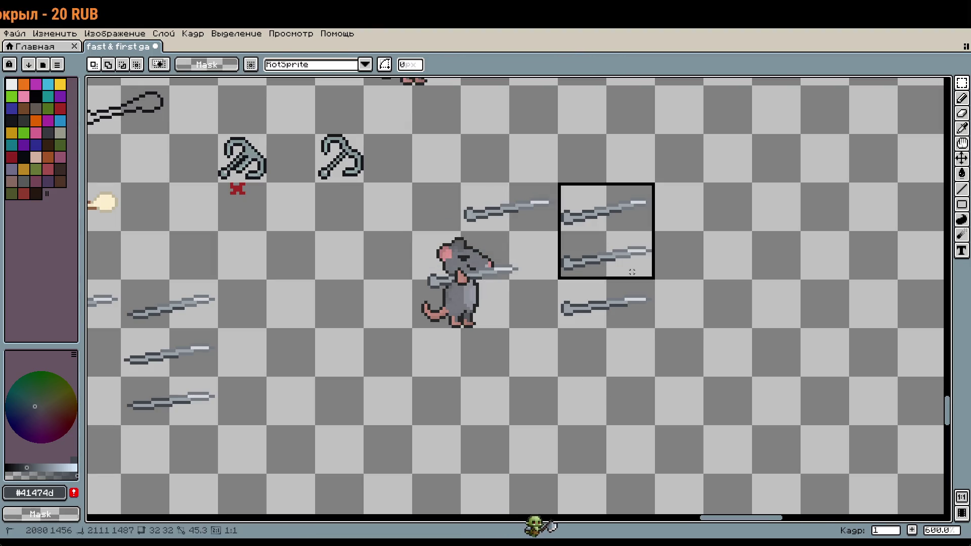
{"action": "scroll", "coordinate": [658, 307], "scroll_direction": "down", "scroll_amount": 2}
{"action": "scroll", "coordinate": [559, 310], "scroll_direction": "up", "scroll_amount": 3}
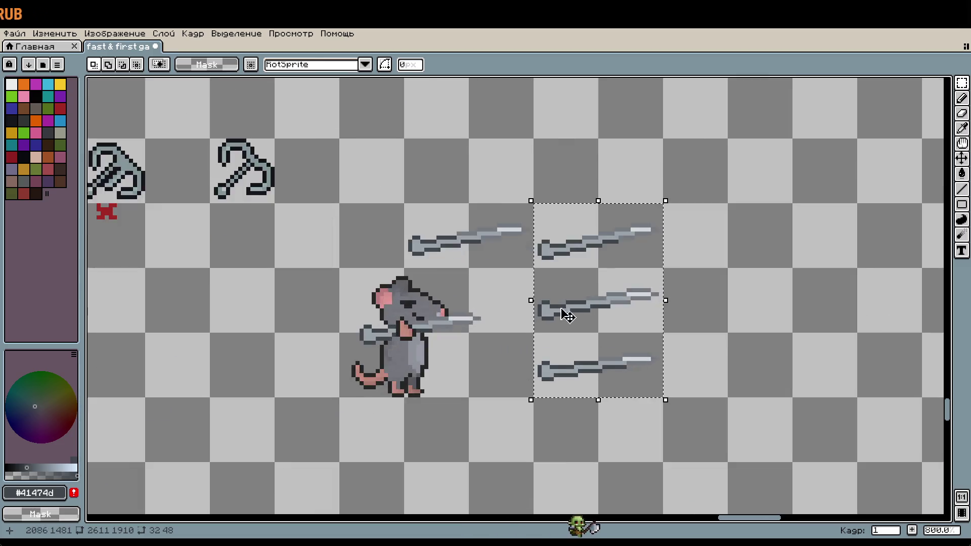
{"action": "scroll", "coordinate": [709, 232], "scroll_direction": "up", "scroll_amount": 2}
{"action": "scroll", "coordinate": [489, 234], "scroll_direction": "up", "scroll_amount": 2}
{"action": "scroll", "coordinate": [489, 234], "scroll_direction": "up", "scroll_amount": 5}
{"action": "left_click_drag", "start_coordinate": [531, 192], "coordinate": [639, 338]}
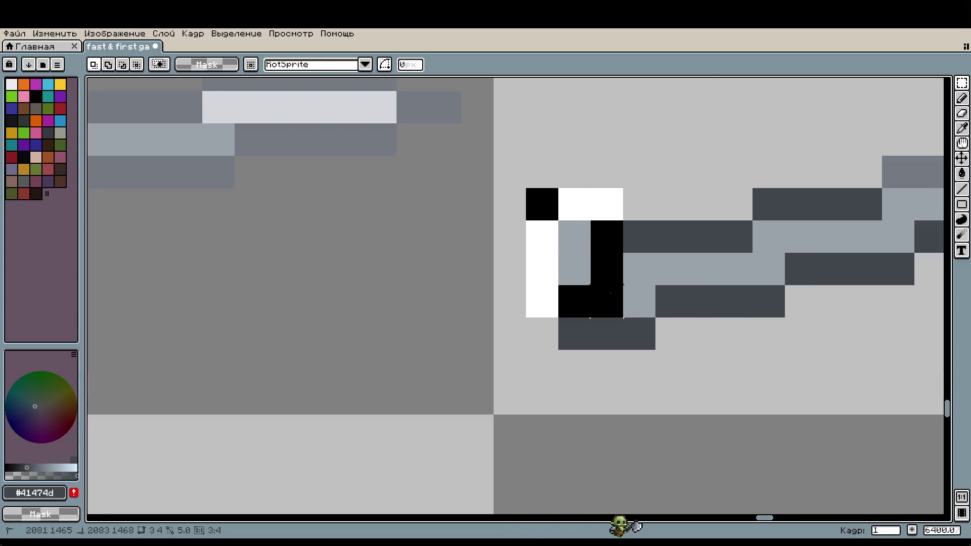
{"action": "left_click", "coordinate": [615, 319]}
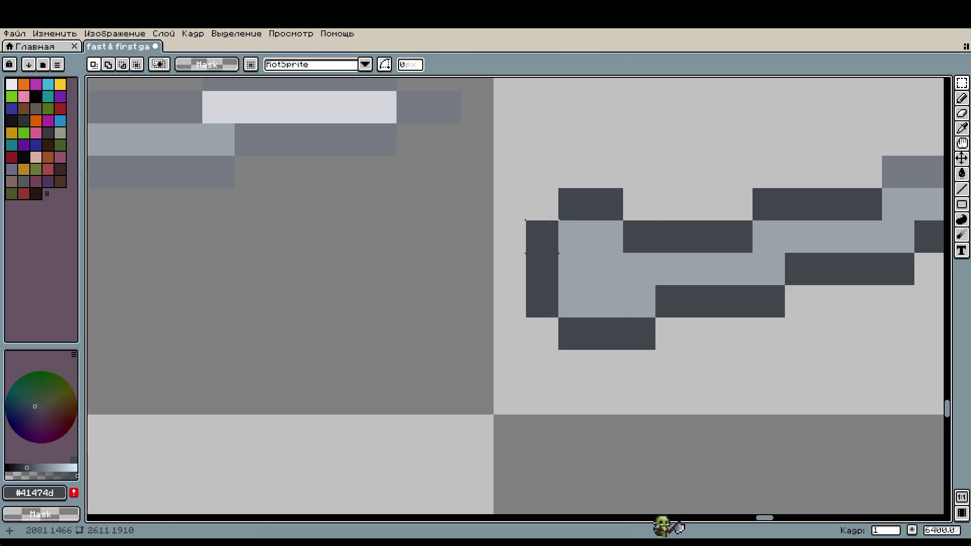
{"action": "left_click_drag", "start_coordinate": [528, 191], "coordinate": [608, 333]}
{"action": "left_click_drag", "start_coordinate": [585, 264], "coordinate": [585, 296]}
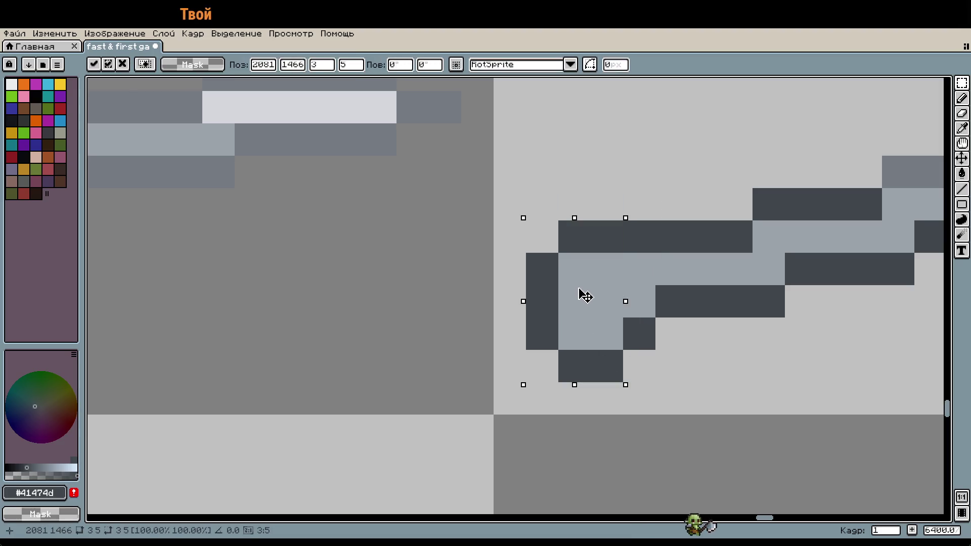
{"action": "left_click", "coordinate": [640, 302]}
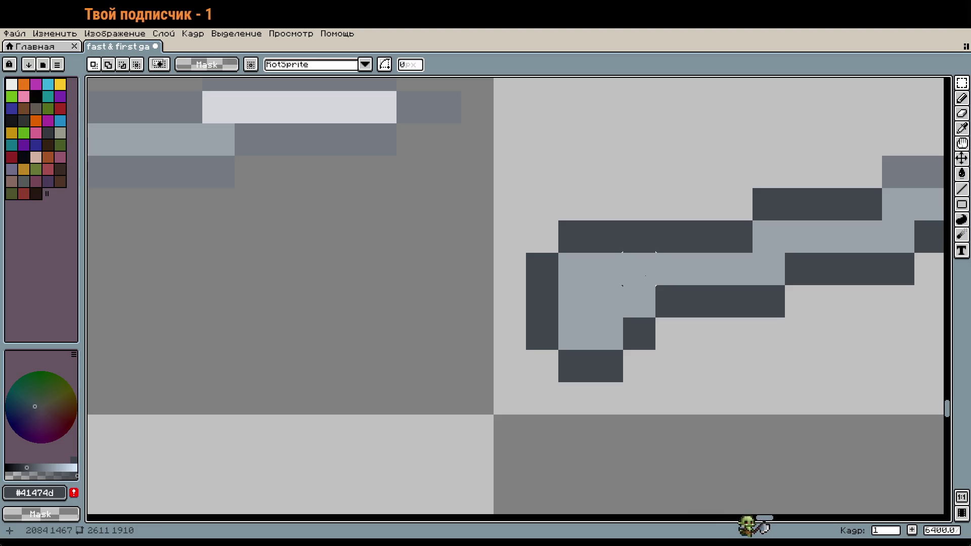
Redraw the hilt with dark outline pixels, clear strays, and fill light grey #9ba3ab.
{"action": "key", "text": "b"}
{"action": "left_click", "coordinate": [639, 269]}
{"action": "right_click", "coordinate": [640, 237]}
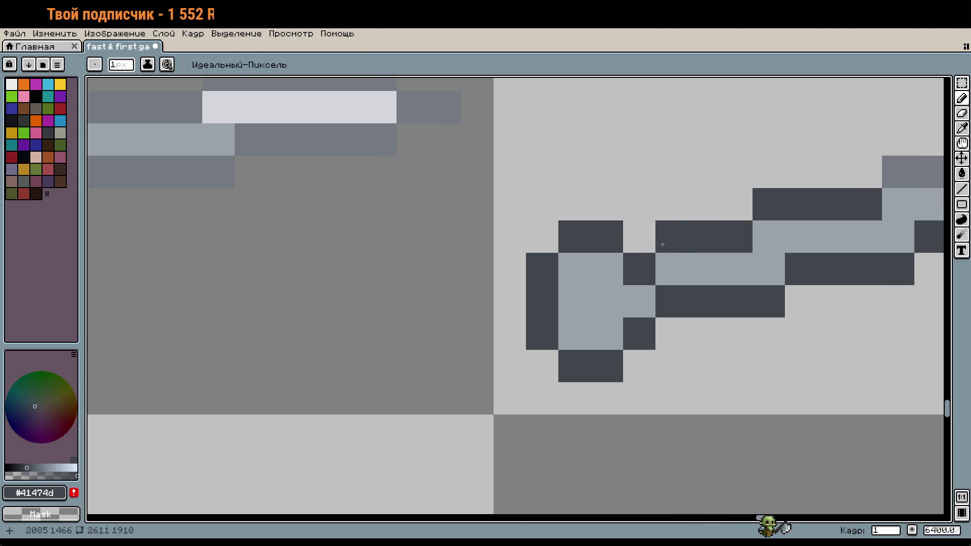
{"action": "left_click_drag", "start_coordinate": [670, 332], "coordinate": [700, 331]}
{"action": "right_click", "coordinate": [673, 301]}
{"action": "right_click", "coordinate": [703, 302]}
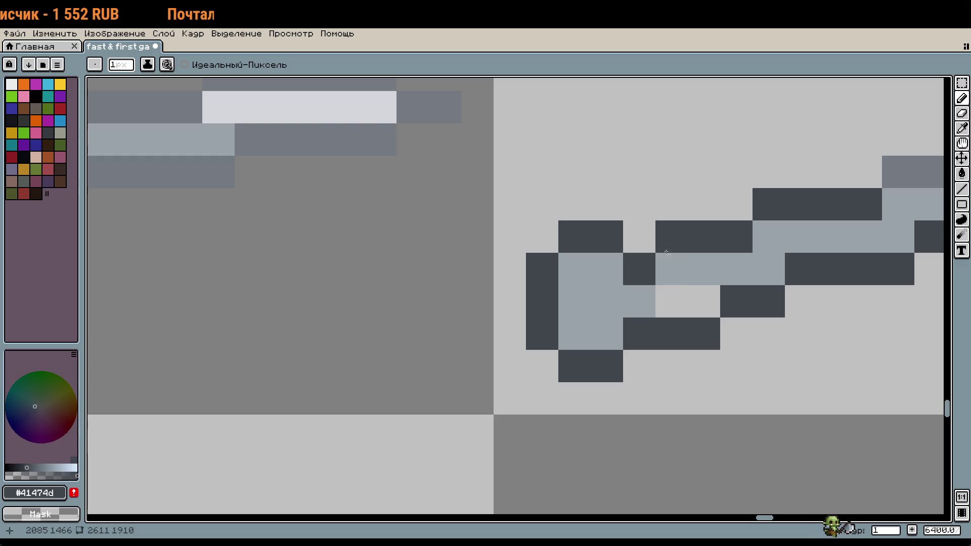
{"action": "left_click", "coordinate": [666, 258]}
{"action": "left_click", "coordinate": [708, 262], "text": "alt"}
{"action": "left_click", "coordinate": [676, 306]}
{"action": "scroll", "coordinate": [767, 352], "scroll_direction": "down", "scroll_amount": 5}
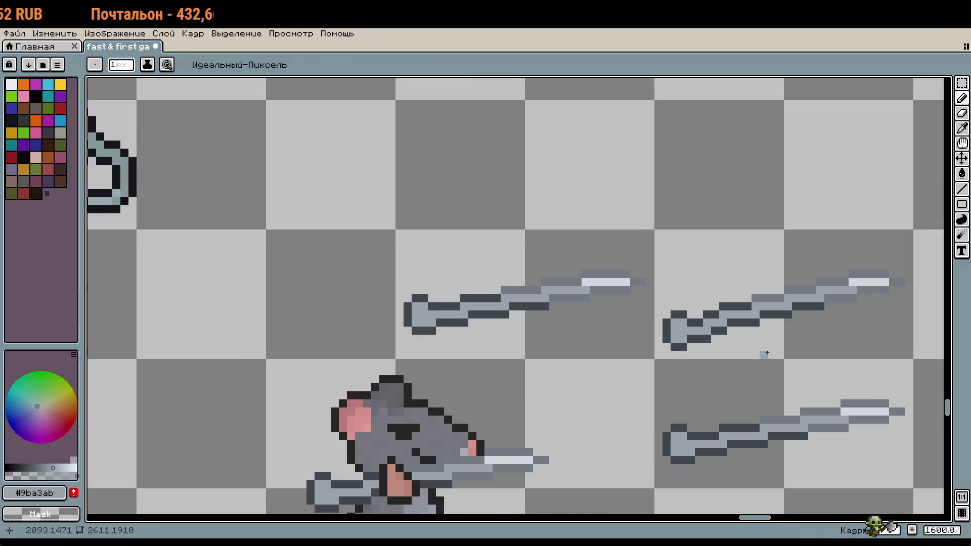
Retouch the sword's hilt pixels in dark outline #41474d, then reselect light grey #9ba3ab.
{"action": "scroll", "coordinate": [766, 353], "scroll_direction": "up", "scroll_amount": 2}
{"action": "left_click", "coordinate": [567, 333], "text": "alt"}
{"action": "right_click", "coordinate": [568, 337]}
{"action": "left_click", "coordinate": [566, 331]}
{"action": "left_click", "coordinate": [582, 315], "text": "alt"}
{"action": "left_click", "coordinate": [615, 348]}
{"action": "scroll", "coordinate": [615, 348], "scroll_direction": "down", "scroll_amount": 3}
Raise the upper hilt block and the lower two hilt rows up by one pixel.
{"action": "mouse_move", "coordinate": [498, 402]}
{"action": "left_mouse_down"}
{"action": "mouse_move", "coordinate": [660, 337]}
{"action": "mouse_move", "coordinate": [621, 320]}
{"action": "left_mouse_up"}
{"action": "scroll", "coordinate": [613, 325], "scroll_direction": "up", "scroll_amount": 5}
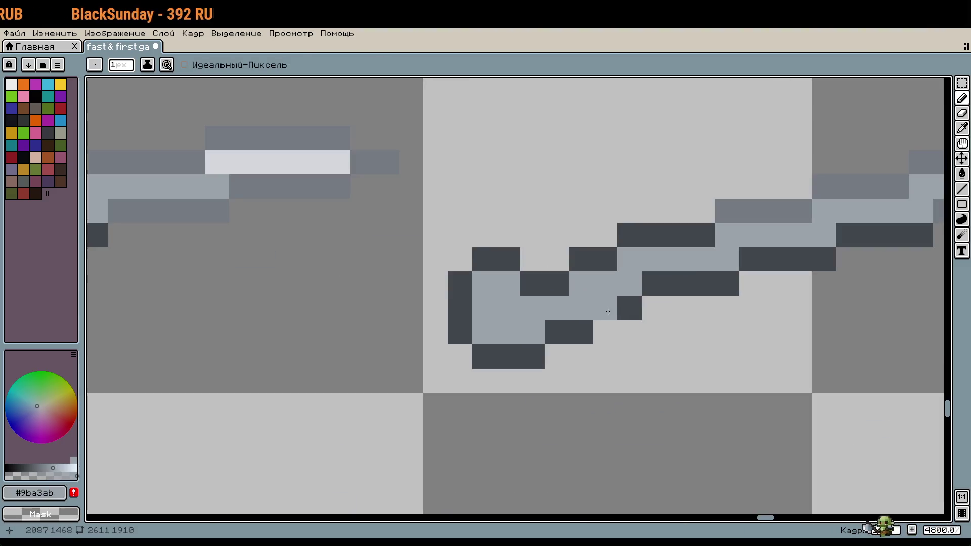
{"action": "key", "text": "m"}
{"action": "left_click_drag", "start_coordinate": [581, 332], "coordinate": [459, 284]}
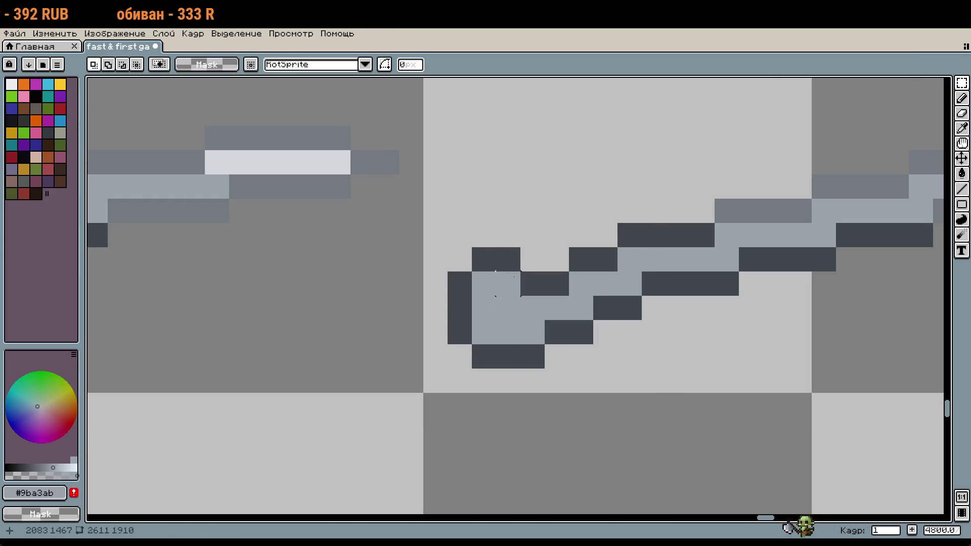
{"action": "left_click_drag", "start_coordinate": [446, 246], "coordinate": [571, 322]}
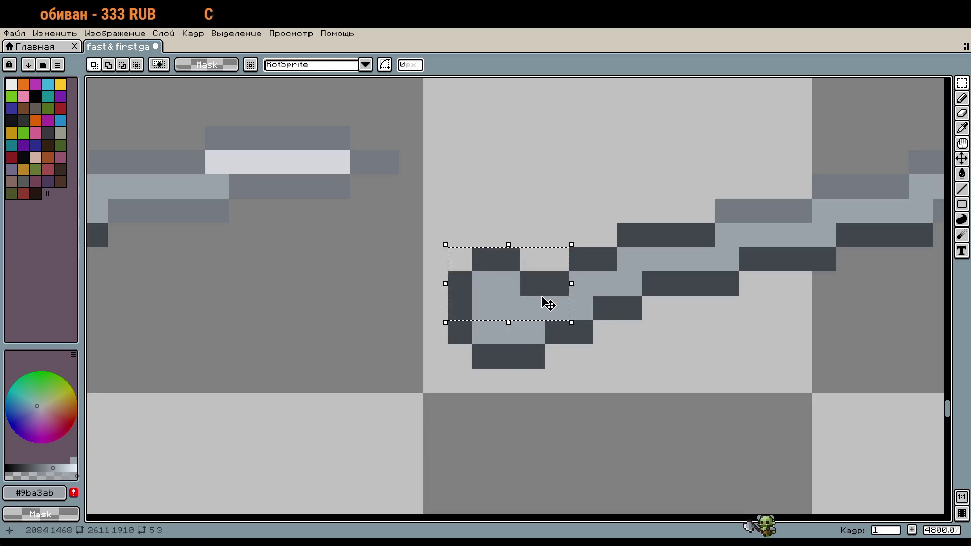
{"action": "left_click_drag", "start_coordinate": [546, 283], "coordinate": [546, 271]}
{"action": "key", "text": "Return"}
{"action": "mouse_move", "coordinate": [582, 356]}
{"action": "left_mouse_down"}
{"action": "mouse_move", "coordinate": [493, 332]}
{"action": "mouse_move", "coordinate": [524, 331]}
{"action": "left_mouse_up"}
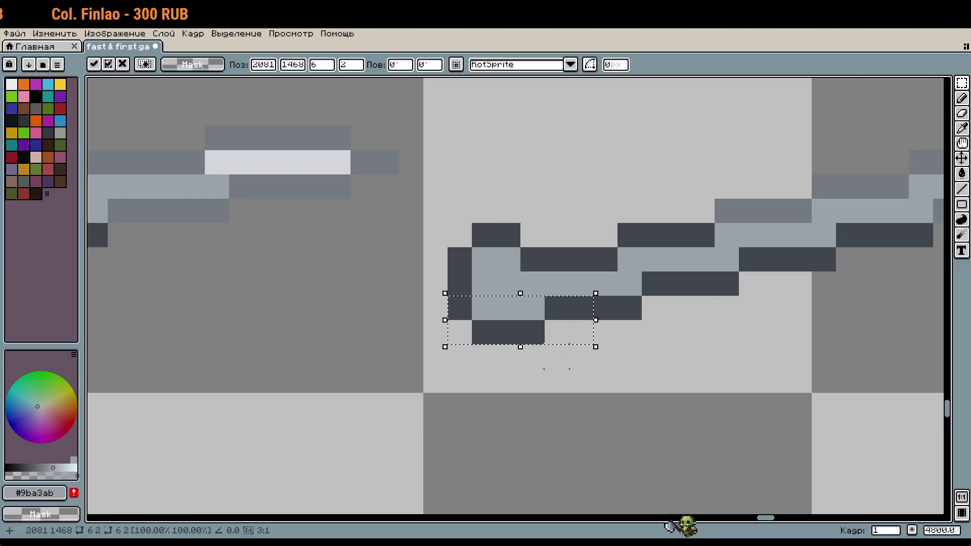
{"action": "key", "text": "Return"}
Select the three right-hand swords to relocate them.
{"action": "scroll", "coordinate": [632, 366], "scroll_direction": "down", "scroll_amount": 2}
{"action": "scroll", "coordinate": [640, 367], "scroll_direction": "down", "scroll_amount": 1}
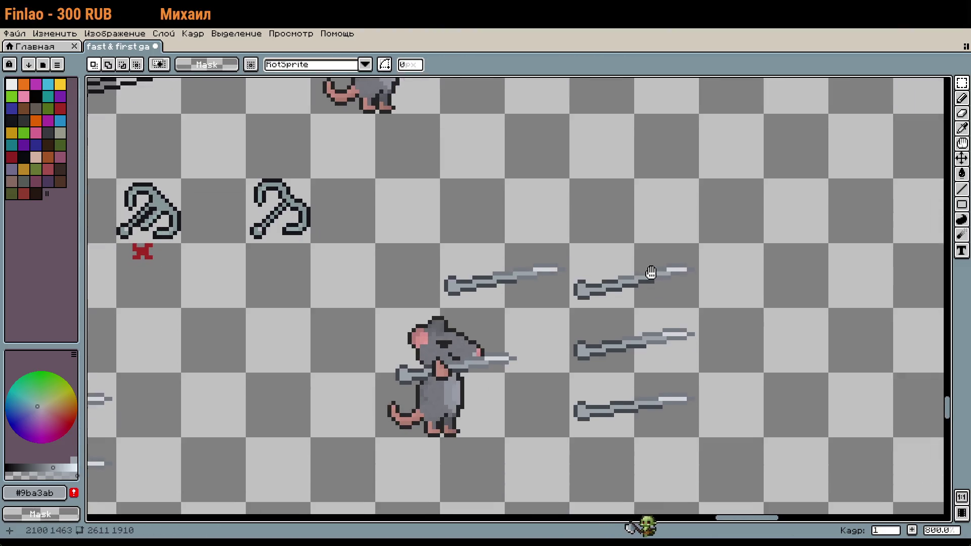
{"action": "left_click_drag", "start_coordinate": [596, 258], "coordinate": [642, 389]}
{"action": "scroll", "coordinate": [642, 389], "scroll_direction": "down", "scroll_amount": 3}
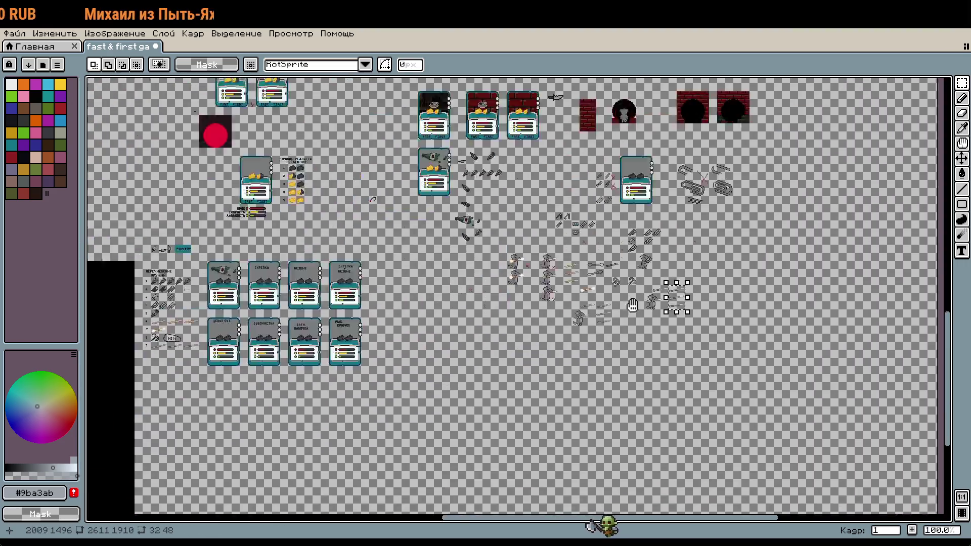
{"action": "scroll", "coordinate": [495, 282], "scroll_direction": "up", "scroll_amount": 4}
{"action": "scroll", "coordinate": [640, 208], "scroll_direction": "up", "scroll_amount": 2}
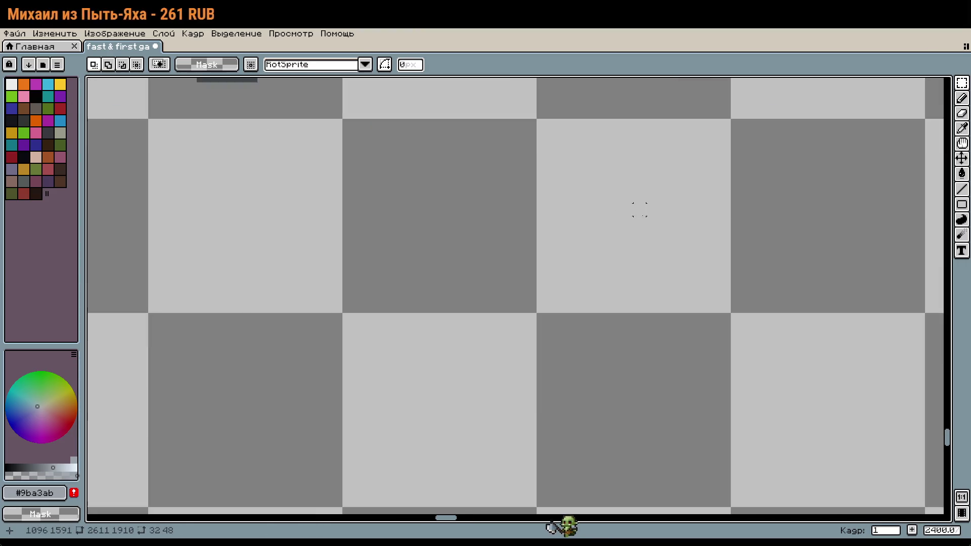
Move the three swords into the empty area and shift two blades one cell up-right.
{"action": "scroll", "coordinate": [622, 228], "scroll_direction": "down", "scroll_amount": 1}
{"action": "left_click_drag", "start_coordinate": [623, 228], "coordinate": [471, 295]}
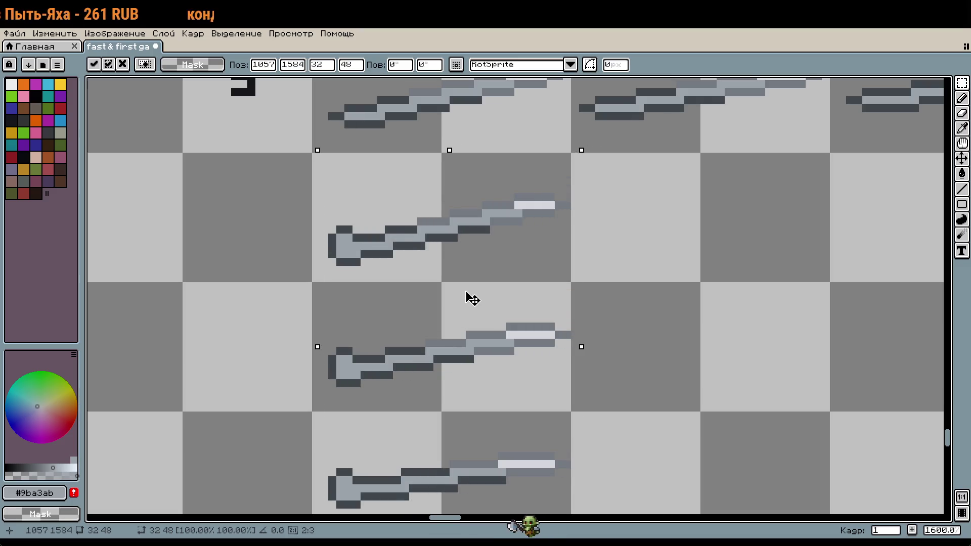
{"action": "left_click", "coordinate": [657, 316]}
{"action": "scroll", "coordinate": [597, 278], "scroll_direction": "down", "scroll_amount": 1}
{"action": "mouse_move", "coordinate": [462, 281]}
{"action": "left_mouse_down"}
{"action": "mouse_move", "coordinate": [585, 405]}
{"action": "mouse_move", "coordinate": [633, 295]}
{"action": "left_mouse_up"}
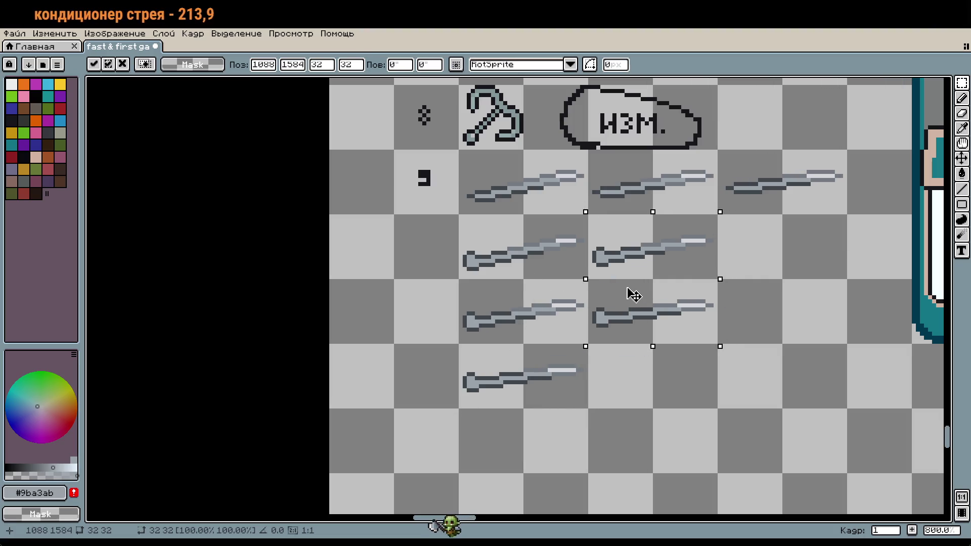
{"action": "left_click", "coordinate": [549, 362]}
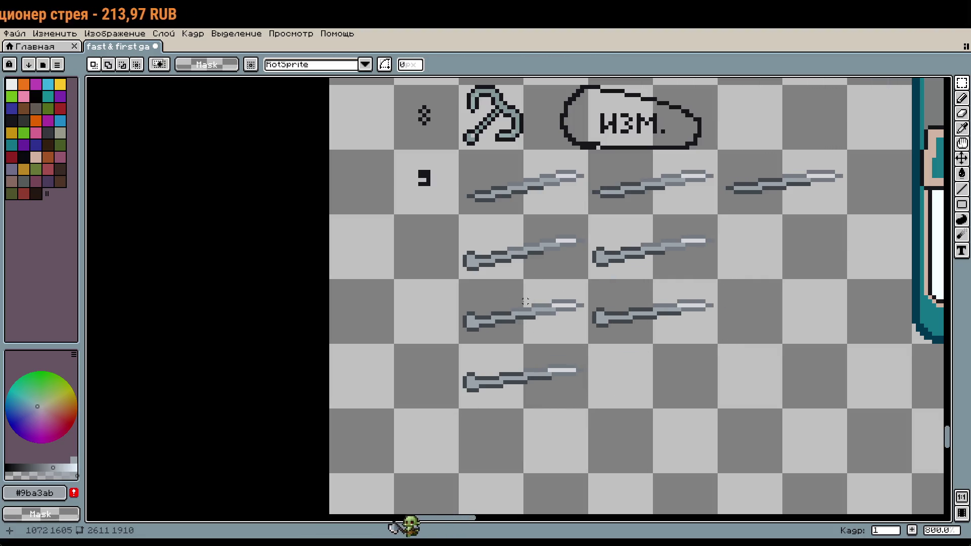
Draw the row label '10' using the near-black sampled from the row 9 label.
{"action": "scroll", "coordinate": [420, 202], "scroll_direction": "up", "scroll_amount": 3}
{"action": "key", "text": "b"}
{"action": "key", "text": "i"}
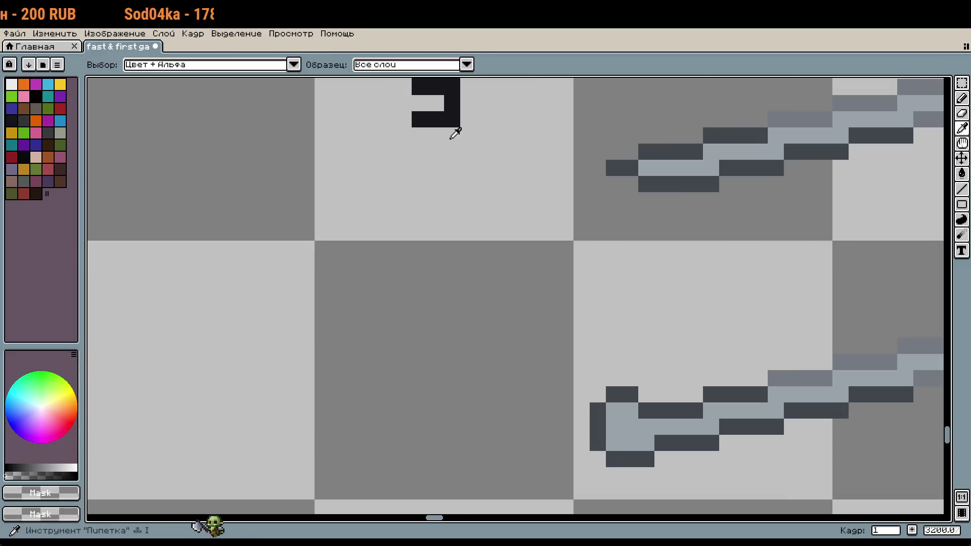
{"action": "left_click", "coordinate": [453, 124]}
{"action": "key", "text": "b"}
{"action": "left_click", "coordinate": [419, 346]}
{"action": "scroll", "coordinate": [385, 373], "scroll_direction": "up", "scroll_amount": 1}
{"action": "left_click_drag", "start_coordinate": [389, 332], "coordinate": [388, 430]}
{"action": "mouse_move", "coordinate": [436, 332]}
{"action": "left_mouse_down"}
{"action": "mouse_move", "coordinate": [441, 425]}
{"action": "mouse_move", "coordinate": [485, 369]}
{"action": "mouse_move", "coordinate": [461, 332]}
{"action": "left_mouse_up"}
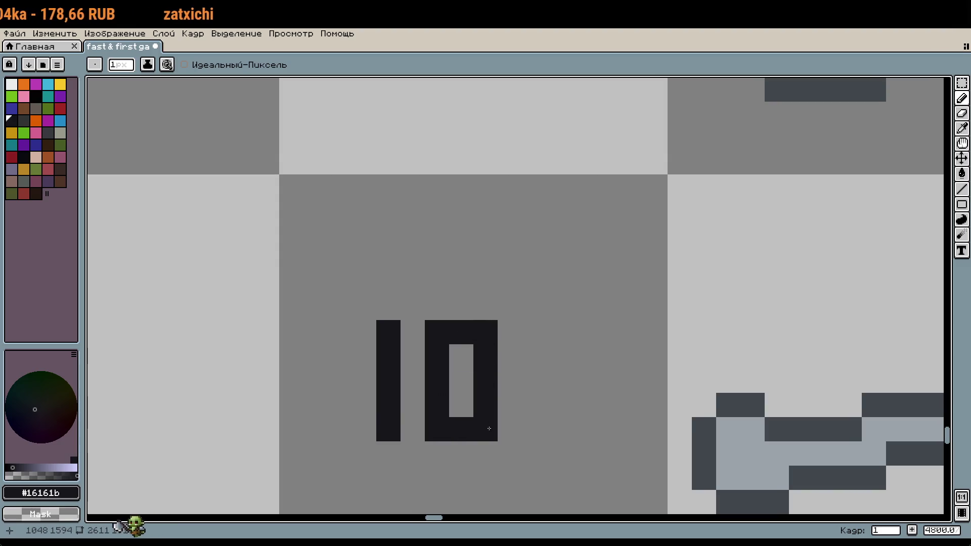
{"action": "scroll", "coordinate": [516, 440], "scroll_direction": "down", "scroll_amount": 4}
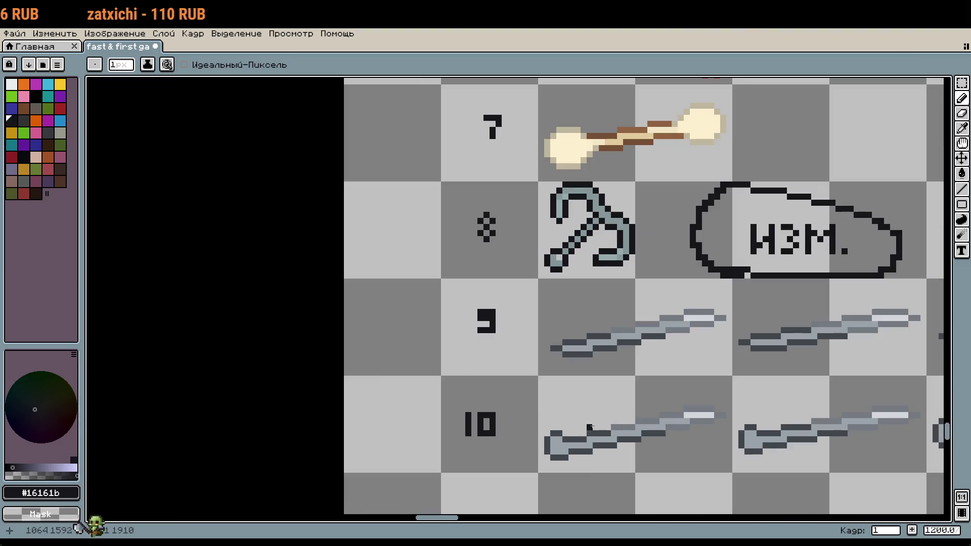
Nudge the '10' label a couple of pixels to the right.
{"action": "key", "text": "m"}
{"action": "left_click_drag", "start_coordinate": [438, 404], "coordinate": [494, 445]}
{"action": "key", "text": "Right"}
{"action": "key", "text": "Right"}
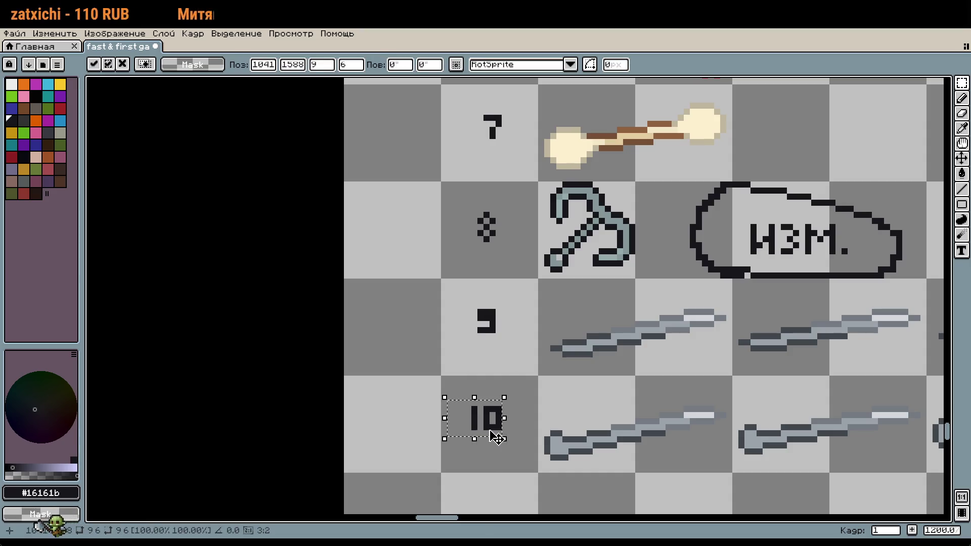
{"action": "key", "text": "Return"}
{"action": "scroll", "coordinate": [399, 382], "scroll_direction": "down", "scroll_amount": 2}
{"action": "scroll", "coordinate": [399, 382], "scroll_direction": "down", "scroll_amount": 3}
{"action": "key", "text": "b"}
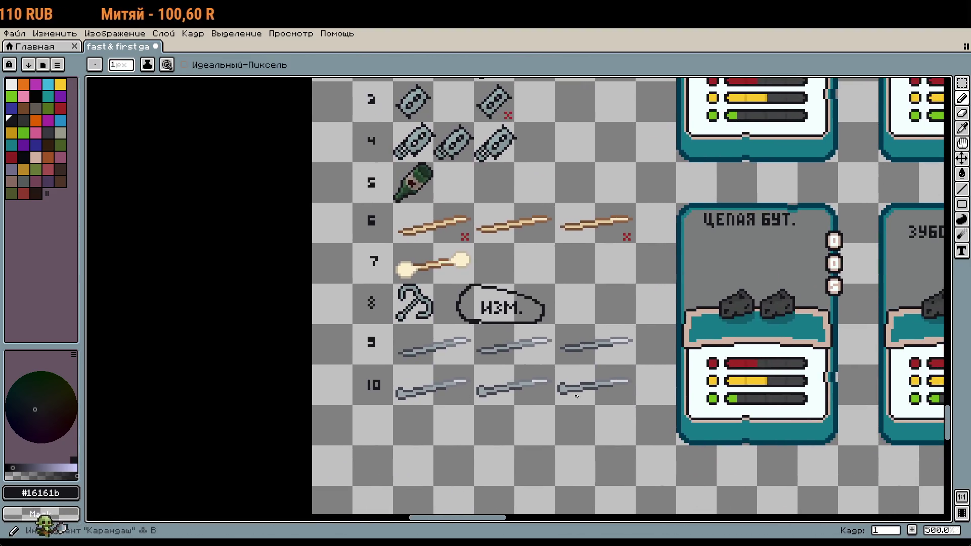
{"action": "scroll", "coordinate": [399, 383], "scroll_direction": "down", "scroll_amount": 2}
{"action": "mouse_move", "coordinate": [399, 382]}
{"action": "left_mouse_down"}
{"action": "mouse_move", "coordinate": [227, 428]}
{"action": "mouse_move", "coordinate": [151, 469]}
{"action": "left_mouse_up"}
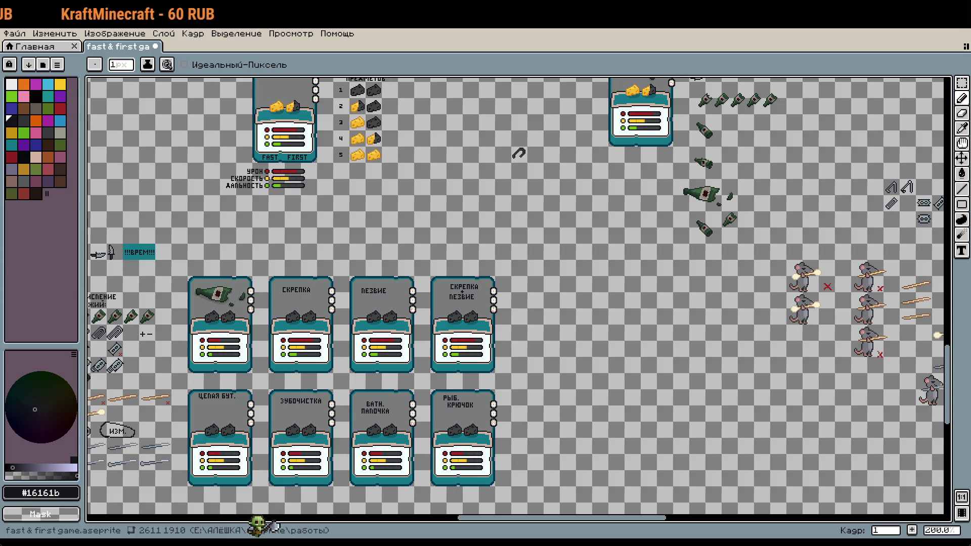
{"action": "left_click_drag", "start_coordinate": [940, 356], "coordinate": [418, 244]}
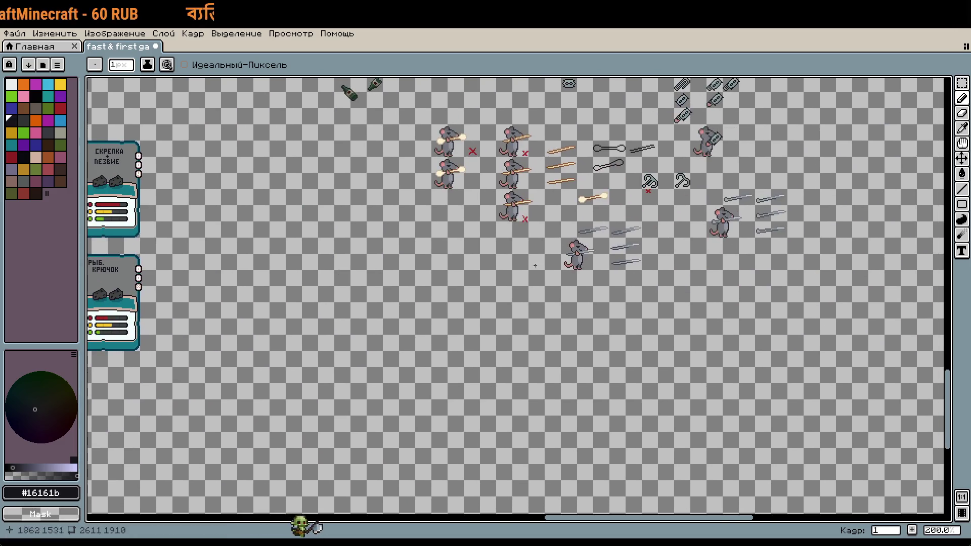
{"action": "mouse_move", "coordinate": [539, 206]}
{"action": "left_mouse_down"}
{"action": "mouse_move", "coordinate": [525, 271]}
{"action": "mouse_move", "coordinate": [649, 373]}
{"action": "mouse_move", "coordinate": [738, 306]}
{"action": "left_mouse_up"}
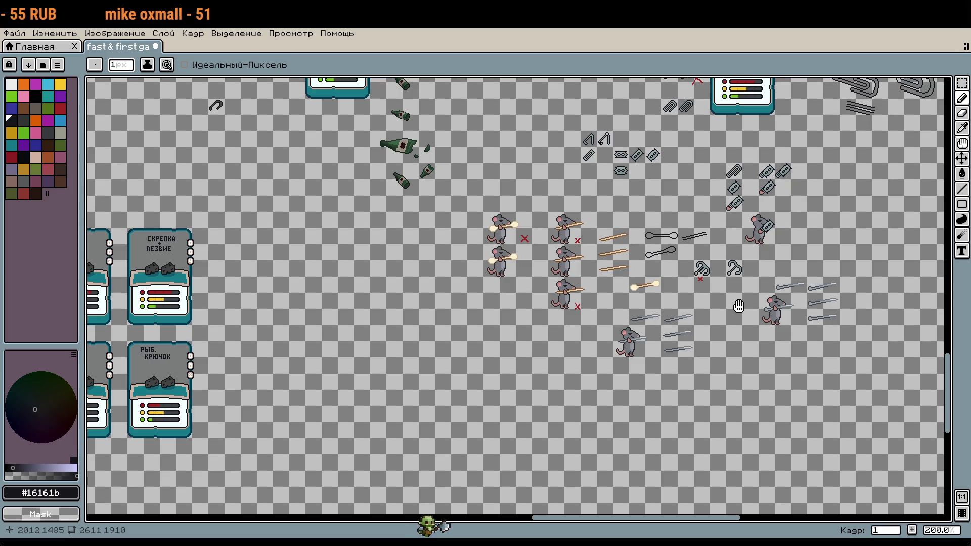
{"action": "scroll", "coordinate": [532, 320], "scroll_direction": "up", "scroll_amount": 2}
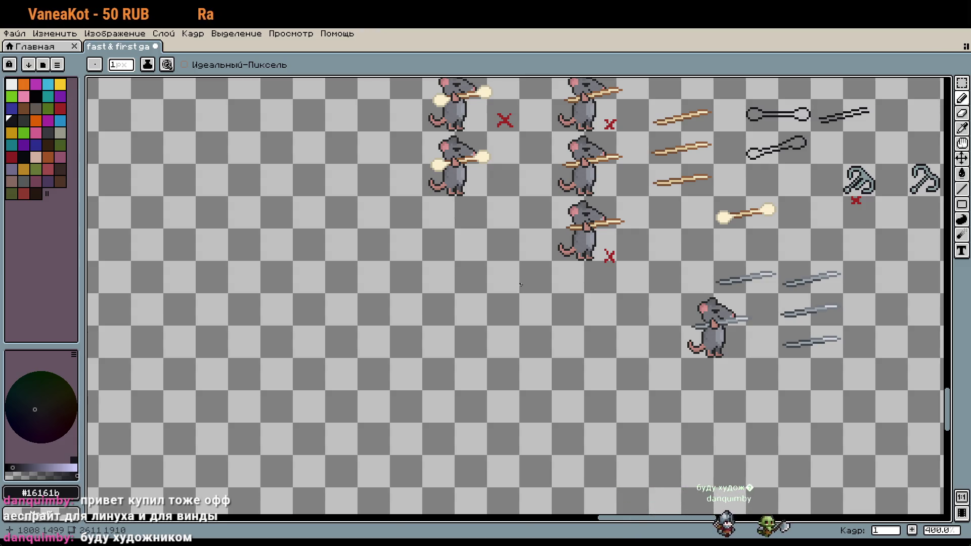
{"action": "scroll", "coordinate": [542, 314], "scroll_direction": "up", "scroll_amount": 3}
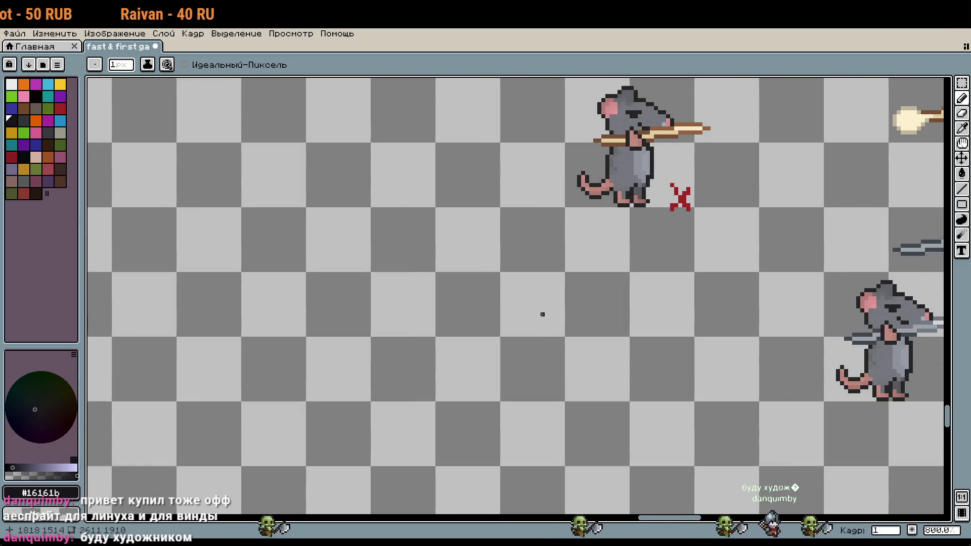
{"action": "scroll", "coordinate": [542, 315], "scroll_direction": "up", "scroll_amount": 1}
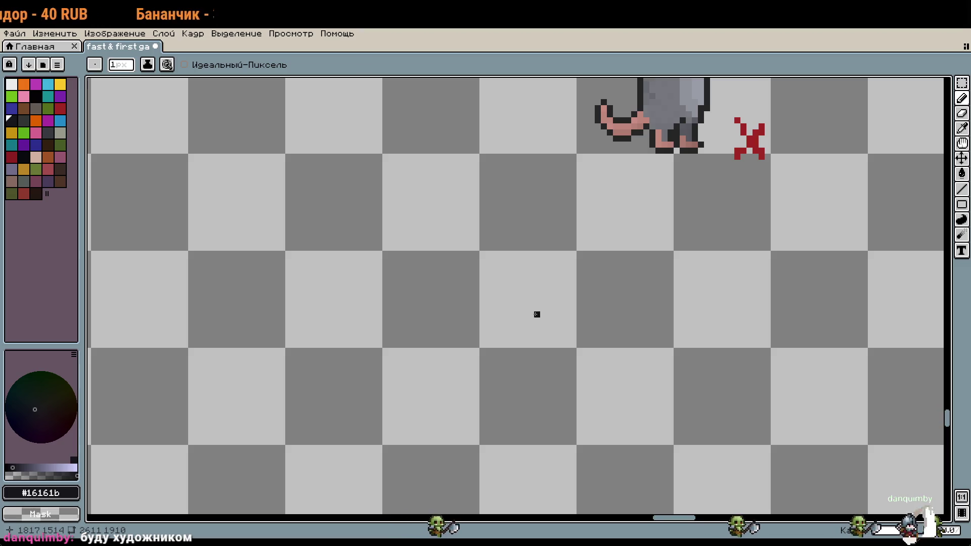
{"action": "scroll", "coordinate": [536, 314], "scroll_direction": "down", "scroll_amount": 2}
{"action": "scroll", "coordinate": [667, 246], "scroll_direction": "down", "scroll_amount": 1}
{"action": "mouse_move", "coordinate": [666, 245]}
{"action": "left_mouse_down"}
{"action": "mouse_move", "coordinate": [499, 245]}
{"action": "mouse_move", "coordinate": [493, 328]}
{"action": "left_mouse_up"}
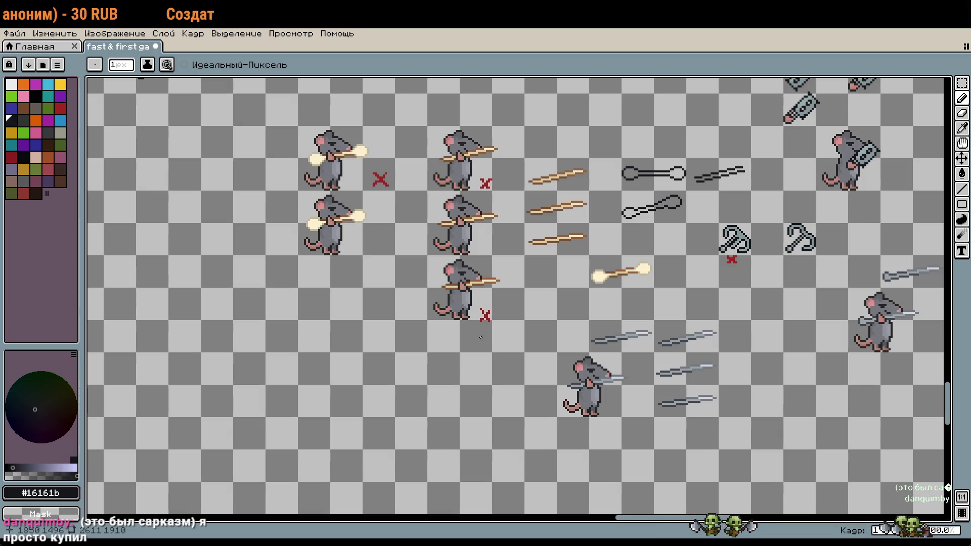
{"action": "scroll", "coordinate": [480, 337], "scroll_direction": "down", "scroll_amount": 2}
{"action": "scroll", "coordinate": [450, 358], "scroll_direction": "down", "scroll_amount": 2}
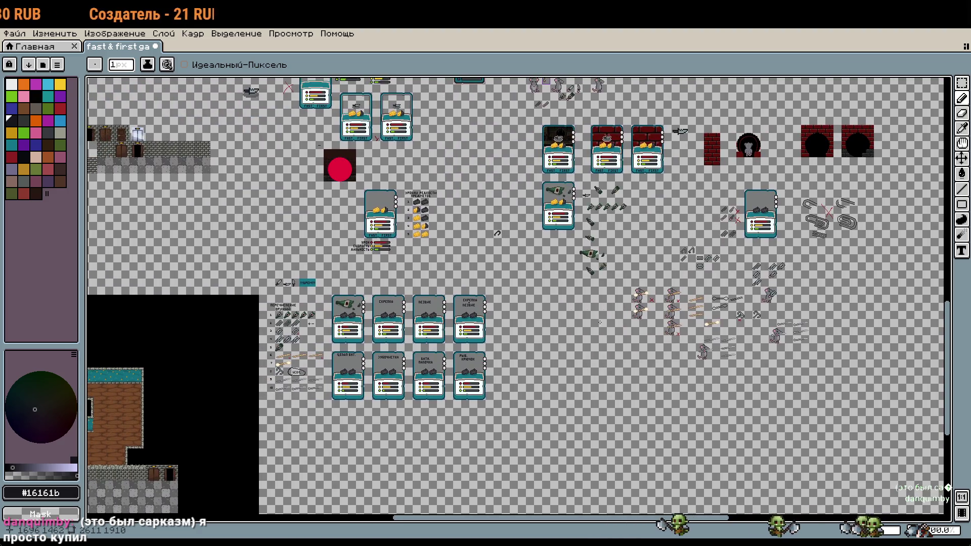
{"action": "scroll", "coordinate": [265, 363], "scroll_direction": "up", "scroll_amount": 3}
{"action": "key", "text": "ctrl+s"}
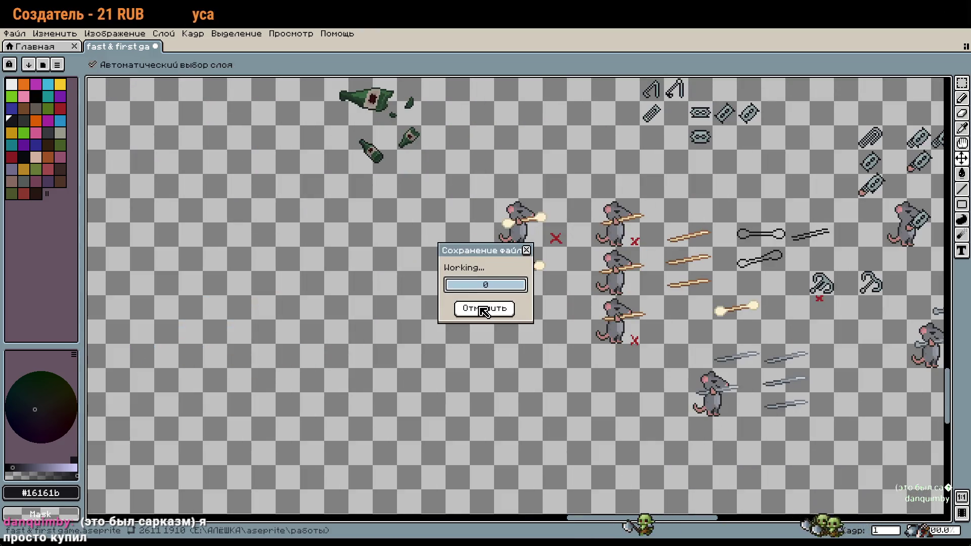
Move the save progress box off the rat and pan to the rat and blade sprites.
{"action": "left_click_drag", "start_coordinate": [521, 250], "coordinate": [526, 304]}
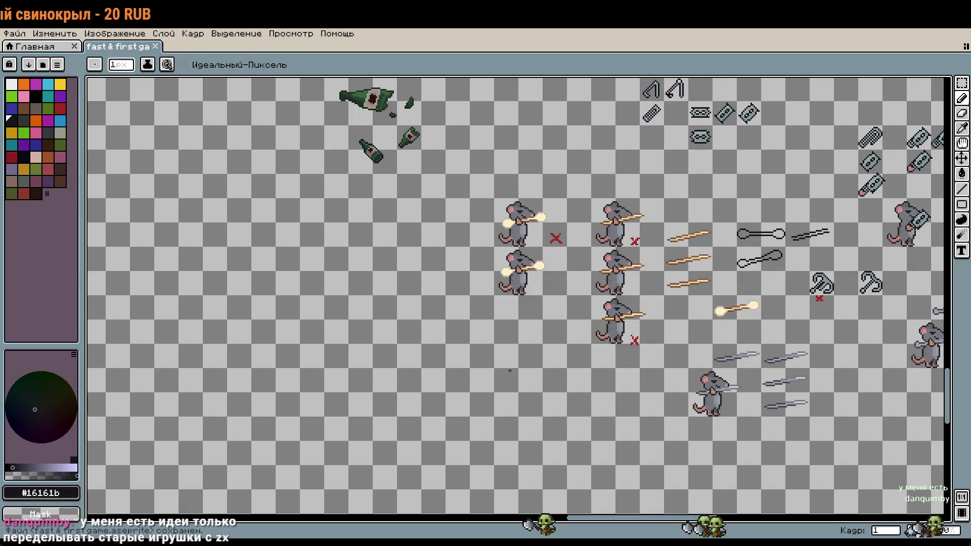
{"action": "scroll", "coordinate": [546, 356], "scroll_direction": "up", "scroll_amount": 1}
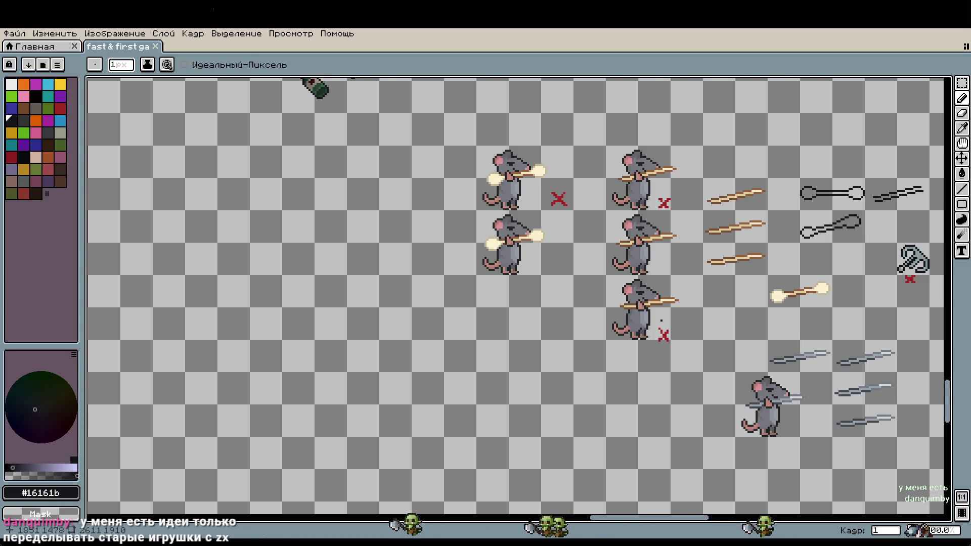
{"action": "scroll", "coordinate": [661, 320], "scroll_direction": "down", "scroll_amount": 1}
{"action": "scroll", "coordinate": [637, 321], "scroll_direction": "down", "scroll_amount": 1}
{"action": "scroll", "coordinate": [617, 322], "scroll_direction": "down", "scroll_amount": 1}
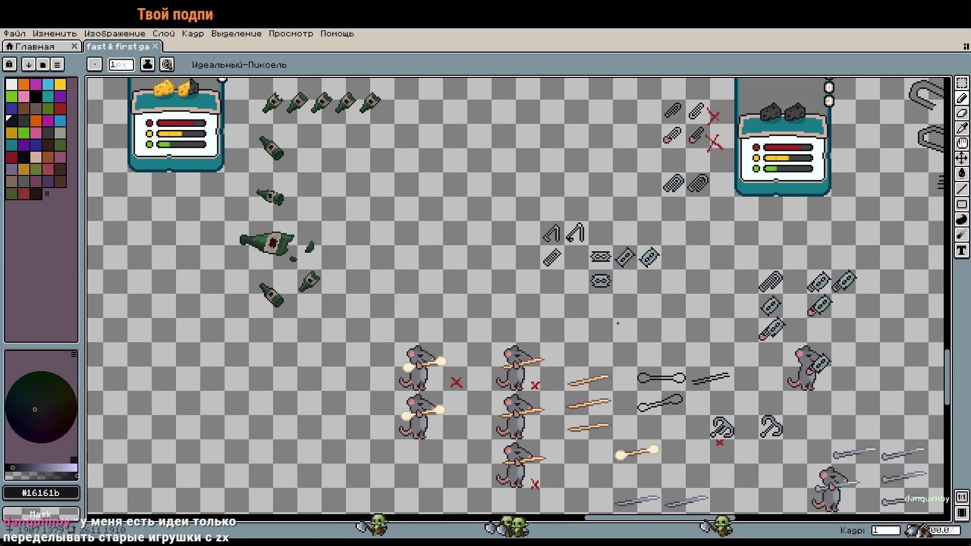
{"action": "scroll", "coordinate": [617, 320], "scroll_direction": "down", "scroll_amount": 1}
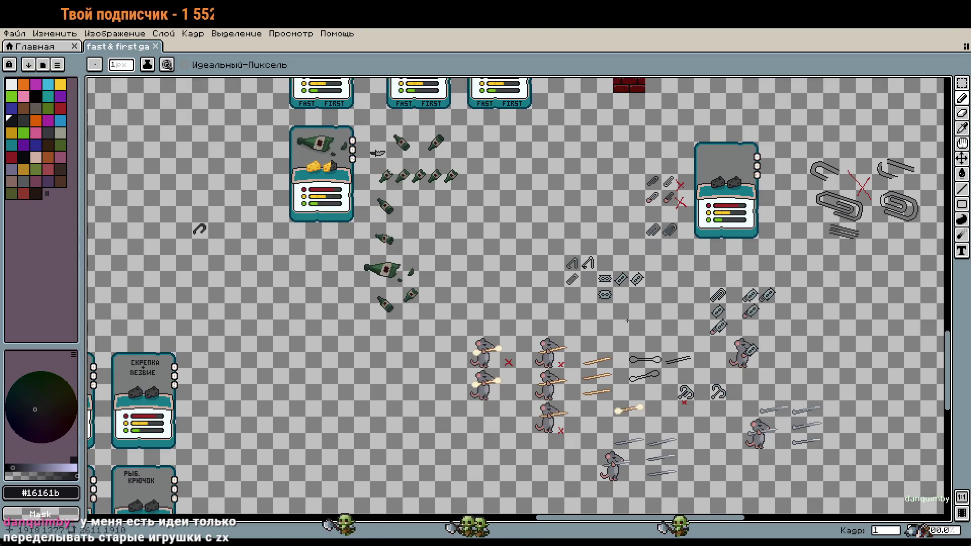
{"action": "mouse_move", "coordinate": [787, 301]}
{"action": "left_mouse_down"}
{"action": "mouse_move", "coordinate": [681, 352]}
{"action": "mouse_move", "coordinate": [809, 192]}
{"action": "left_mouse_up"}
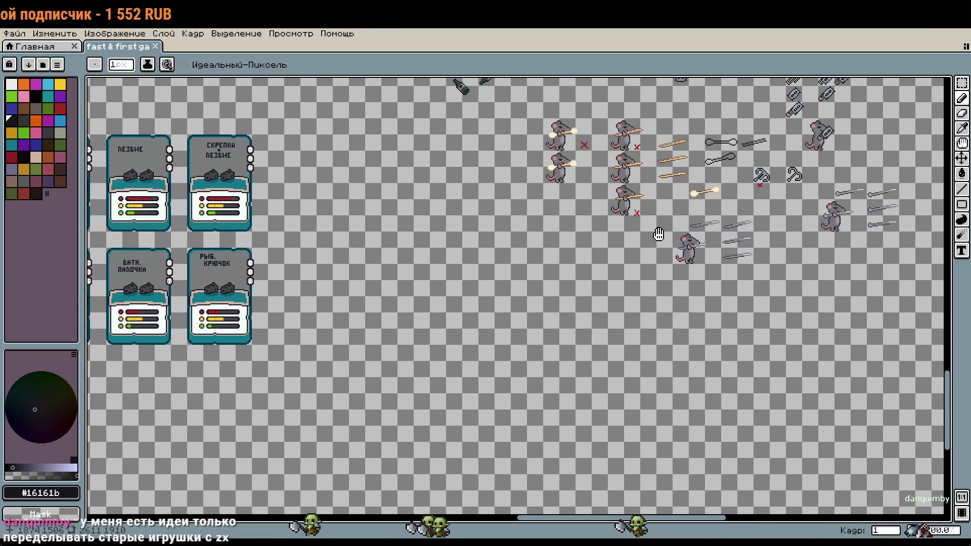
{"action": "scroll", "coordinate": [535, 399], "scroll_direction": "up", "scroll_amount": 3}
{"action": "key", "text": "w"}
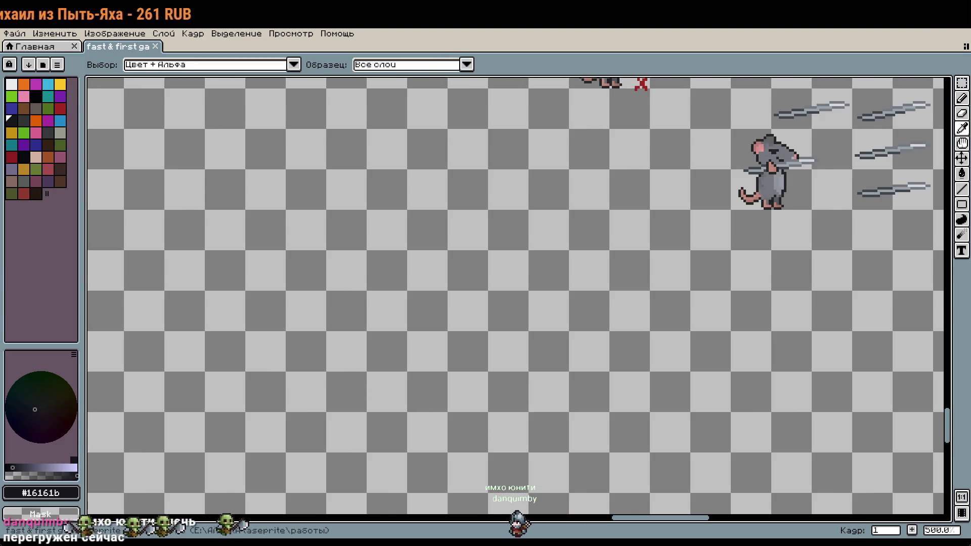
{"action": "key", "text": "b"}
{"action": "left_click_drag", "start_coordinate": [674, 337], "coordinate": [572, 345]}
{"action": "key", "text": "w"}
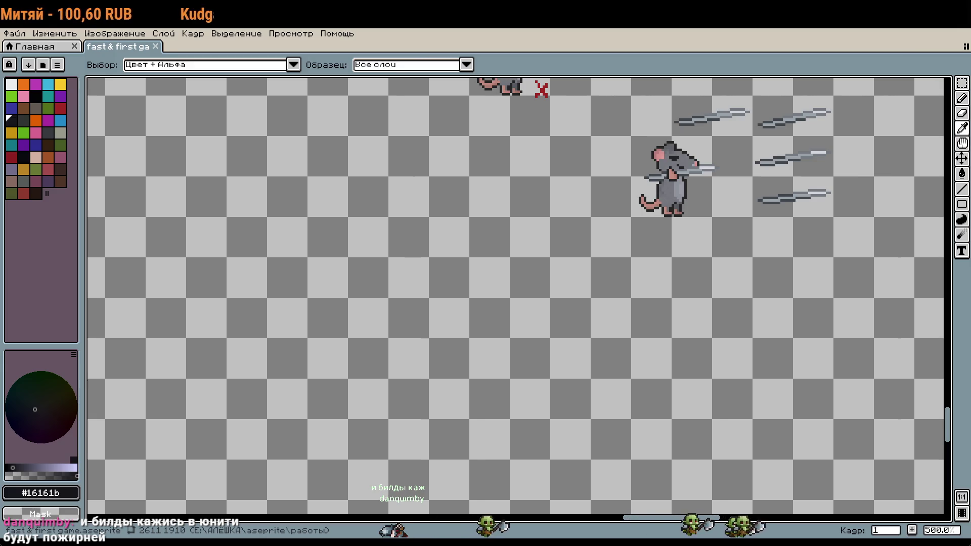
{"action": "key", "text": "b"}
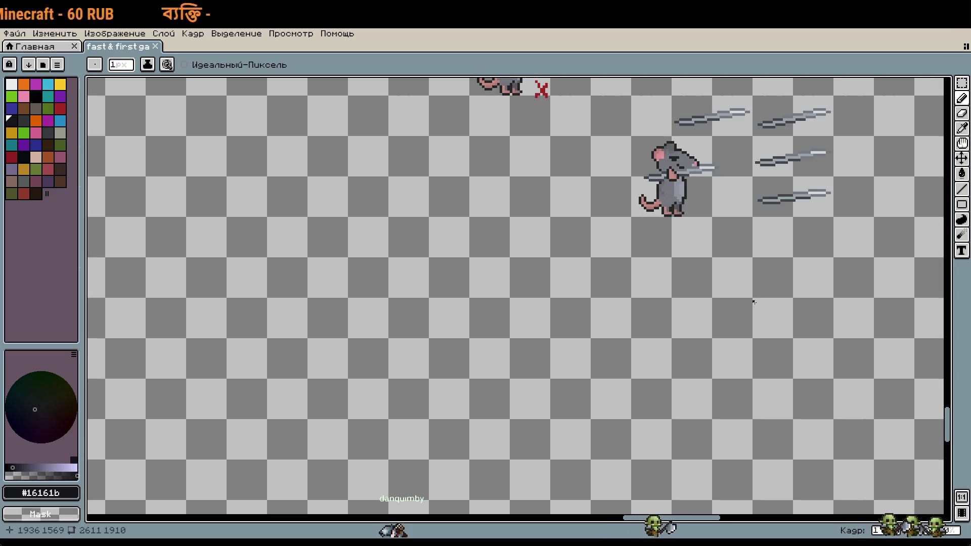
{"action": "key", "text": "w"}
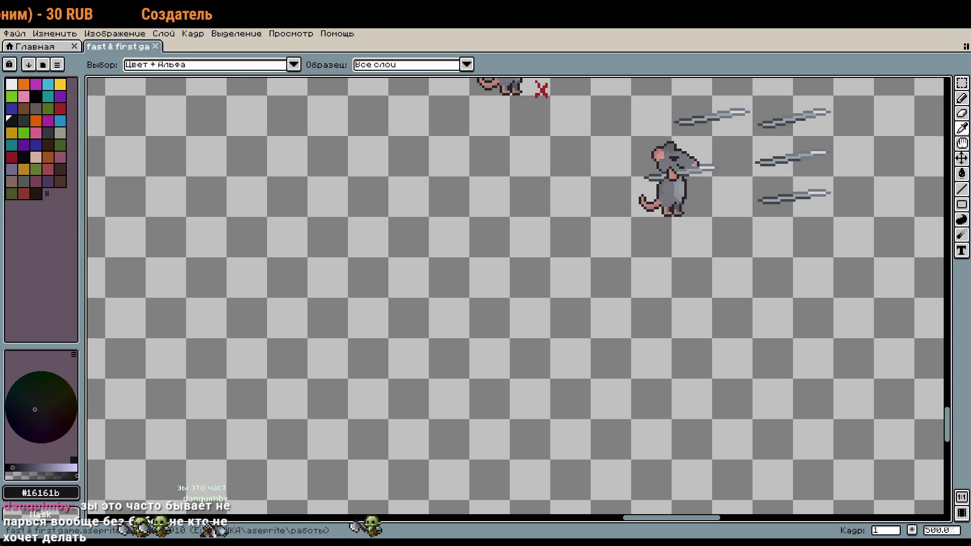
{"action": "key", "text": "b"}
{"action": "left_click_drag", "start_coordinate": [762, 256], "coordinate": [563, 269]}
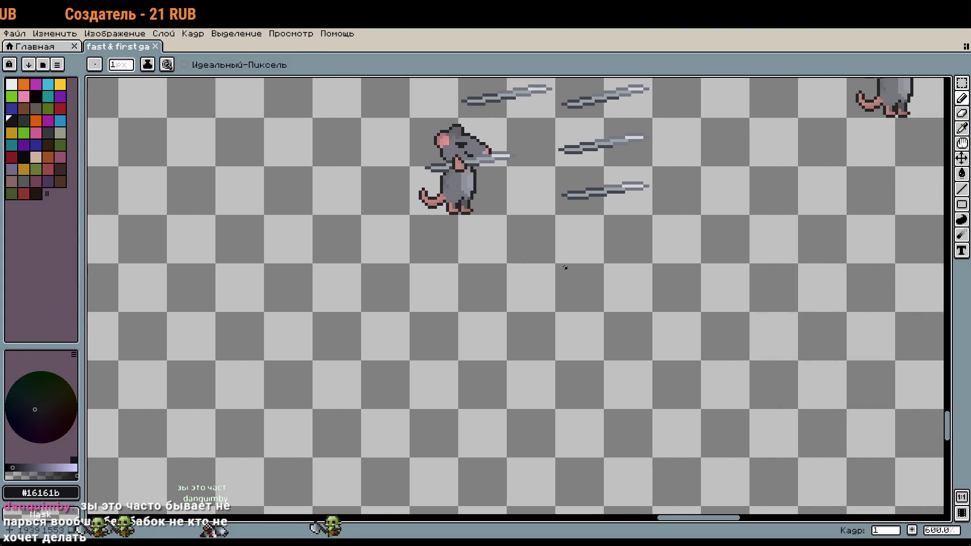
{"action": "scroll", "coordinate": [563, 268], "scroll_direction": "up", "scroll_amount": 4}
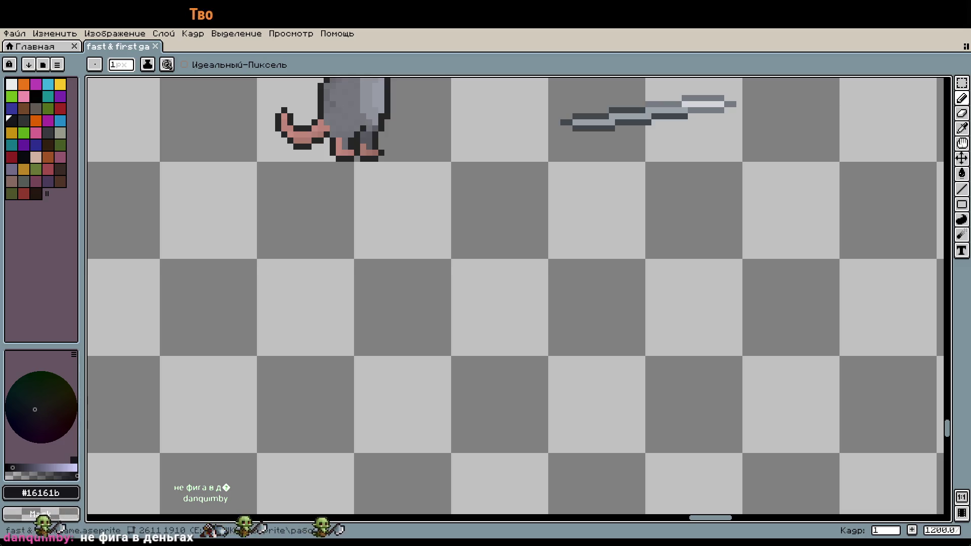
Pan to the rat sprites and marquee-select the right-hand rat.
{"action": "scroll", "coordinate": [606, 401], "scroll_direction": "down", "scroll_amount": 1}
{"action": "scroll", "coordinate": [606, 402], "scroll_direction": "down", "scroll_amount": 1}
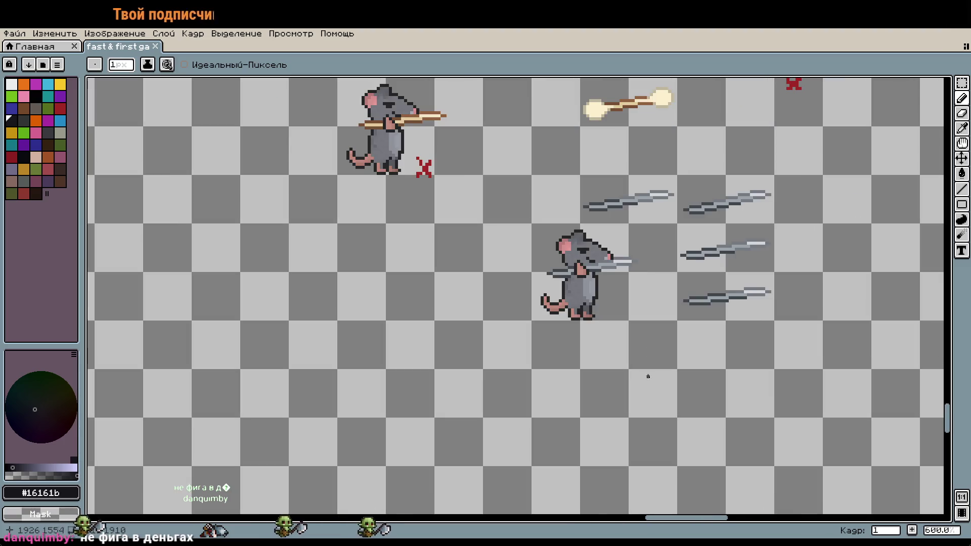
{"action": "scroll", "coordinate": [622, 425], "scroll_direction": "down", "scroll_amount": 1}
{"action": "scroll", "coordinate": [644, 452], "scroll_direction": "down", "scroll_amount": 1}
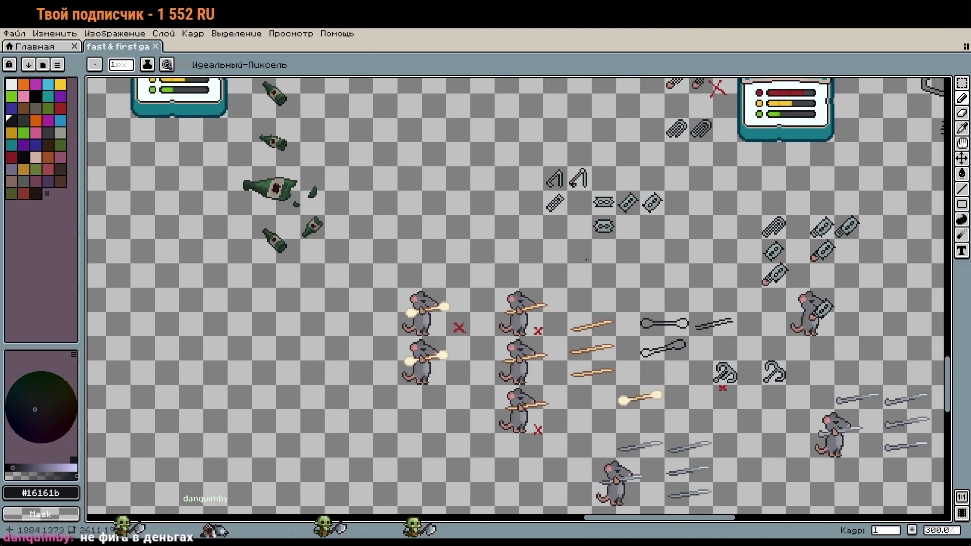
{"action": "scroll", "coordinate": [644, 451], "scroll_direction": "down", "scroll_amount": 1}
{"action": "left_click_drag", "start_coordinate": [530, 83], "coordinate": [603, 439]}
{"action": "scroll", "coordinate": [442, 252], "scroll_direction": "up", "scroll_amount": 2}
{"action": "scroll", "coordinate": [441, 252], "scroll_direction": "up", "scroll_amount": 1}
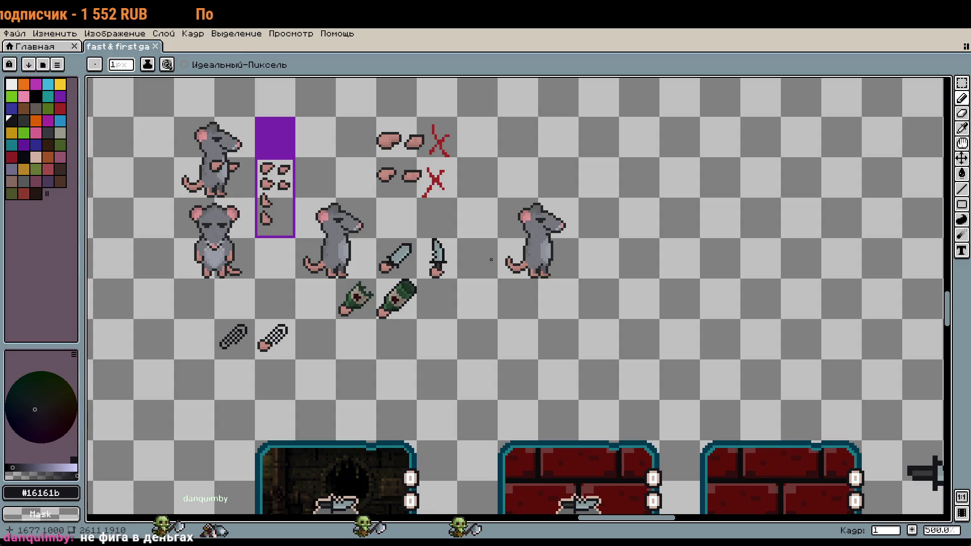
{"action": "key", "text": "m"}
{"action": "left_click_drag", "start_coordinate": [498, 197], "coordinate": [581, 279]}
Paste the copied rat and drop it into the empty area.
{"action": "scroll", "coordinate": [559, 267], "scroll_direction": "down", "scroll_amount": 4}
{"action": "scroll", "coordinate": [558, 267], "scroll_direction": "down", "scroll_amount": 1}
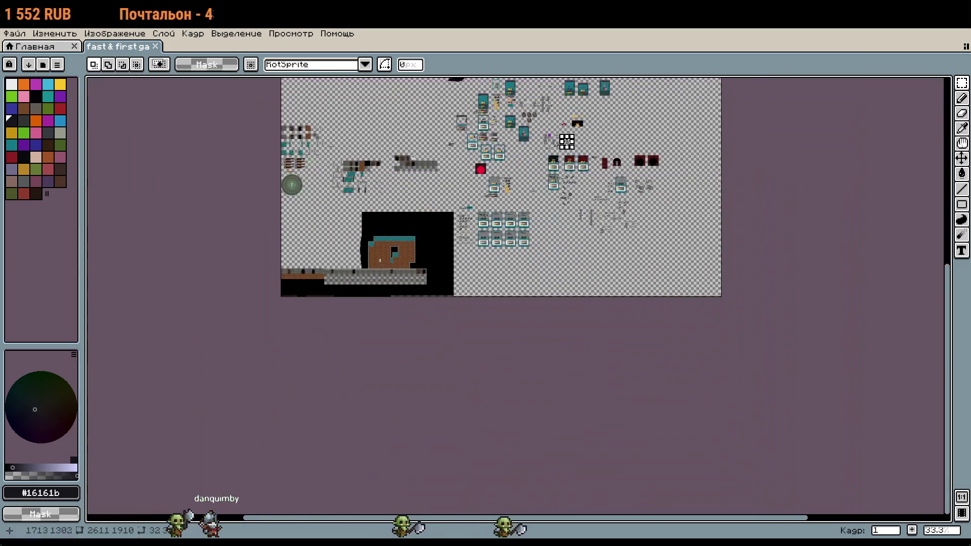
{"action": "scroll", "coordinate": [541, 357], "scroll_direction": "up", "scroll_amount": 3}
{"action": "scroll", "coordinate": [540, 357], "scroll_direction": "up", "scroll_amount": 2}
{"action": "scroll", "coordinate": [541, 357], "scroll_direction": "up", "scroll_amount": 4}
{"action": "key", "text": "ctrl+v"}
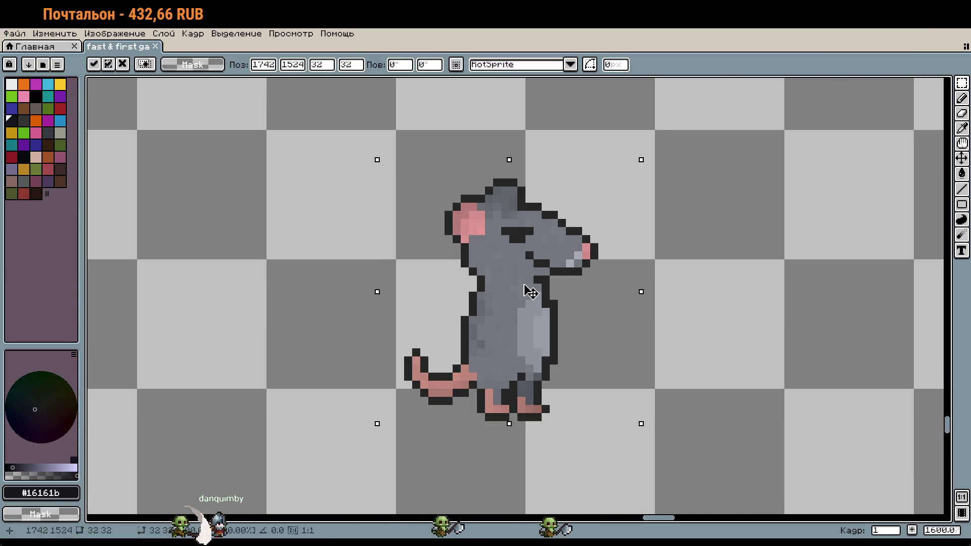
{"action": "left_click_drag", "start_coordinate": [524, 288], "coordinate": [541, 260]}
{"action": "key", "text": "Return"}
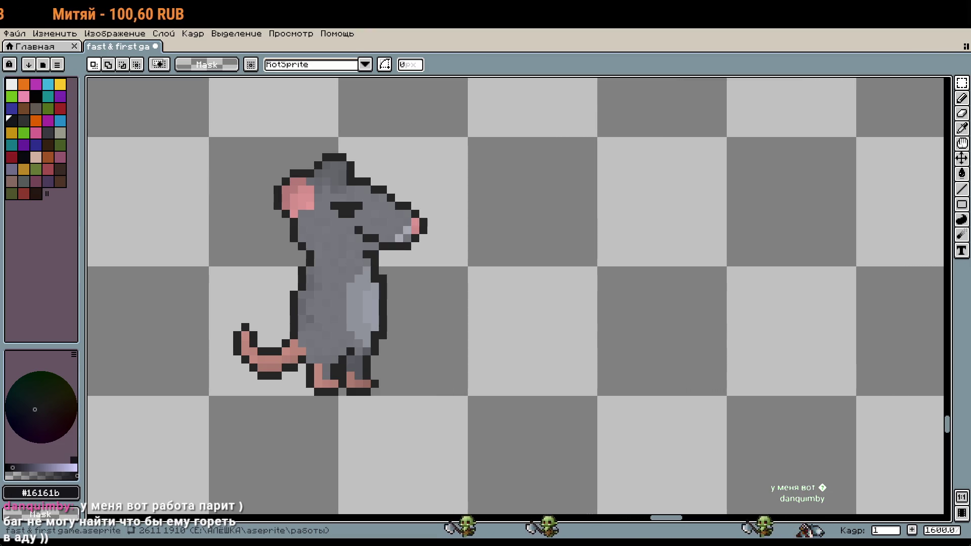
{"action": "scroll", "coordinate": [566, 279], "scroll_direction": "up", "scroll_amount": 3}
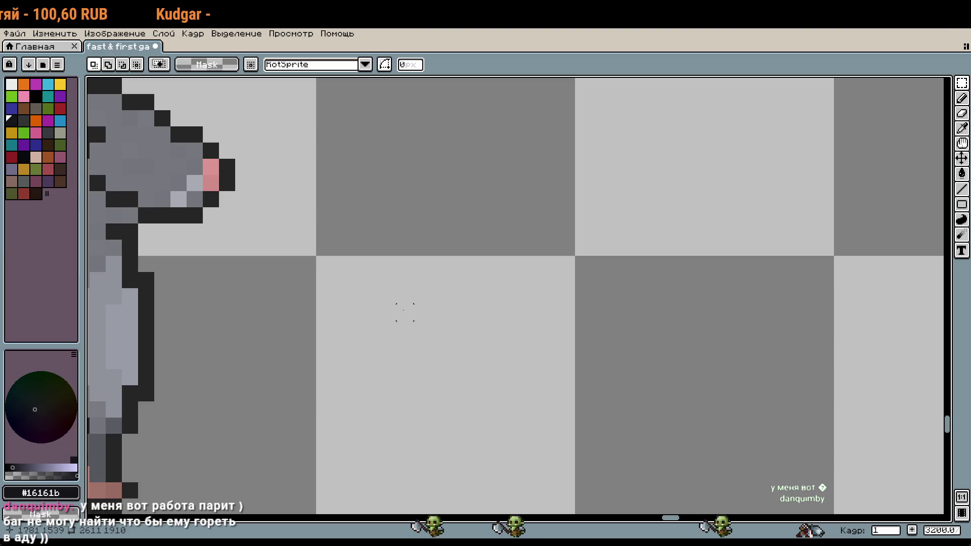
{"action": "key", "text": "w"}
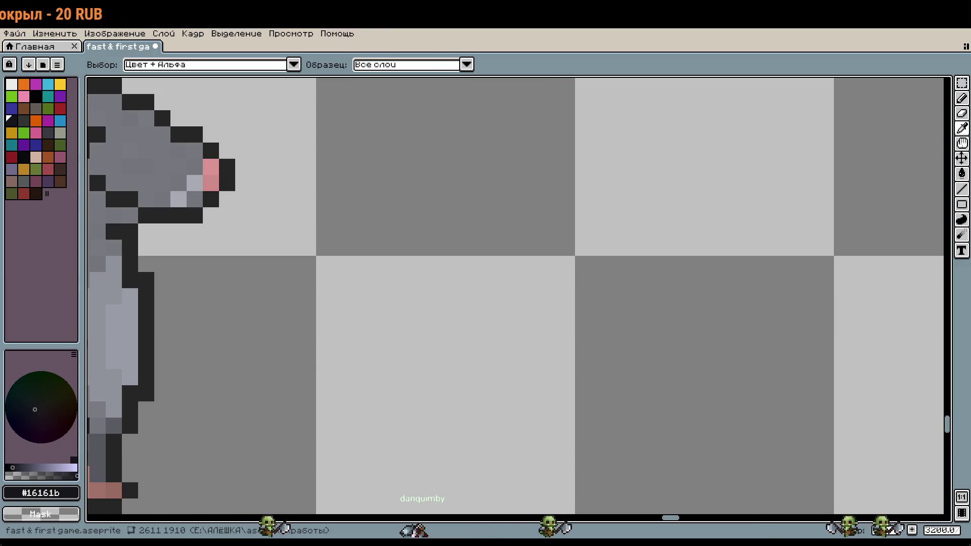
{"action": "key", "text": "m"}
{"action": "scroll", "coordinate": [559, 291], "scroll_direction": "up", "scroll_amount": 1}
{"action": "scroll", "coordinate": [559, 291], "scroll_direction": "down", "scroll_amount": 2}
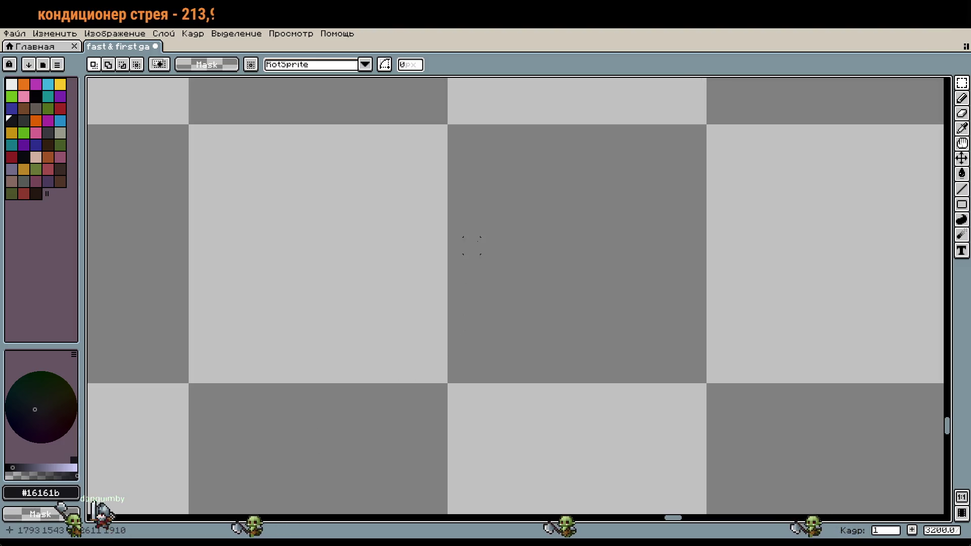
Set the Pencil's foreground colour to brown #96552d.
{"action": "key", "text": "b"}
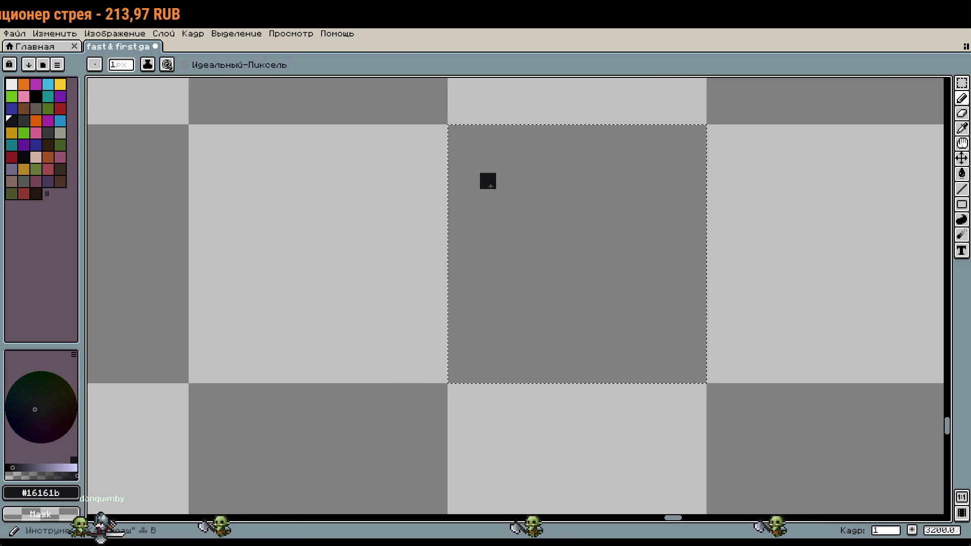
{"action": "left_click", "coordinate": [41, 493]}
{"action": "double_click", "coordinate": [174, 407]}
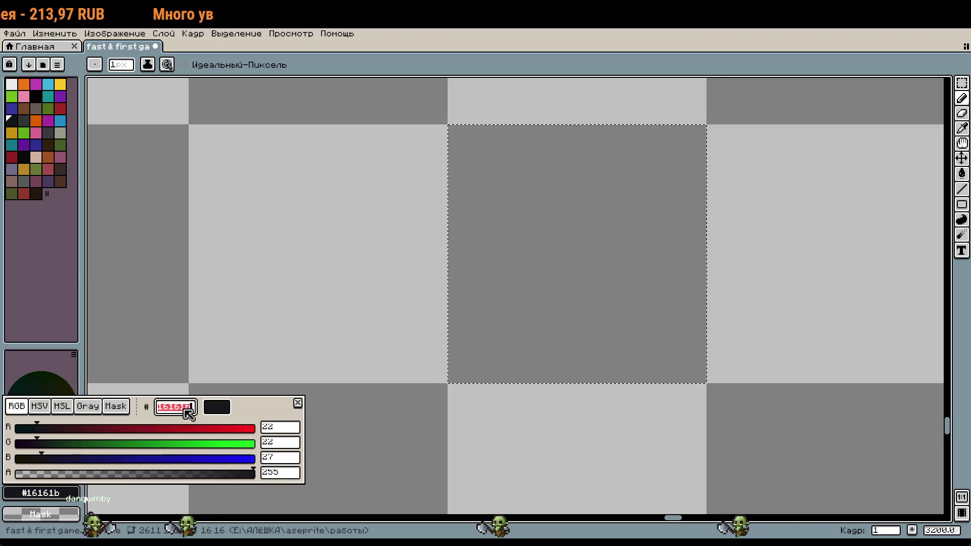
{"action": "type", "text": "96552d"}
{"action": "key", "text": "Return"}
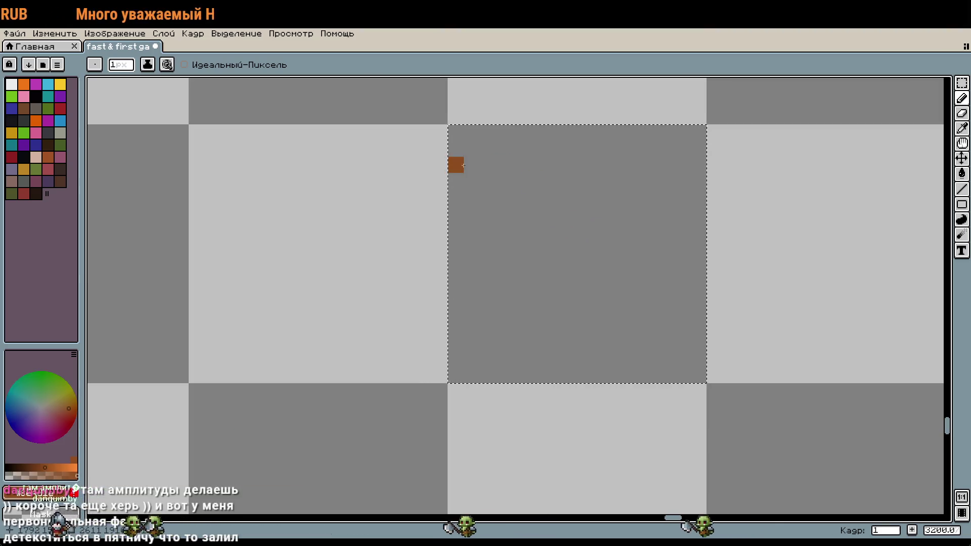
Fill the hole in the brown shape, then paint the whole shape white #f4f4f6.
{"action": "key", "text": "i"}
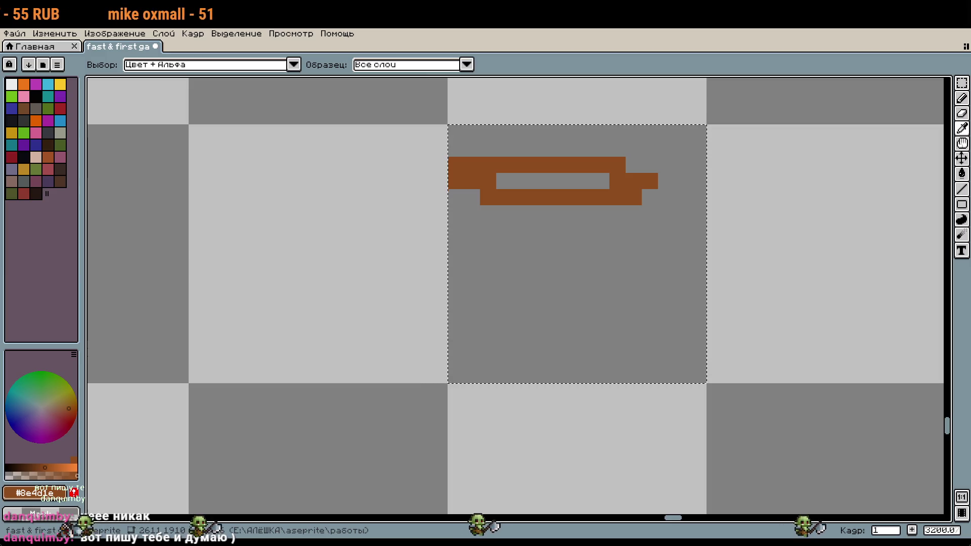
{"action": "key", "text": "b"}
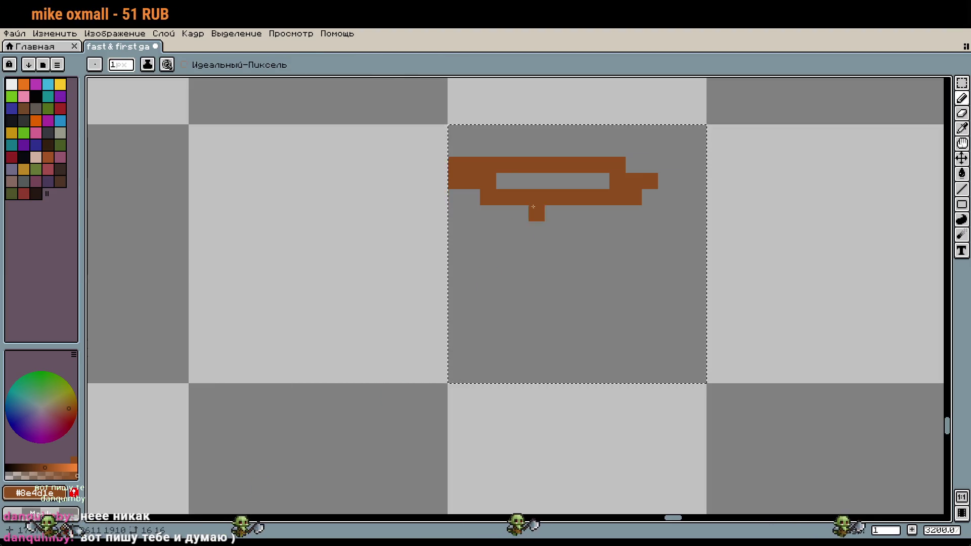
{"action": "left_click_drag", "start_coordinate": [602, 181], "coordinate": [500, 181]}
{"action": "key", "text": "w"}
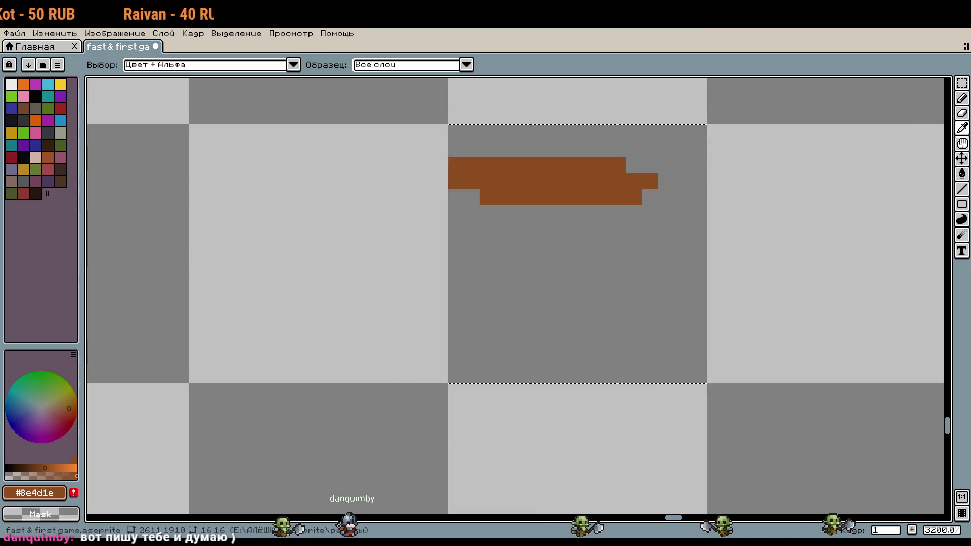
{"action": "key", "text": "b"}
{"action": "left_click", "coordinate": [54, 499]}
{"action": "double_click", "coordinate": [175, 406]}
{"action": "type", "text": "f4f4f6"}
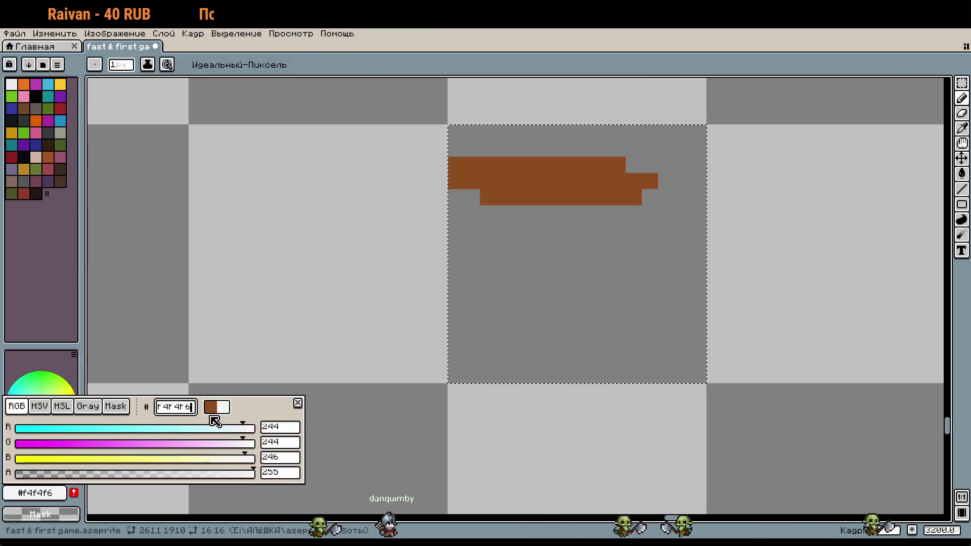
{"action": "key", "text": "Return"}
{"action": "left_click_drag", "start_coordinate": [568, 149], "coordinate": [574, 185]}
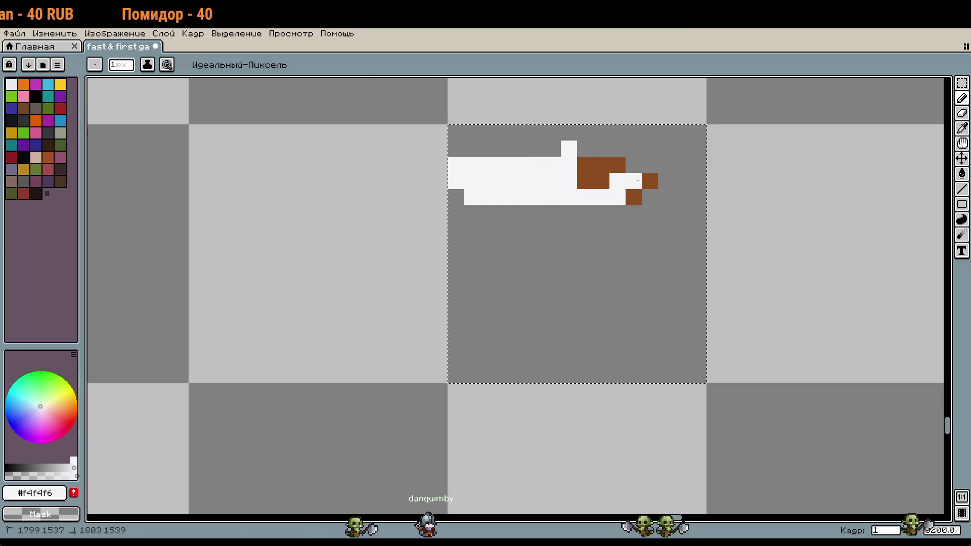
{"action": "left_click_drag", "start_coordinate": [634, 198], "coordinate": [650, 181]}
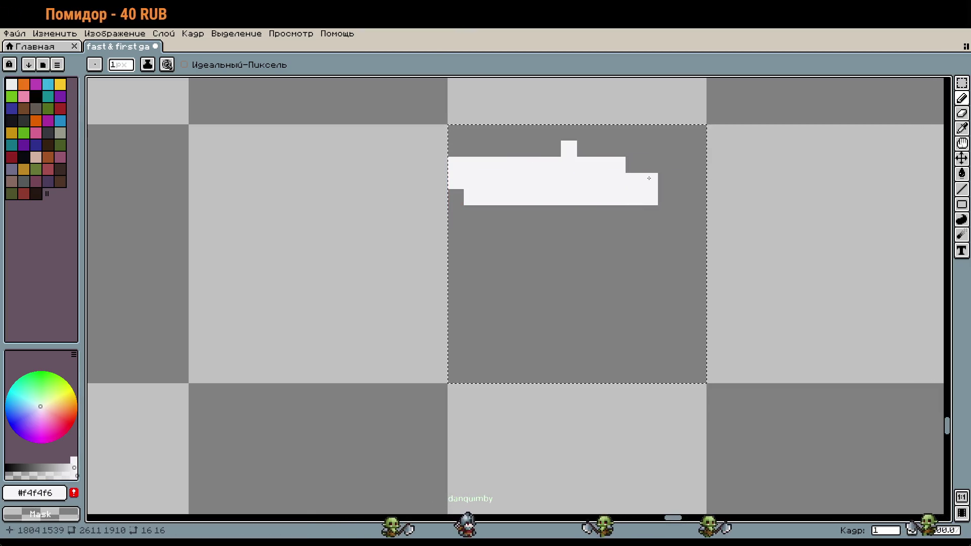
Draw a grey-blue #9ca3af underside below the white shape and clear the selection.
{"action": "key", "text": "w"}
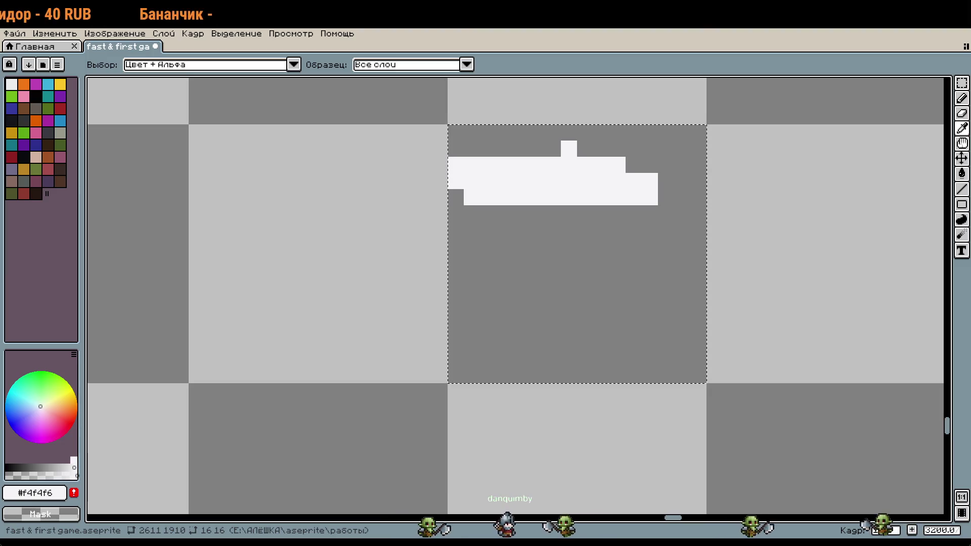
{"action": "key", "text": "b"}
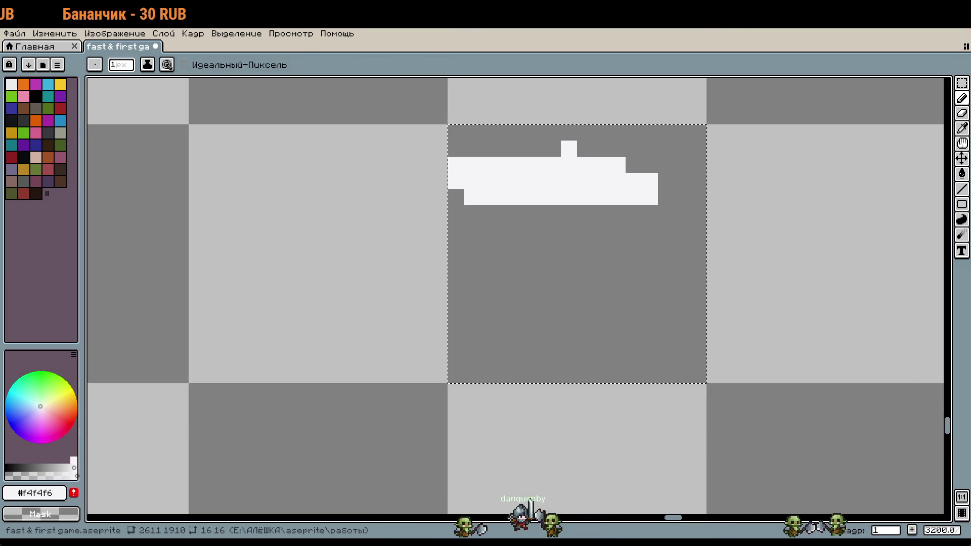
{"action": "left_click", "coordinate": [58, 501]}
{"action": "left_click", "coordinate": [181, 406]}
{"action": "type", "text": "9ca3af"}
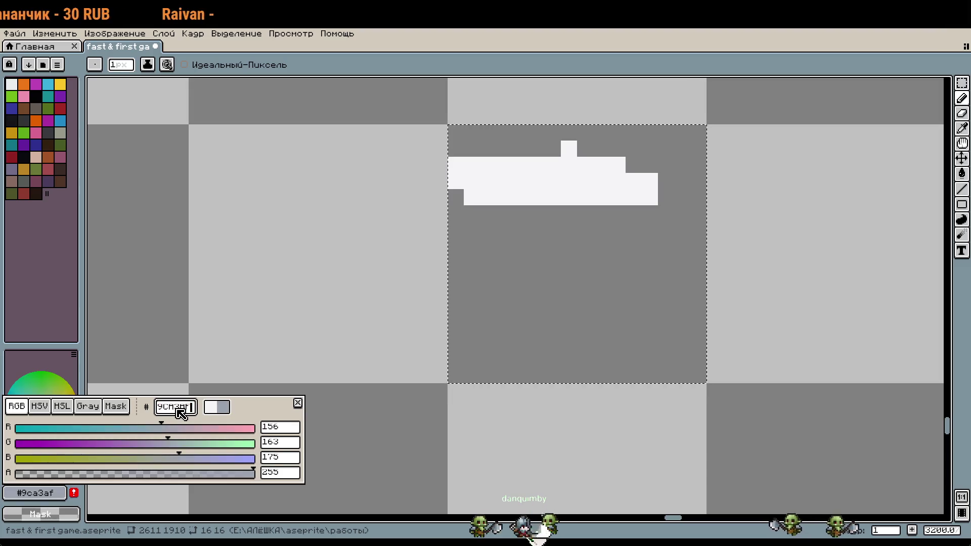
{"action": "key", "text": "Return"}
{"action": "left_click_drag", "start_coordinate": [488, 212], "coordinate": [585, 262]}
{"action": "left_click_drag", "start_coordinate": [484, 316], "coordinate": [637, 346]}
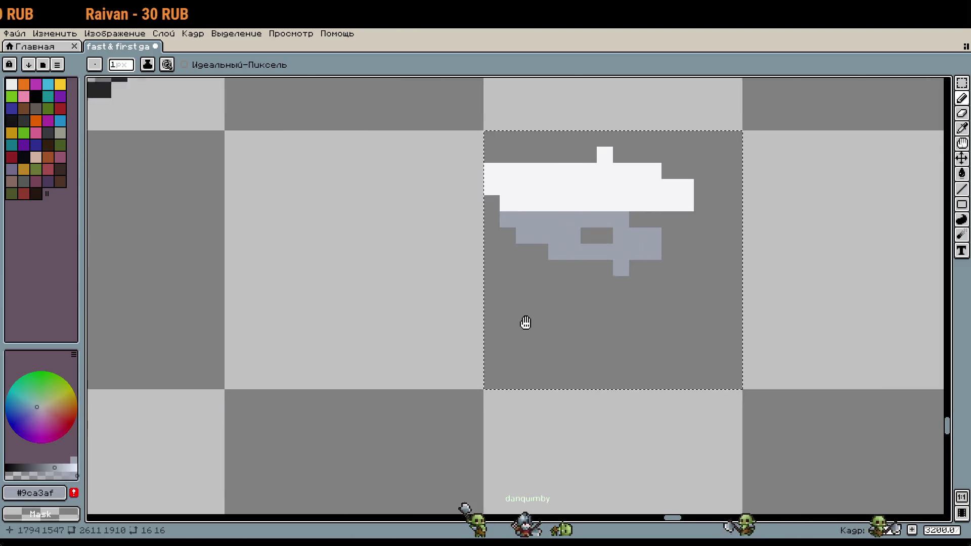
{"action": "key", "text": "m"}
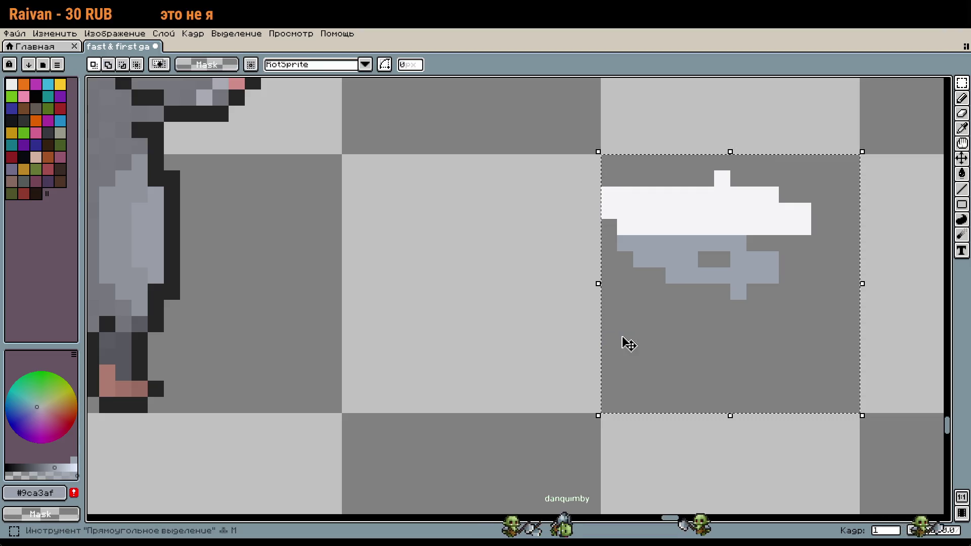
{"action": "key", "text": "ctrl+d"}
{"action": "key", "text": "w"}
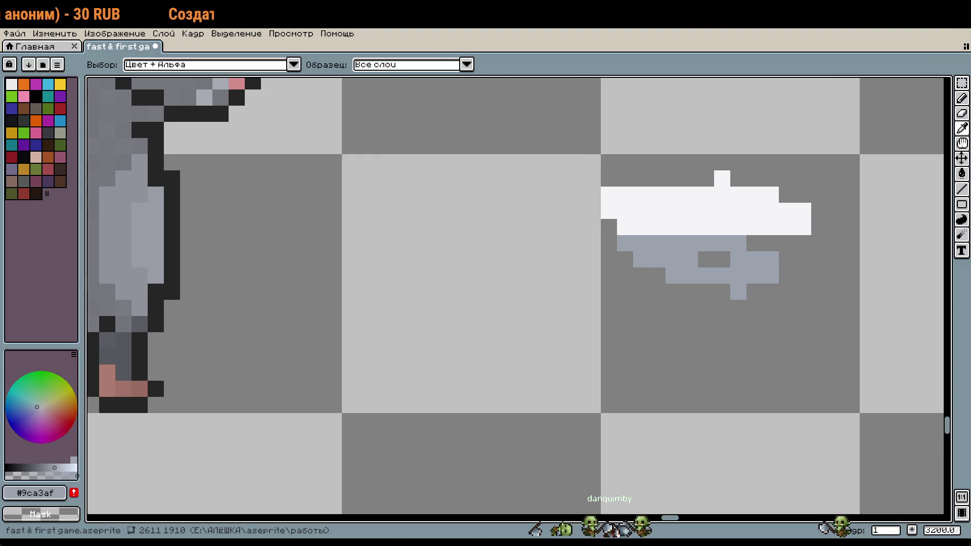
{"action": "key", "text": "b"}
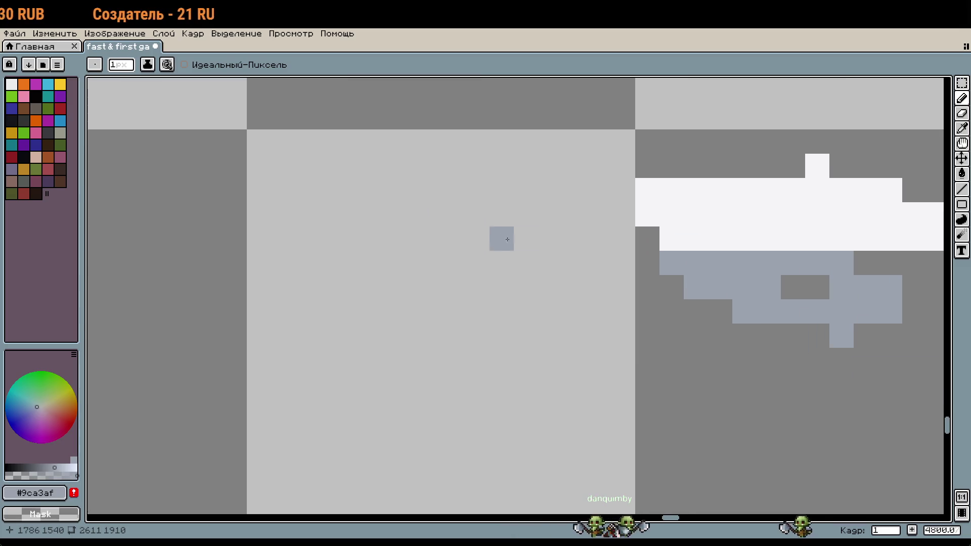
Sample the rat's dark outline colour and draw the icon's double dark bar.
{"action": "scroll", "coordinate": [200, 276], "scroll_direction": "down", "scroll_amount": 3}
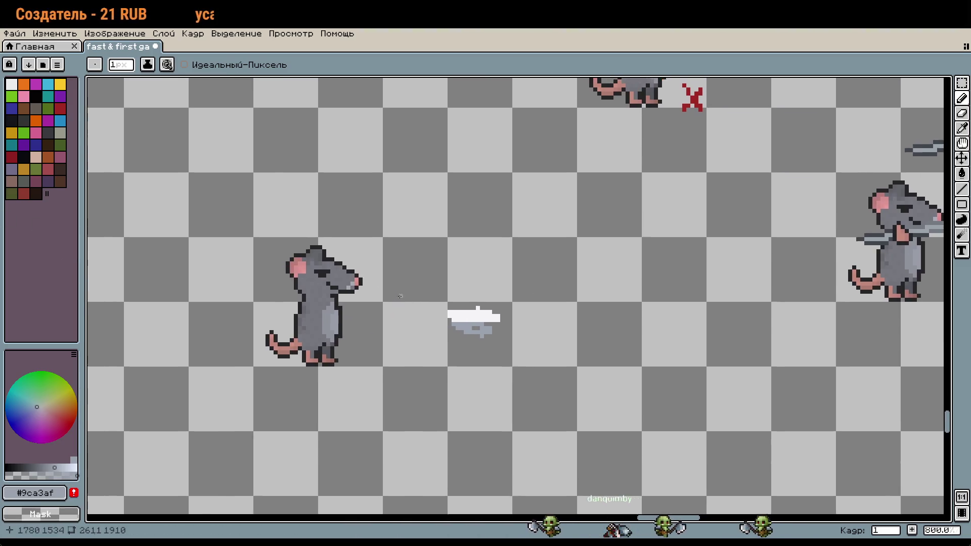
{"action": "scroll", "coordinate": [354, 283], "scroll_direction": "up", "scroll_amount": 1}
{"action": "key", "text": "i"}
{"action": "left_click", "coordinate": [327, 276]}
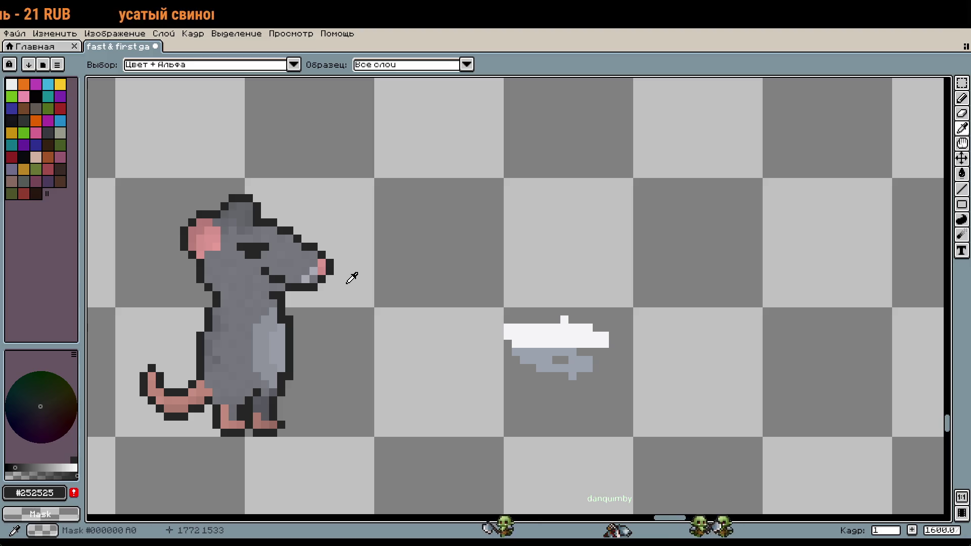
{"action": "key", "text": "b"}
{"action": "scroll", "coordinate": [446, 381], "scroll_direction": "up", "scroll_amount": 2}
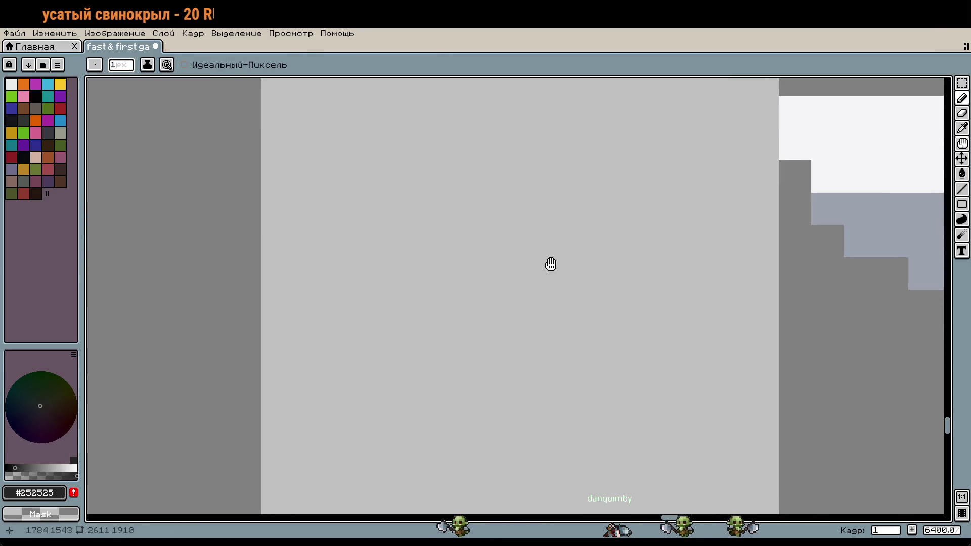
{"action": "scroll", "coordinate": [523, 232], "scroll_direction": "down", "scroll_amount": 1}
{"action": "scroll", "coordinate": [523, 232], "scroll_direction": "up", "scroll_amount": 1}
{"action": "left_click_drag", "start_coordinate": [453, 187], "coordinate": [719, 187]}
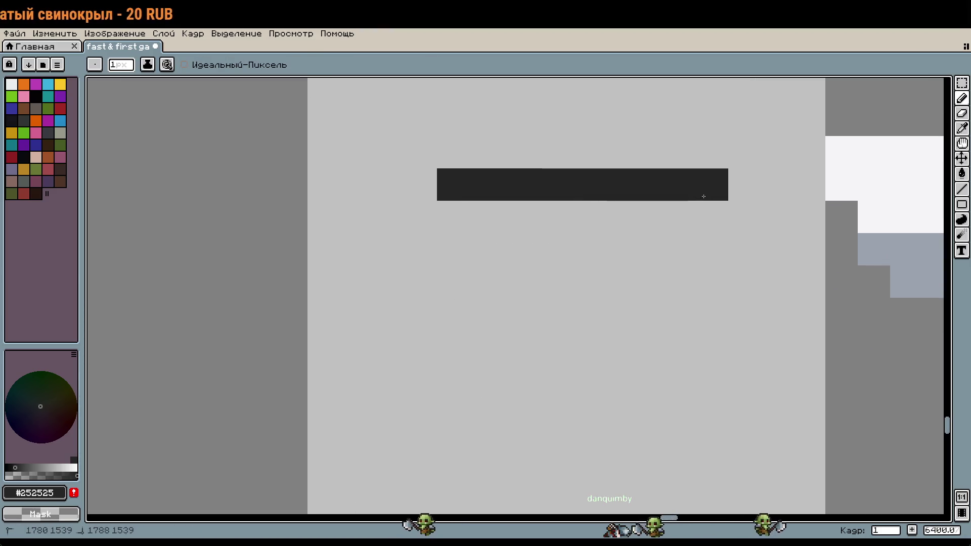
{"action": "left_click", "coordinate": [744, 200]}
{"action": "left_click", "coordinate": [777, 216]}
{"action": "left_click_drag", "start_coordinate": [421, 217], "coordinate": [415, 253]}
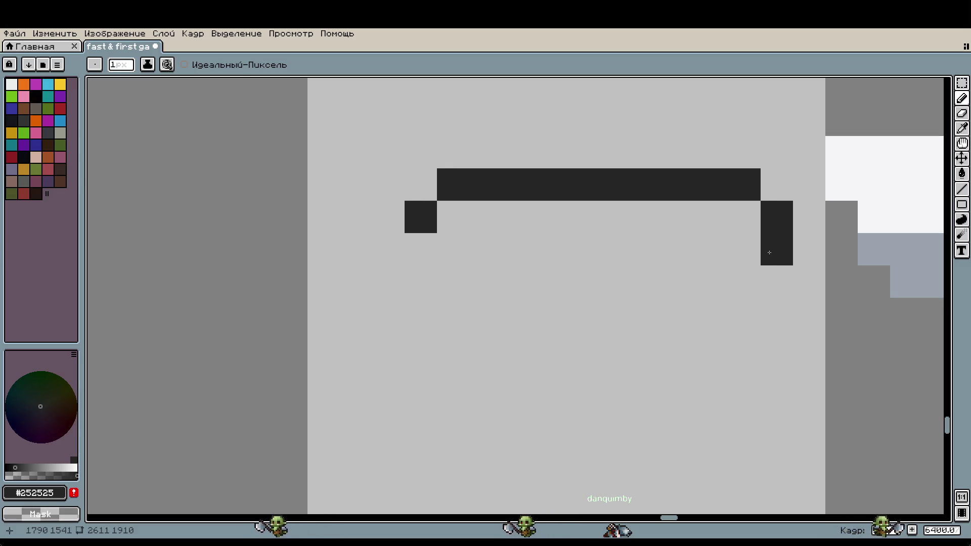
{"action": "left_click_drag", "start_coordinate": [745, 250], "coordinate": [470, 261]}
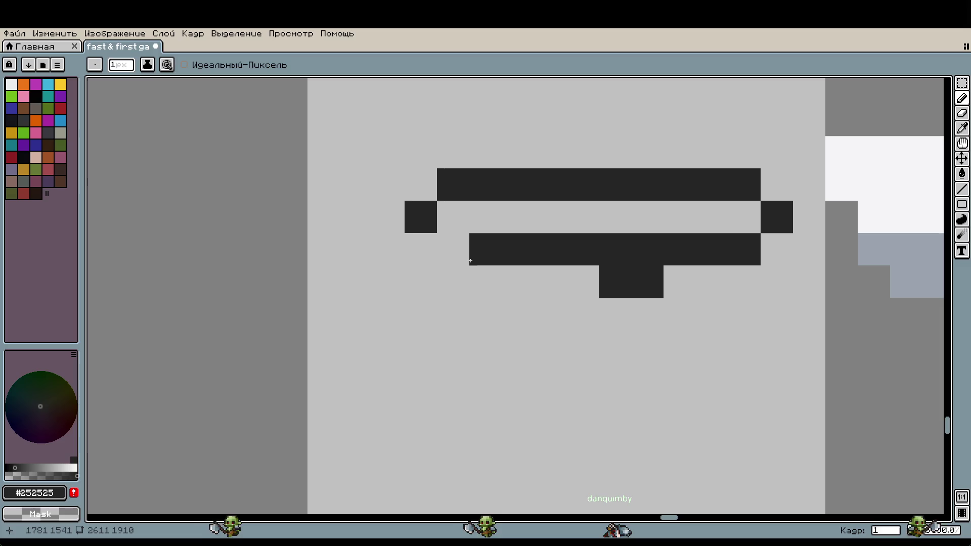
Undo the block under the lower bar and draw a hooked stroke down from it.
{"action": "key", "text": "ctrl+z"}
{"action": "scroll", "coordinate": [604, 292], "scroll_direction": "down", "scroll_amount": 4}
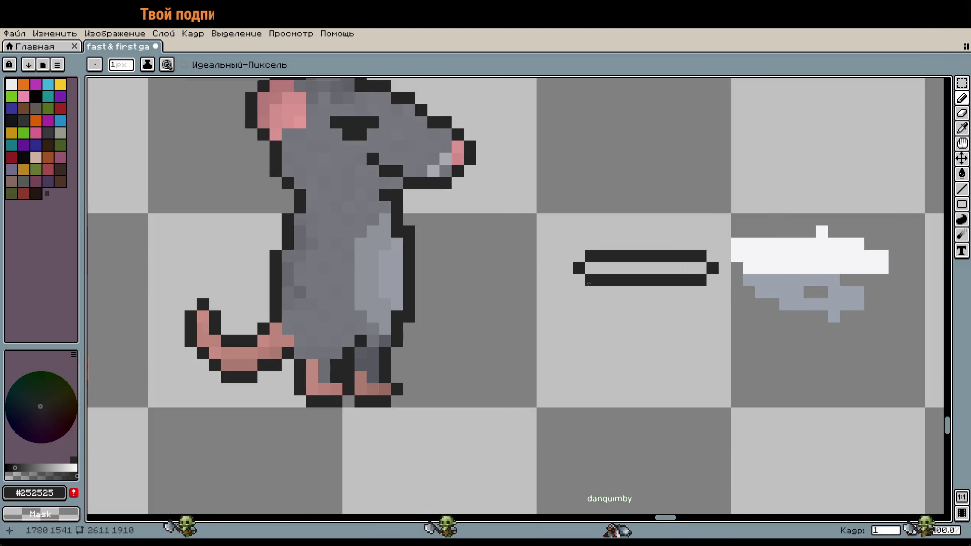
{"action": "scroll", "coordinate": [589, 284], "scroll_direction": "up", "scroll_amount": 1}
{"action": "left_click_drag", "start_coordinate": [571, 280], "coordinate": [606, 362]}
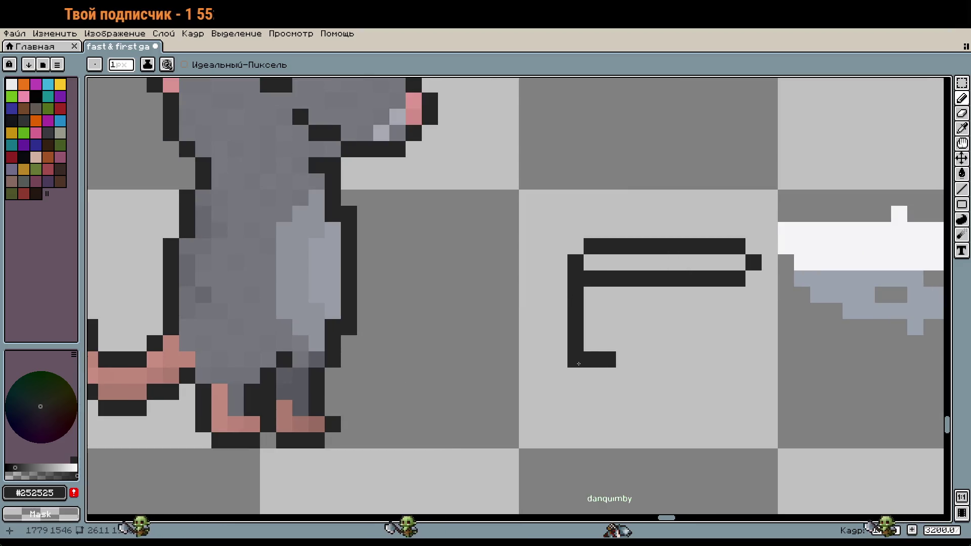
{"action": "scroll", "coordinate": [578, 364], "scroll_direction": "down", "scroll_amount": 2}
{"action": "scroll", "coordinate": [630, 363], "scroll_direction": "up", "scroll_amount": 2}
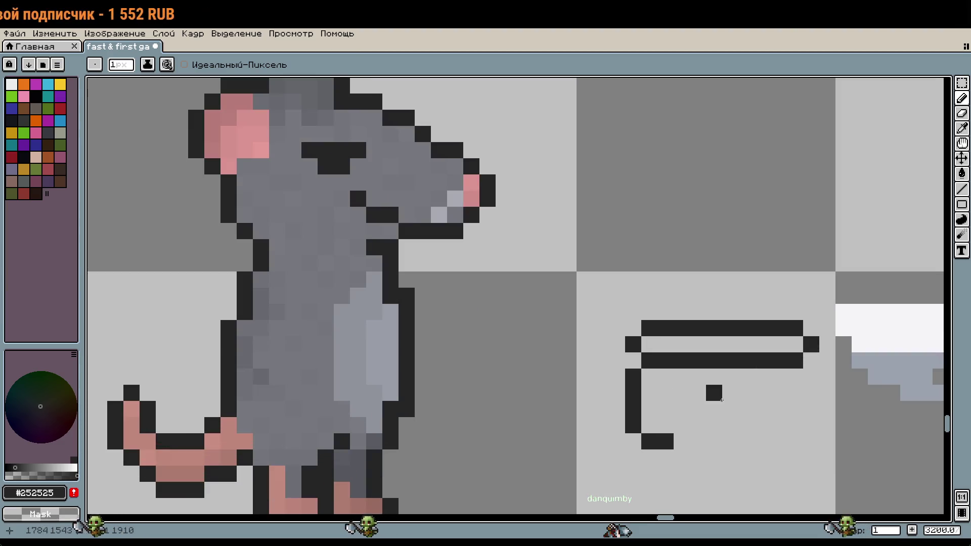
{"action": "scroll", "coordinate": [721, 399], "scroll_direction": "down", "scroll_amount": 1}
{"action": "scroll", "coordinate": [670, 415], "scroll_direction": "up", "scroll_amount": 2}
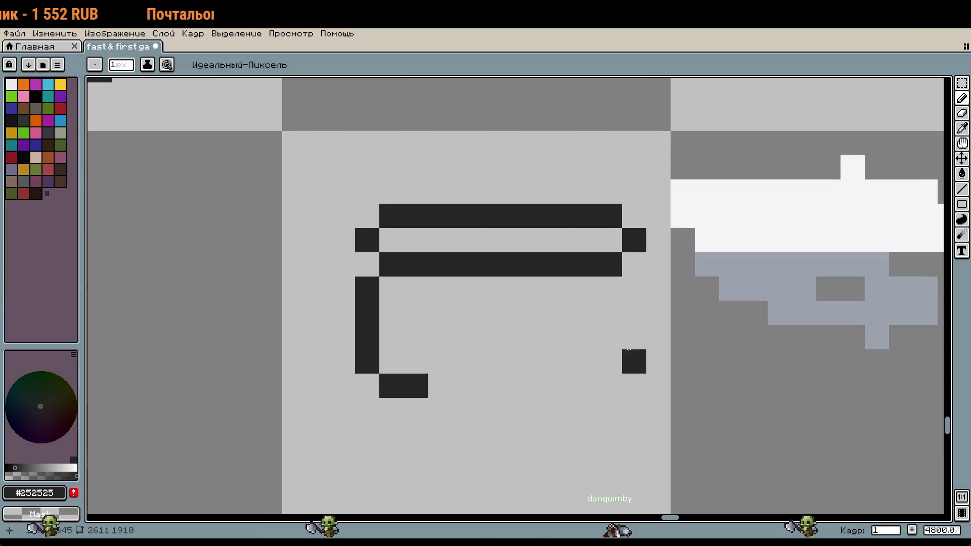
Trim the right ends of the double bar and touch up the hook's stem.
{"action": "left_click_drag", "start_coordinate": [547, 230], "coordinate": [585, 265]}
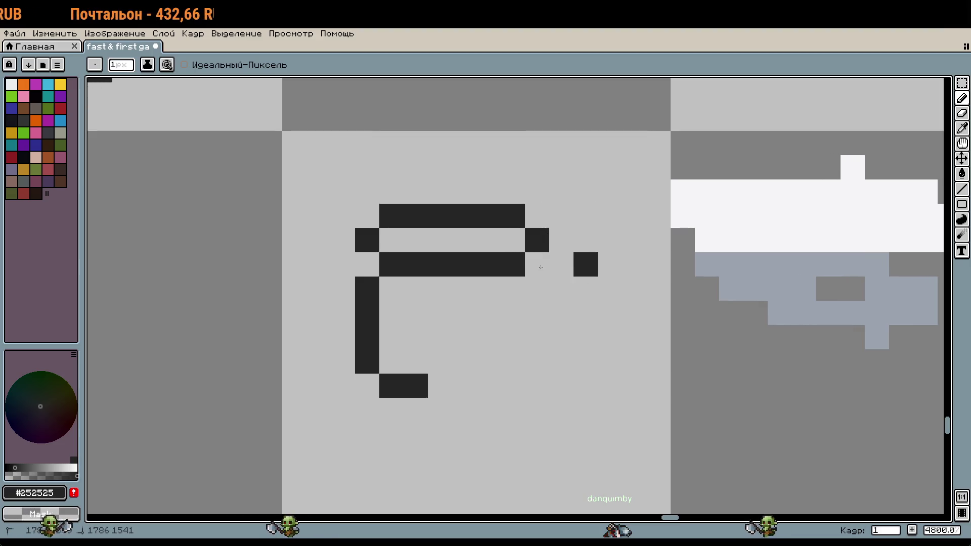
{"action": "scroll", "coordinate": [630, 318], "scroll_direction": "down", "scroll_amount": 2}
{"action": "scroll", "coordinate": [616, 335], "scroll_direction": "up", "scroll_amount": 2}
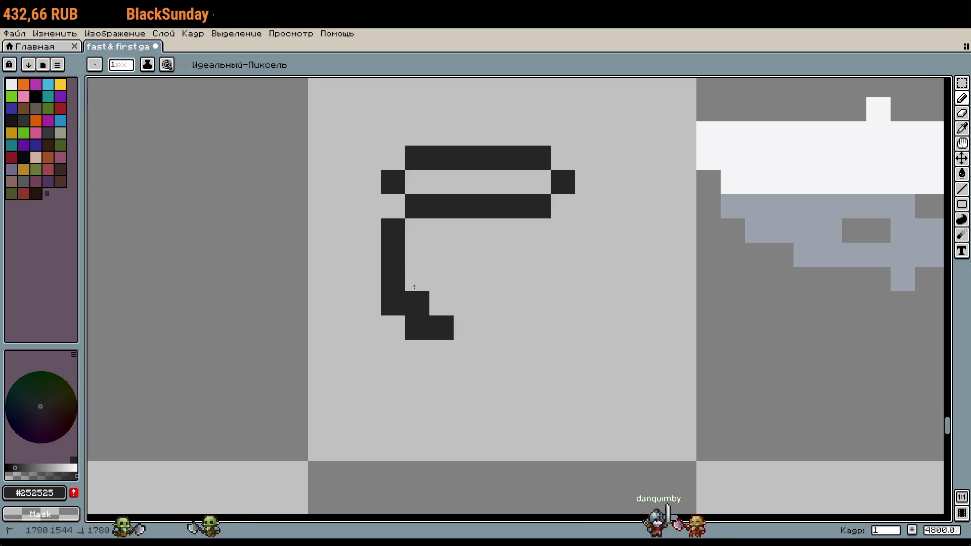
{"action": "left_click_drag", "start_coordinate": [417, 255], "coordinate": [418, 279]}
{"action": "scroll", "coordinate": [565, 310], "scroll_direction": "down", "scroll_amount": 2}
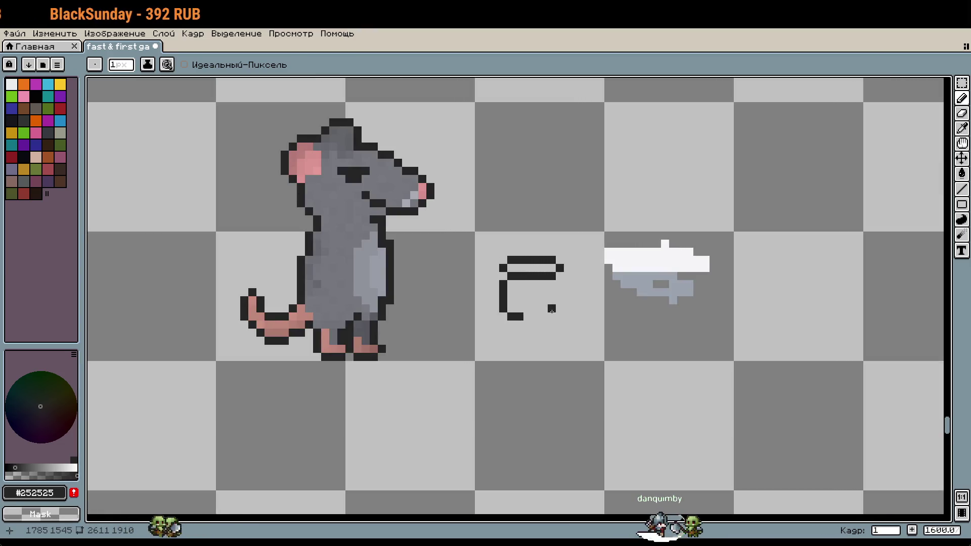
{"action": "key", "text": "w"}
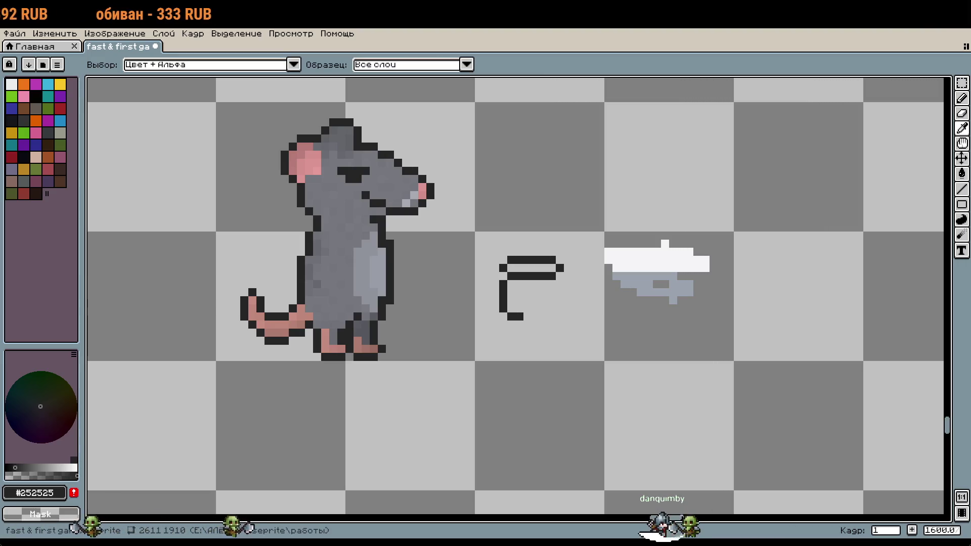
{"action": "key", "text": "b"}
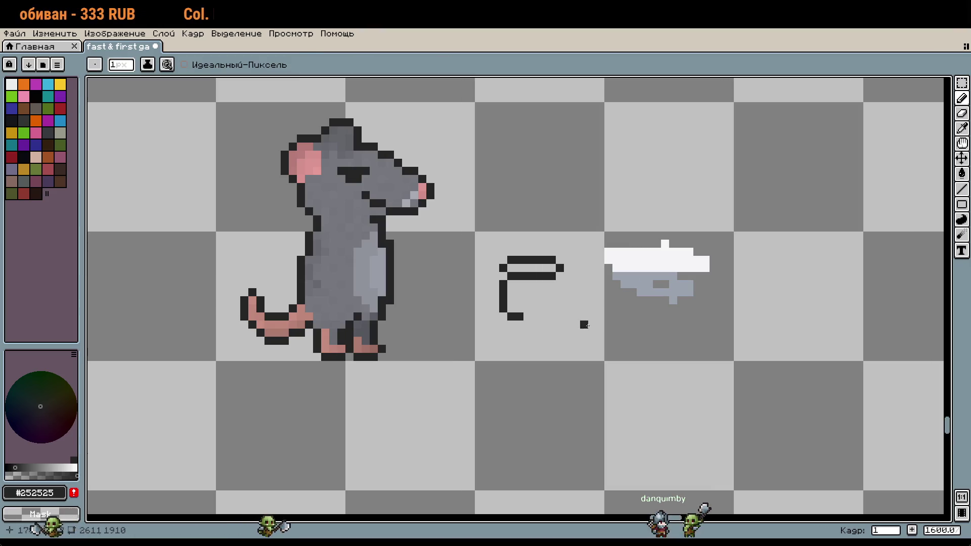
{"action": "scroll", "coordinate": [578, 324], "scroll_direction": "up", "scroll_amount": 2}
{"action": "left_click_drag", "start_coordinate": [520, 256], "coordinate": [517, 380]}
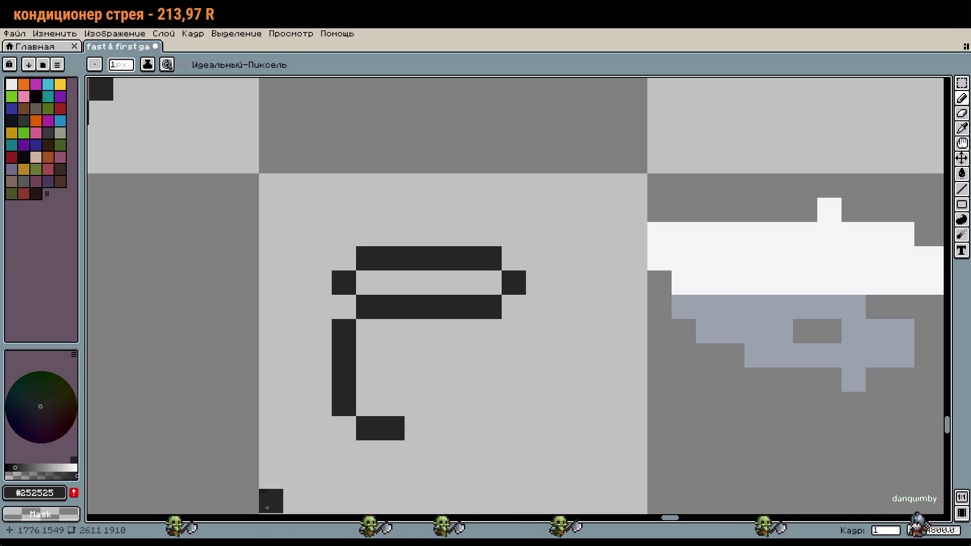
{"action": "scroll", "coordinate": [553, 357], "scroll_direction": "down", "scroll_amount": 5}
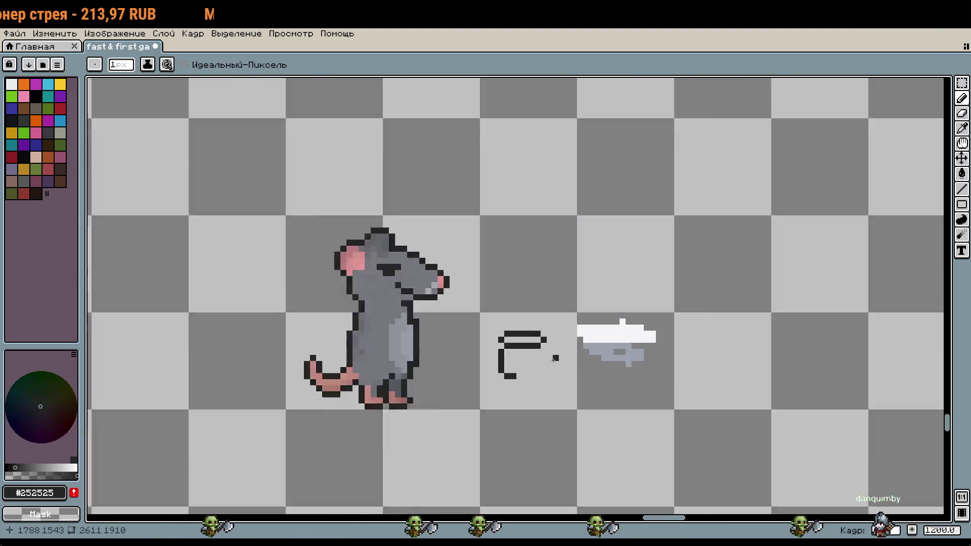
{"action": "scroll", "coordinate": [591, 351], "scroll_direction": "down", "scroll_amount": 1}
{"action": "scroll", "coordinate": [594, 357], "scroll_direction": "down", "scroll_amount": 1}
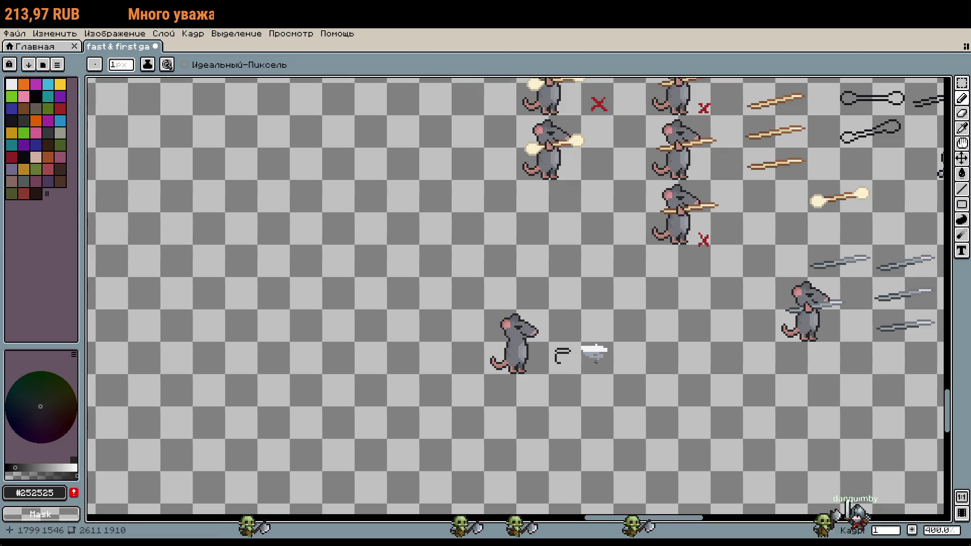
{"action": "scroll", "coordinate": [565, 355], "scroll_direction": "up", "scroll_amount": 6}
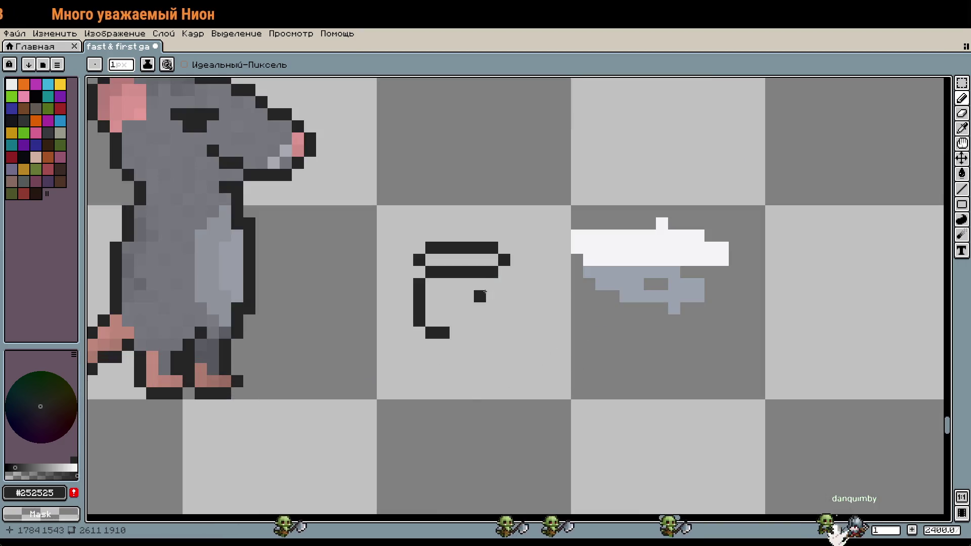
{"action": "scroll", "coordinate": [472, 280], "scroll_direction": "up", "scroll_amount": 2}
{"action": "scroll", "coordinate": [609, 361], "scroll_direction": "down", "scroll_amount": 3}
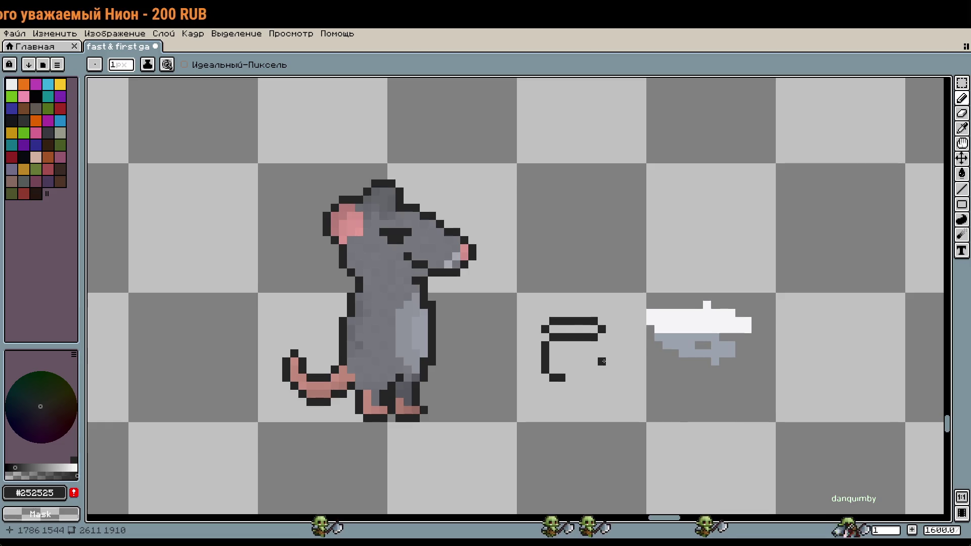
{"action": "scroll", "coordinate": [602, 361], "scroll_direction": "up", "scroll_amount": 3}
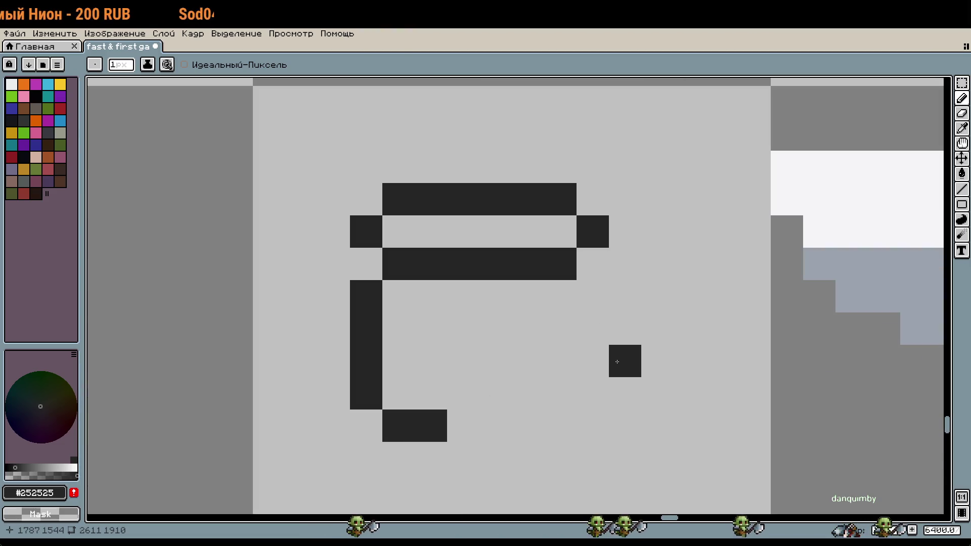
{"action": "scroll", "coordinate": [538, 394], "scroll_direction": "down", "scroll_amount": 5}
{"action": "scroll", "coordinate": [538, 395], "scroll_direction": "down", "scroll_amount": 2}
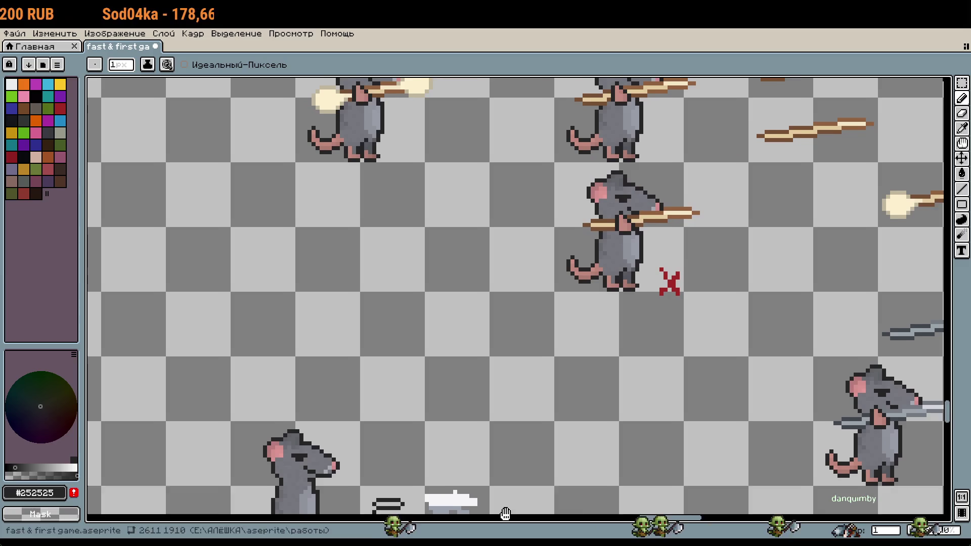
{"action": "scroll", "coordinate": [499, 464], "scroll_direction": "down", "scroll_amount": 1}
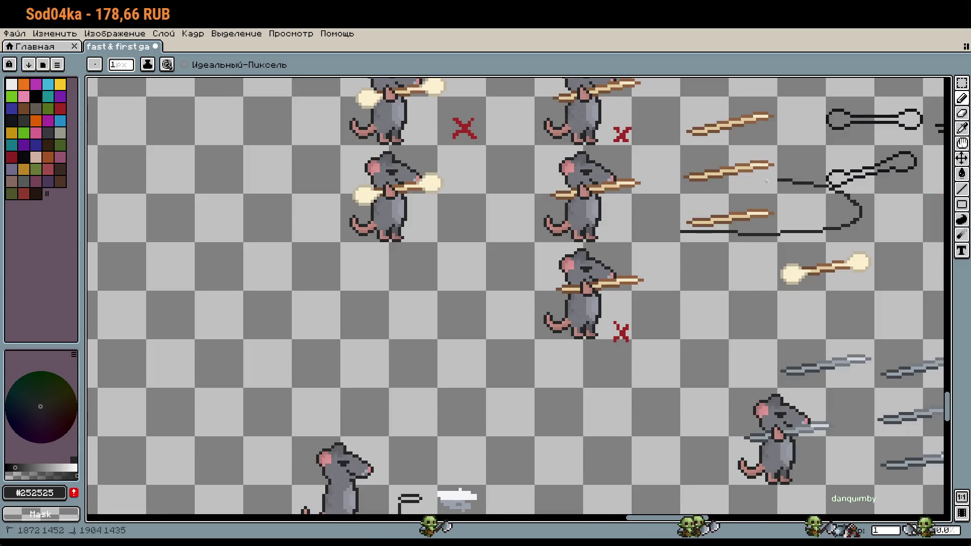
{"action": "scroll", "coordinate": [586, 386], "scroll_direction": "down", "scroll_amount": 1}
{"action": "scroll", "coordinate": [616, 123], "scroll_direction": "up", "scroll_amount": 1}
{"action": "scroll", "coordinate": [512, 197], "scroll_direction": "up", "scroll_amount": 2}
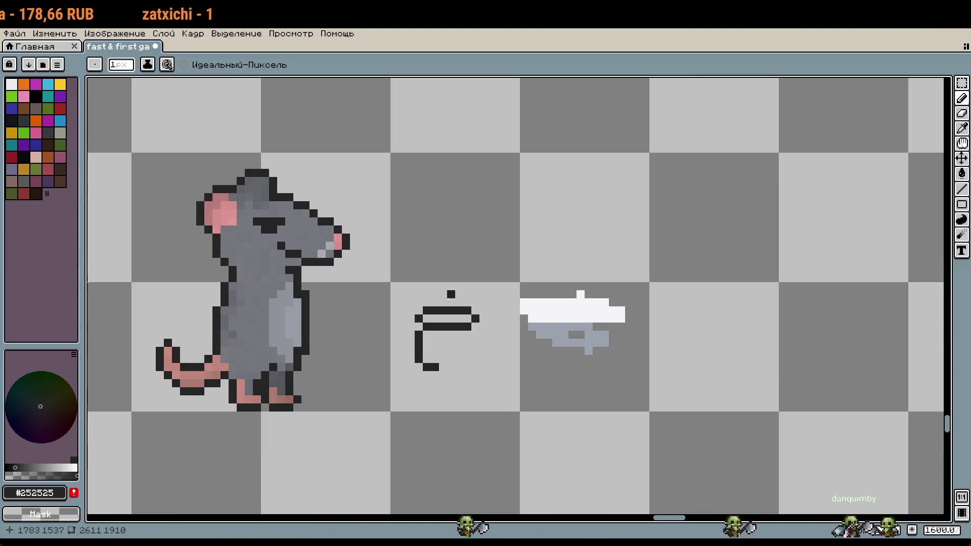
{"action": "scroll", "coordinate": [481, 368], "scroll_direction": "up", "scroll_amount": 1}
{"action": "scroll", "coordinate": [444, 353], "scroll_direction": "up", "scroll_amount": 1}
{"action": "scroll", "coordinate": [406, 417], "scroll_direction": "up", "scroll_amount": 1}
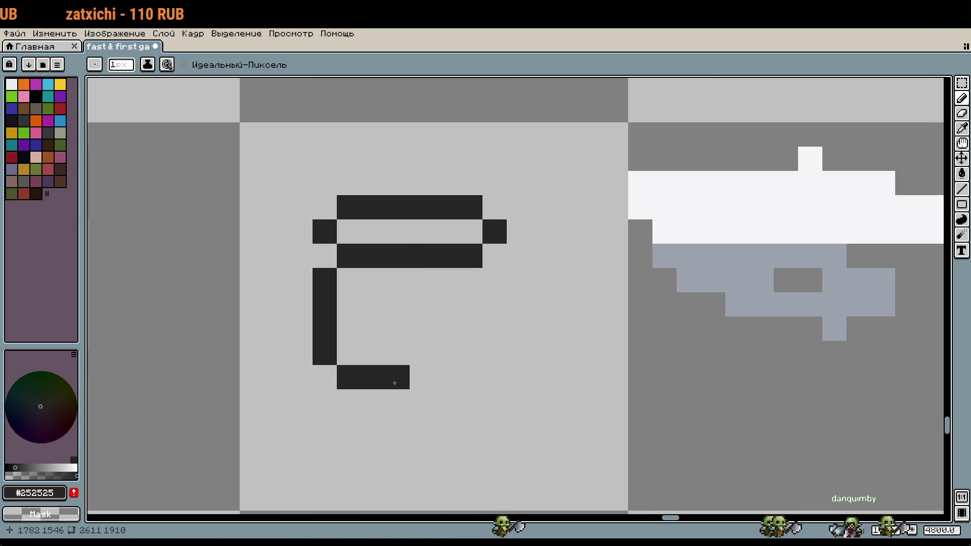
Undo the icon strokes and a trial bar, leaving one dark bar with a left-end stub.
{"action": "key", "text": "ctrl+z"}
{"action": "key", "text": "ctrl+z"}
{"action": "key", "text": "ctrl+z"}
{"action": "key", "text": "ctrl+z"}
{"action": "key", "text": "ctrl+z"}
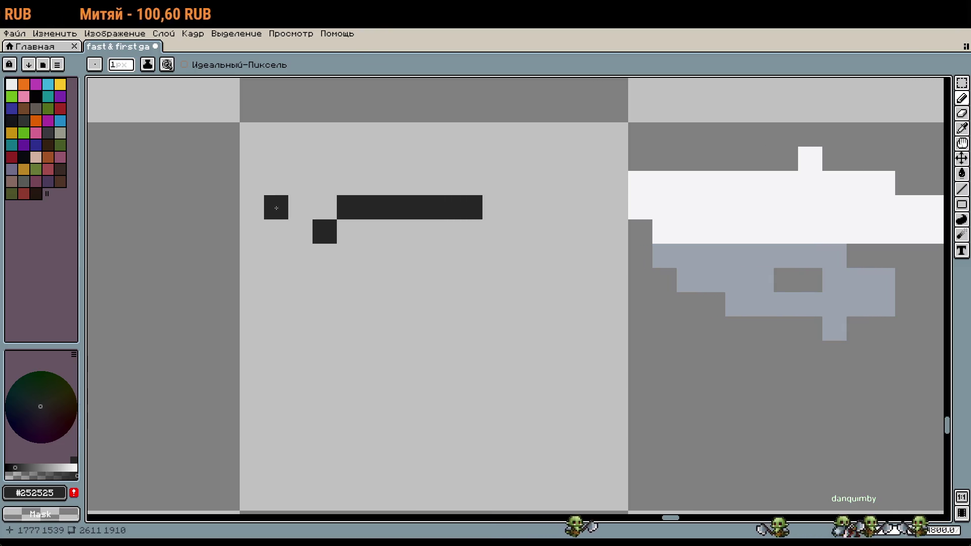
{"action": "left_click_drag", "start_coordinate": [281, 178], "coordinate": [514, 160]}
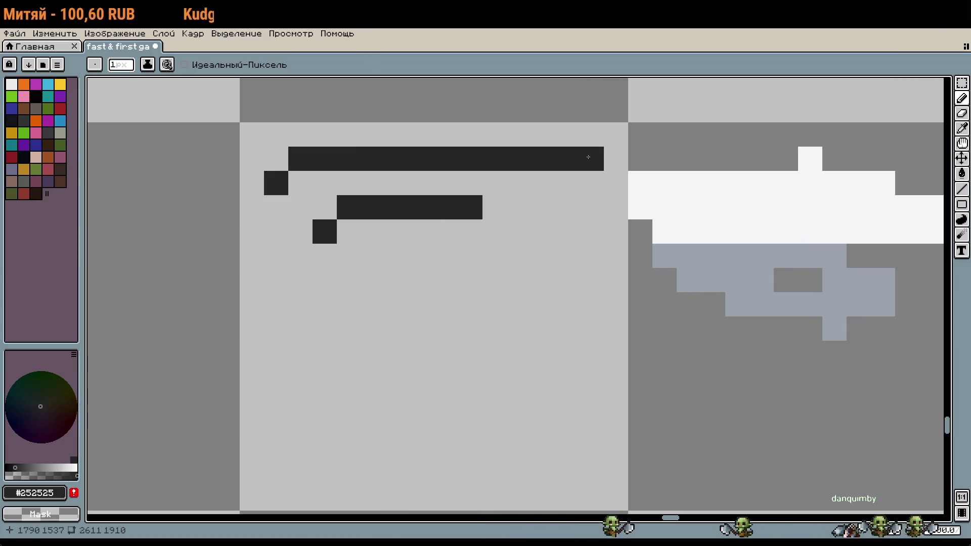
{"action": "key", "text": "ctrl+z"}
{"action": "key", "text": "ctrl+z"}
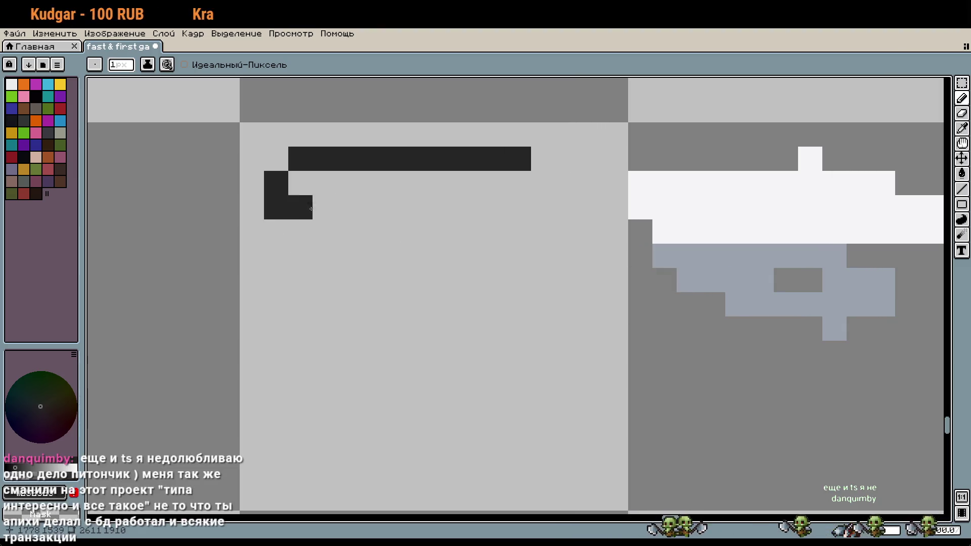
{"action": "key", "text": "i"}
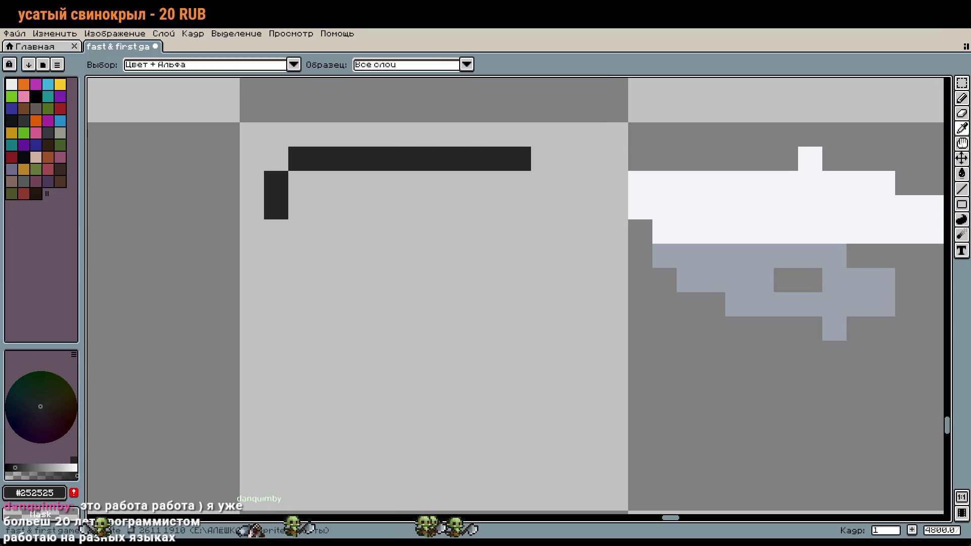
Erase the left part of the dark bar, then re-extend the bar leftward.
{"action": "key", "text": "b"}
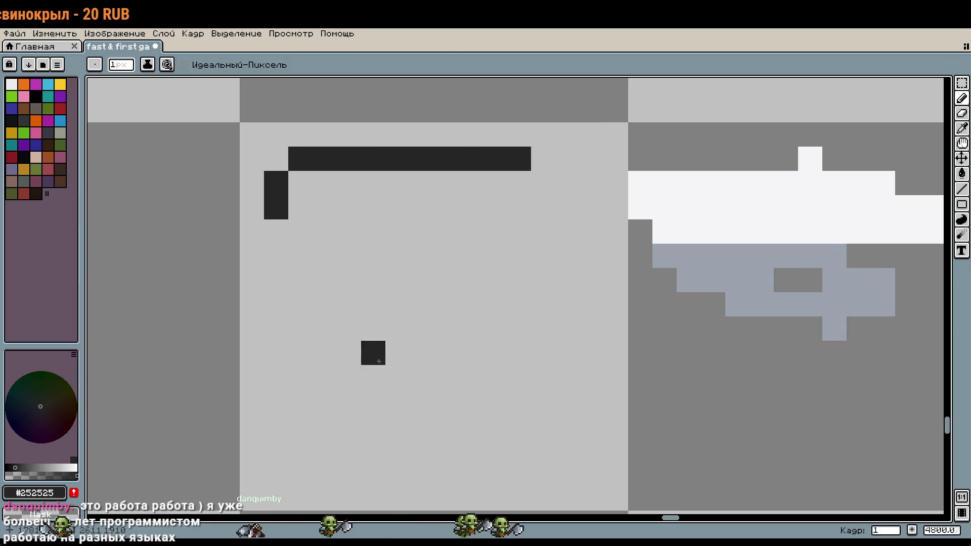
{"action": "key", "text": "w"}
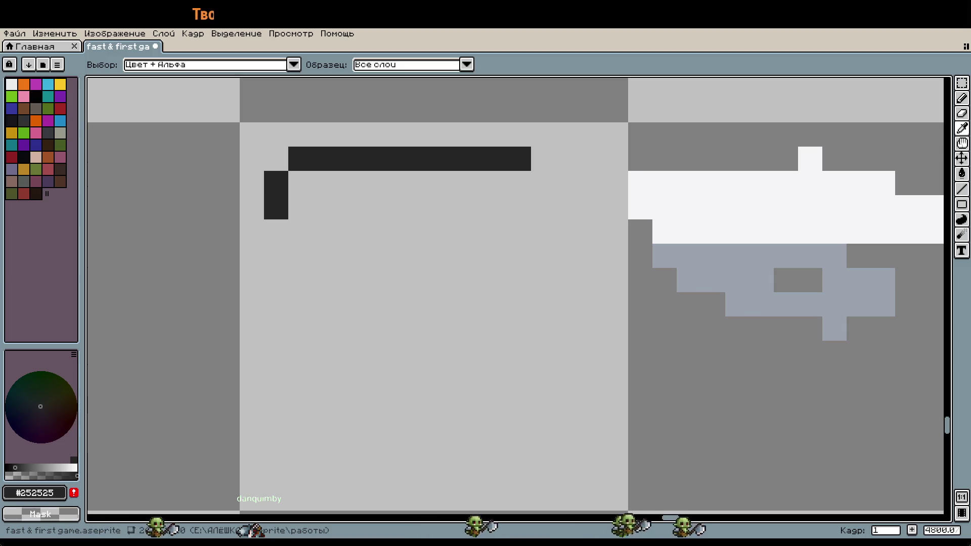
{"action": "key", "text": "e"}
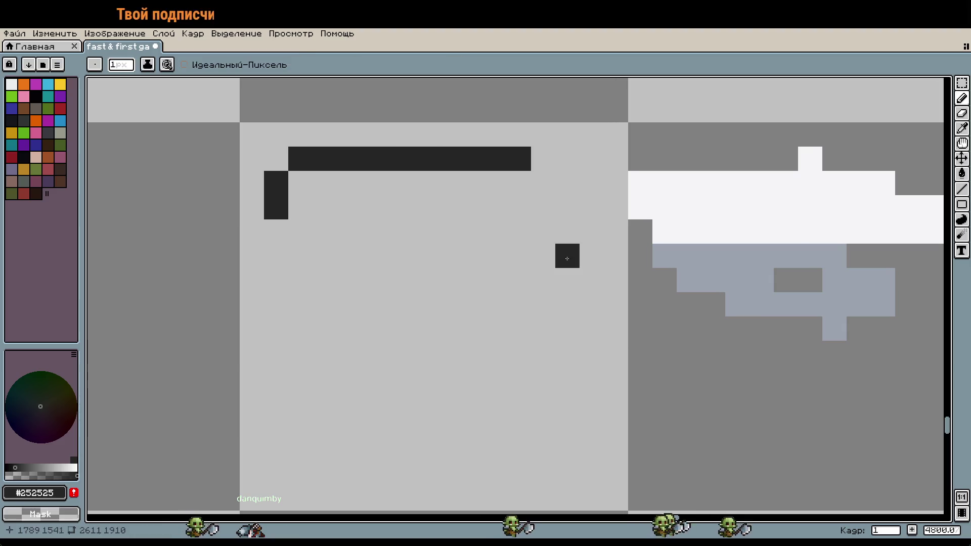
{"action": "left_click_drag", "start_coordinate": [374, 159], "coordinate": [283, 160]}
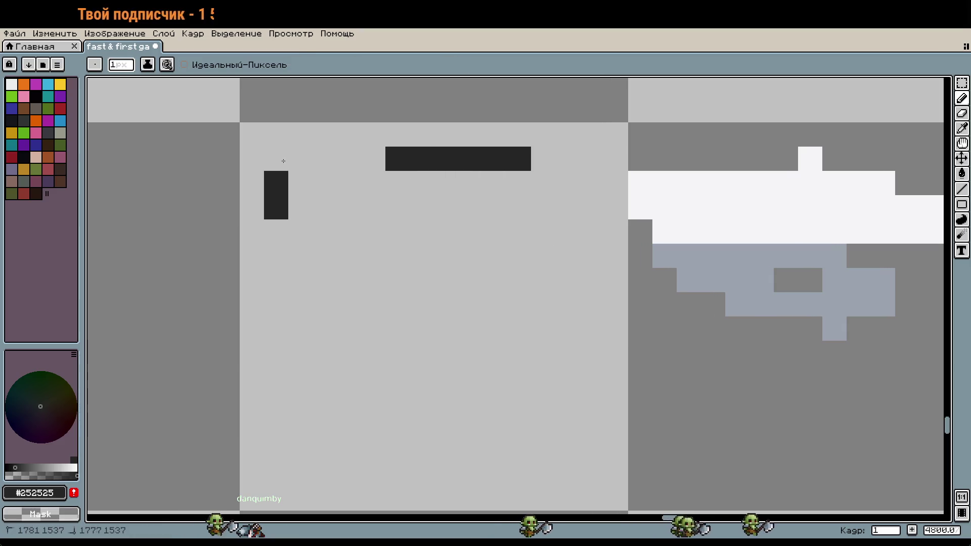
{"action": "left_click", "coordinate": [373, 159]}
Extend the bar one pixel right and add a one-pixel lower step at its right end.
{"action": "left_click", "coordinate": [544, 158]}
{"action": "left_click", "coordinate": [549, 174]}
{"action": "scroll", "coordinate": [549, 175], "scroll_direction": "down", "scroll_amount": 3}
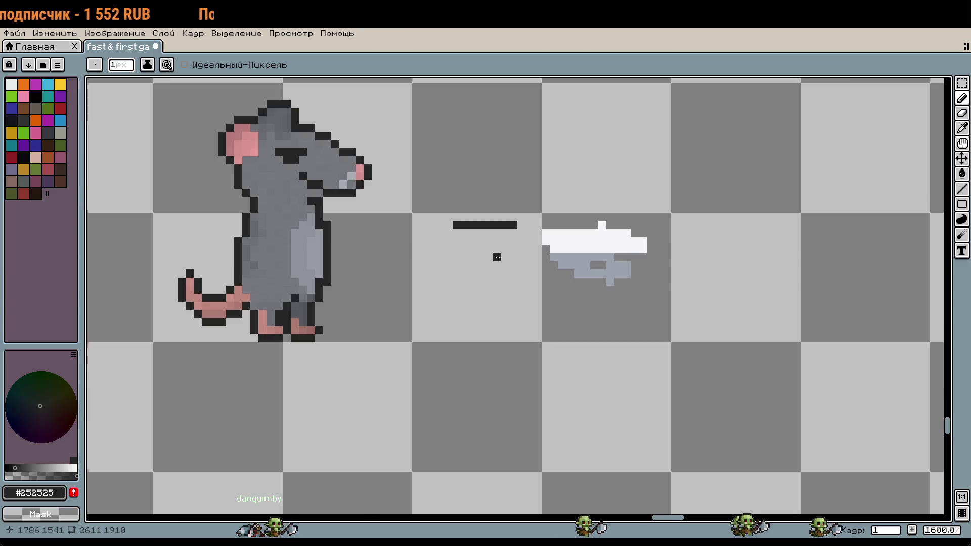
{"action": "scroll", "coordinate": [549, 175], "scroll_direction": "up", "scroll_amount": 2}
{"action": "key", "text": "ctrl+z"}
{"action": "key", "text": "ctrl+z"}
{"action": "left_click_drag", "start_coordinate": [508, 225], "coordinate": [524, 225]}
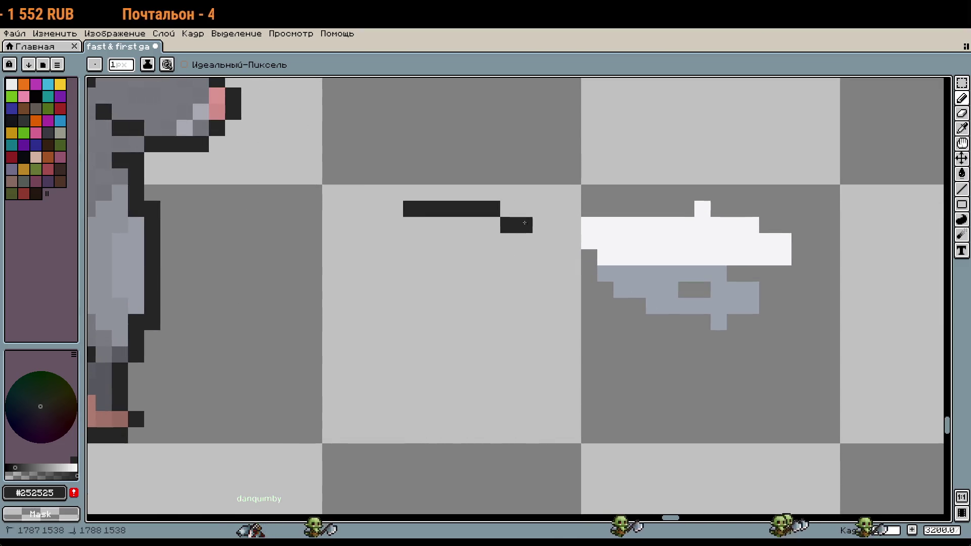
{"action": "left_click", "coordinate": [443, 225]}
Add two-cell downward steps at both ends of the dark bar to form the outer arc.
{"action": "mouse_move", "coordinate": [379, 225]}
{"action": "left_mouse_down"}
{"action": "mouse_move", "coordinate": [395, 225]}
{"action": "mouse_move", "coordinate": [346, 242]}
{"action": "left_mouse_up"}
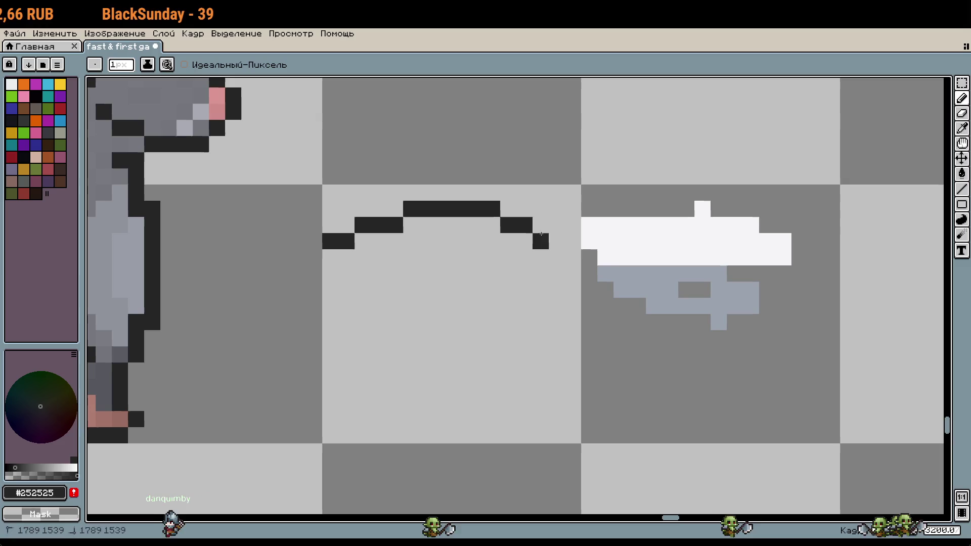
{"action": "left_click_drag", "start_coordinate": [557, 242], "coordinate": [573, 241]}
{"action": "key", "text": "i"}
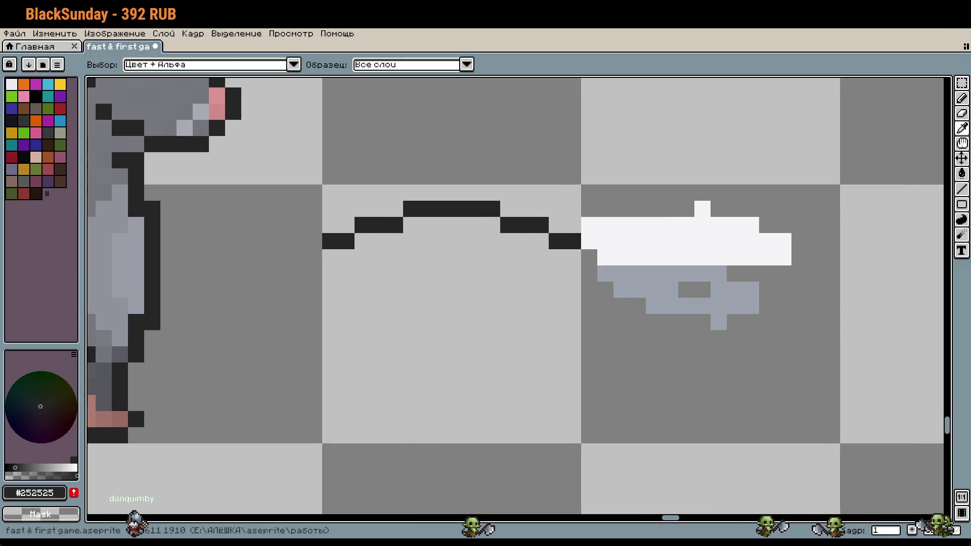
{"action": "key", "text": "b"}
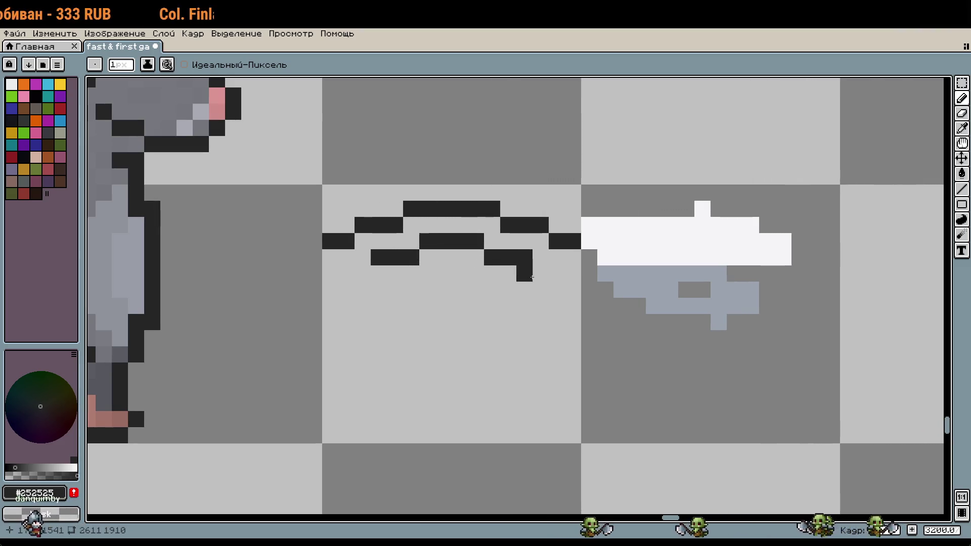
{"action": "scroll", "coordinate": [489, 359], "scroll_direction": "down", "scroll_amount": 3}
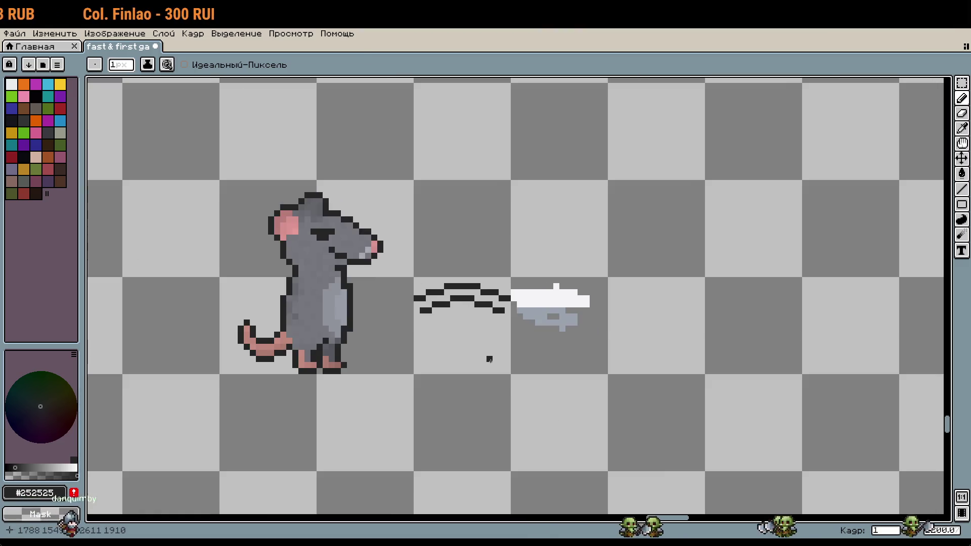
{"action": "scroll", "coordinate": [450, 319], "scroll_direction": "up", "scroll_amount": 3}
{"action": "key", "text": "i"}
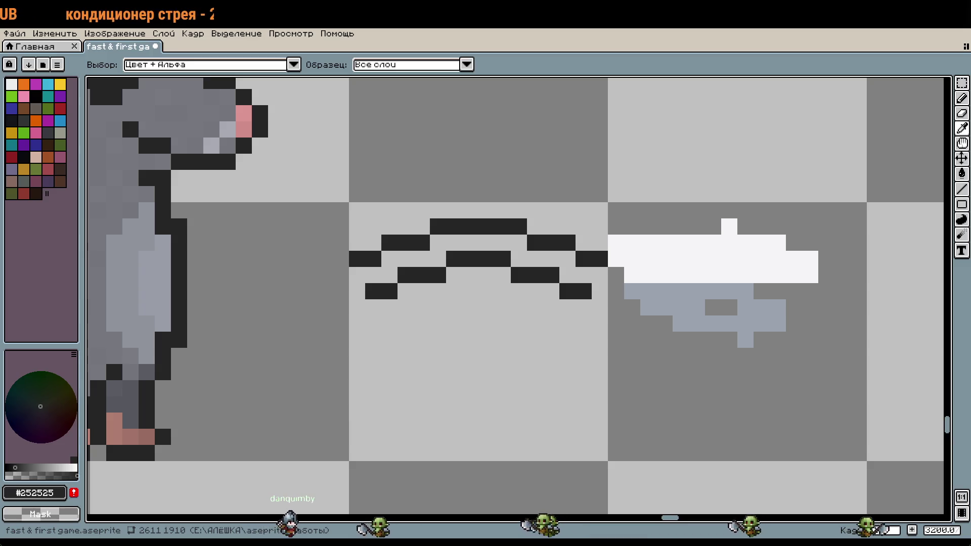
{"action": "key", "text": "b"}
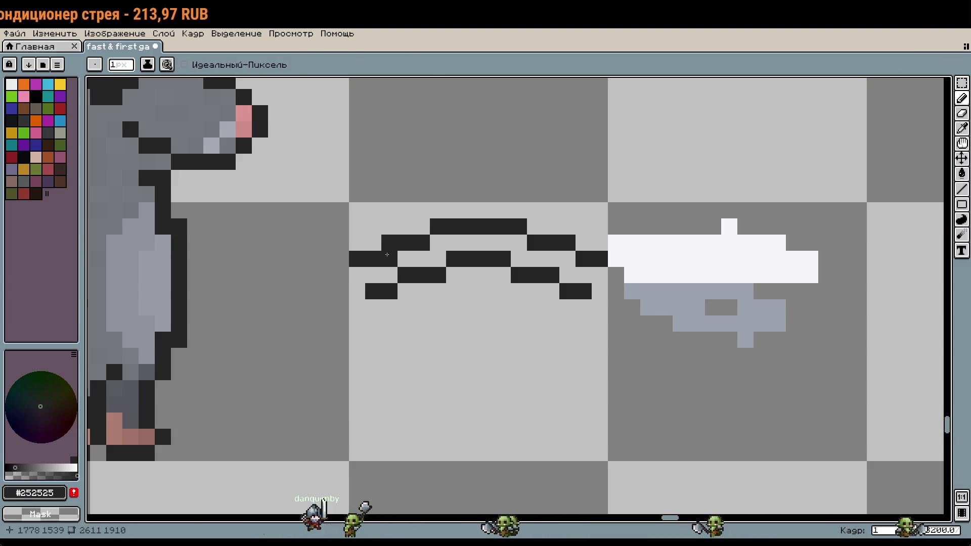
Draw the inner arc beneath the bar, settling its left end and dropping its right end a row.
{"action": "key", "text": "ctrl+z"}
{"action": "key", "text": "ctrl+y"}
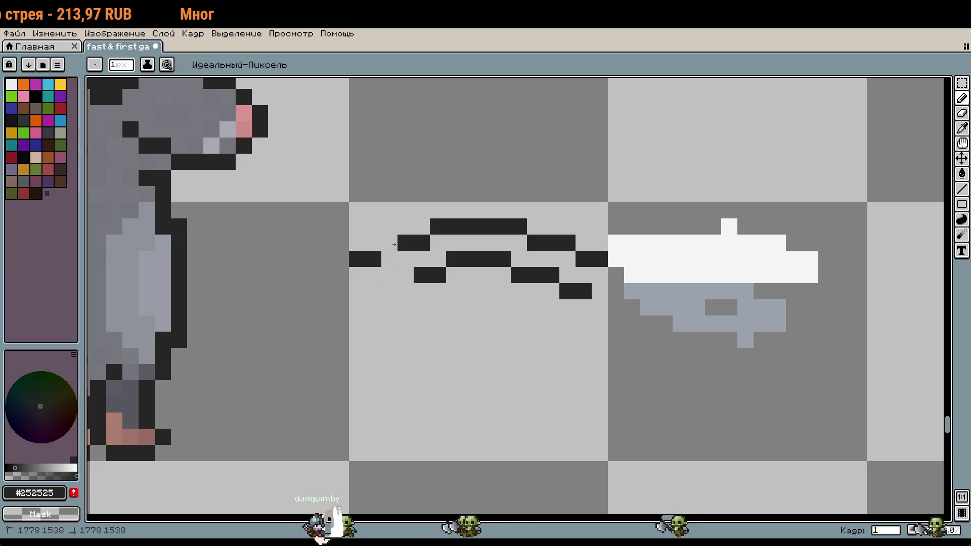
{"action": "key", "text": "ctrl+z"}
{"action": "key", "text": "ctrl+y"}
{"action": "left_click", "coordinate": [402, 291]}
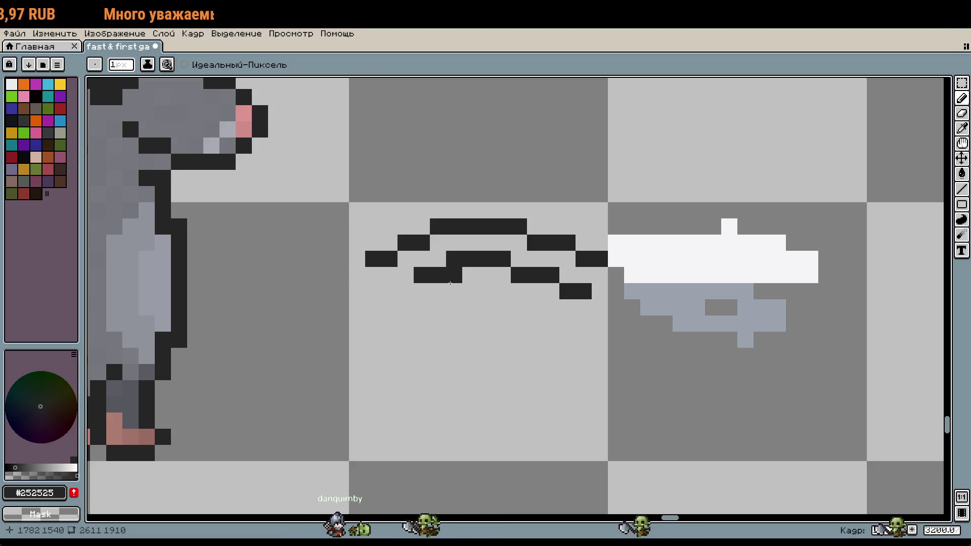
{"action": "left_click", "coordinate": [389, 291]}
{"action": "right_click", "coordinate": [568, 243]}
{"action": "right_click", "coordinate": [567, 292]}
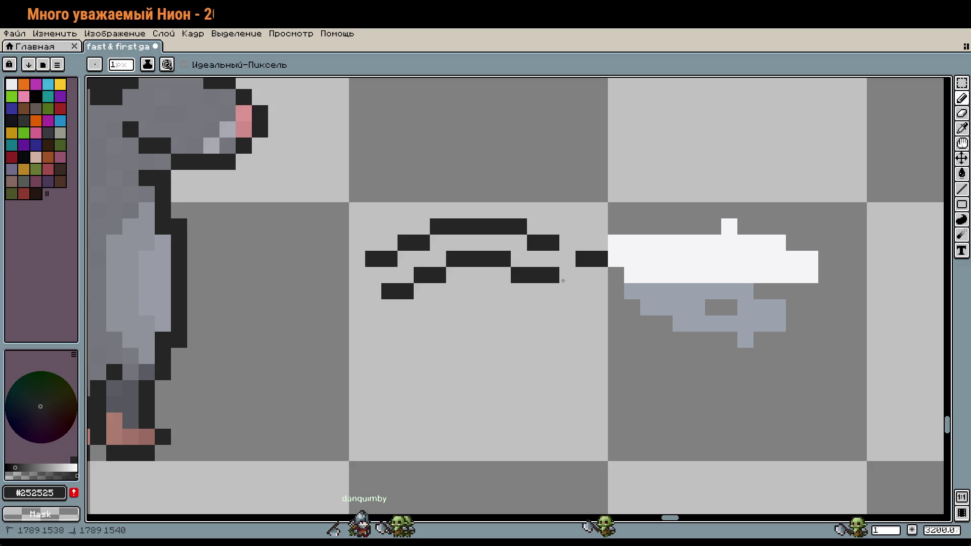
{"action": "left_click_drag", "start_coordinate": [554, 286], "coordinate": [570, 291]}
{"action": "right_click", "coordinate": [551, 275]}
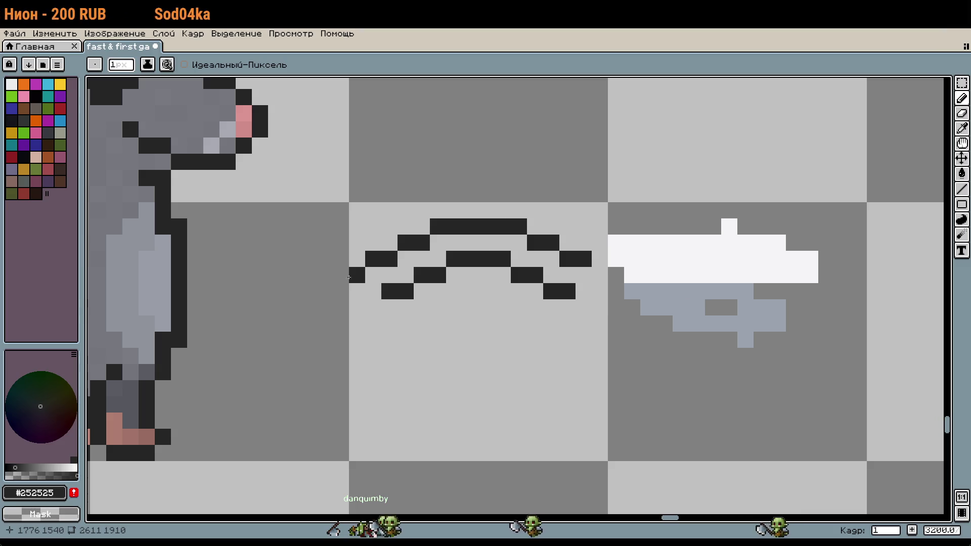
Curve the arc's left end diagonally down into a short foot, undoing misplaced pixels.
{"action": "left_click_drag", "start_coordinate": [349, 279], "coordinate": [356, 291]}
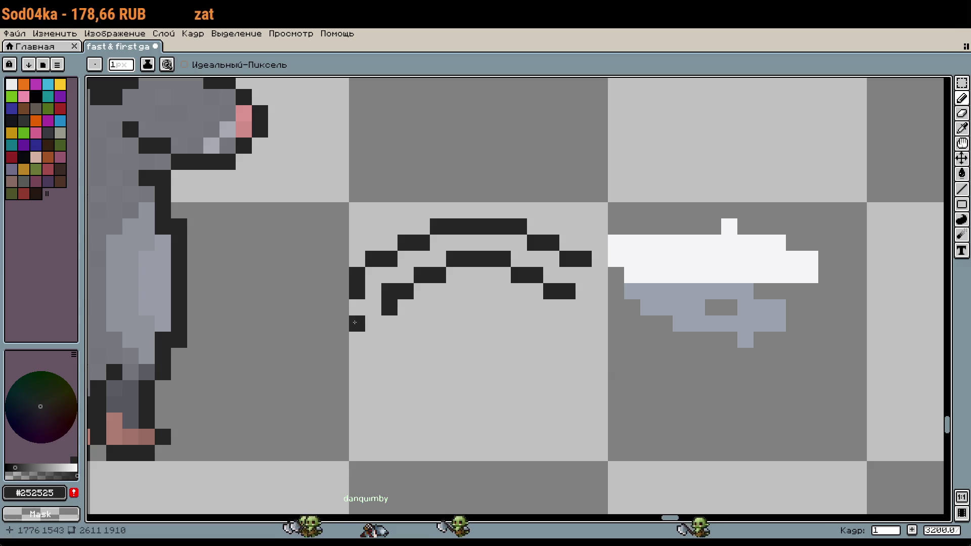
{"action": "key", "text": "ctrl+z"}
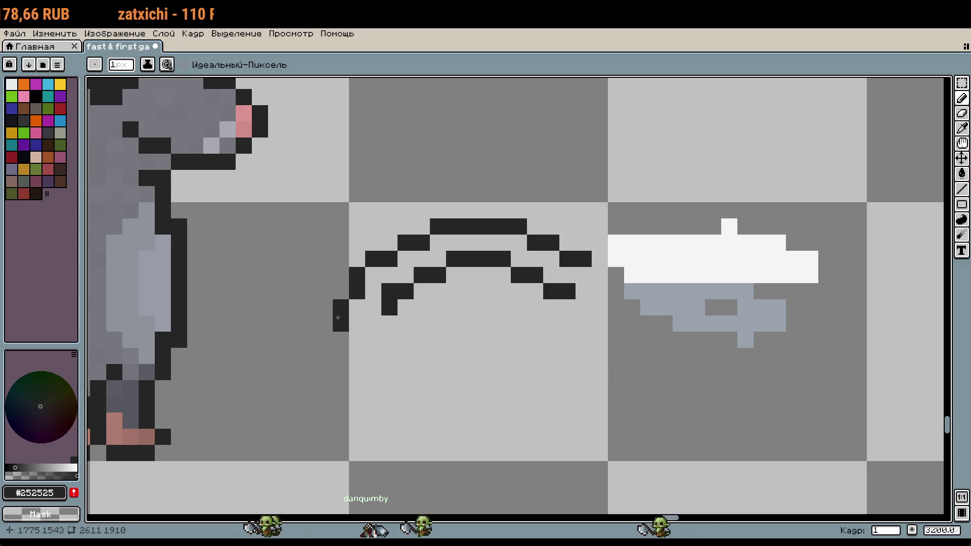
{"action": "right_click", "coordinate": [341, 316]}
{"action": "left_click", "coordinate": [373, 340]}
{"action": "key", "text": "ctrl+z"}
{"action": "left_click", "coordinate": [352, 318]}
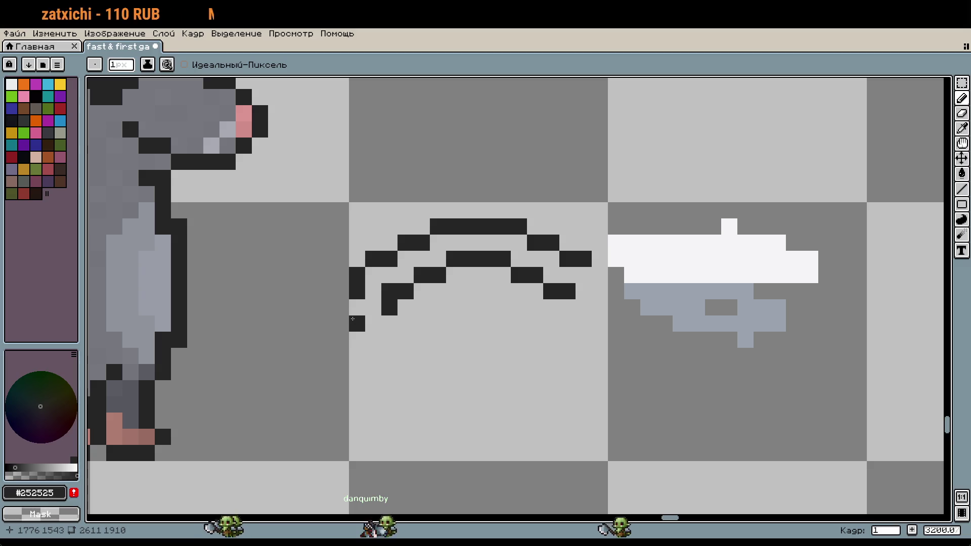
{"action": "key", "text": "ctrl+z"}
{"action": "left_click", "coordinate": [374, 323]}
{"action": "key", "text": "ctrl+z"}
{"action": "key", "text": "w"}
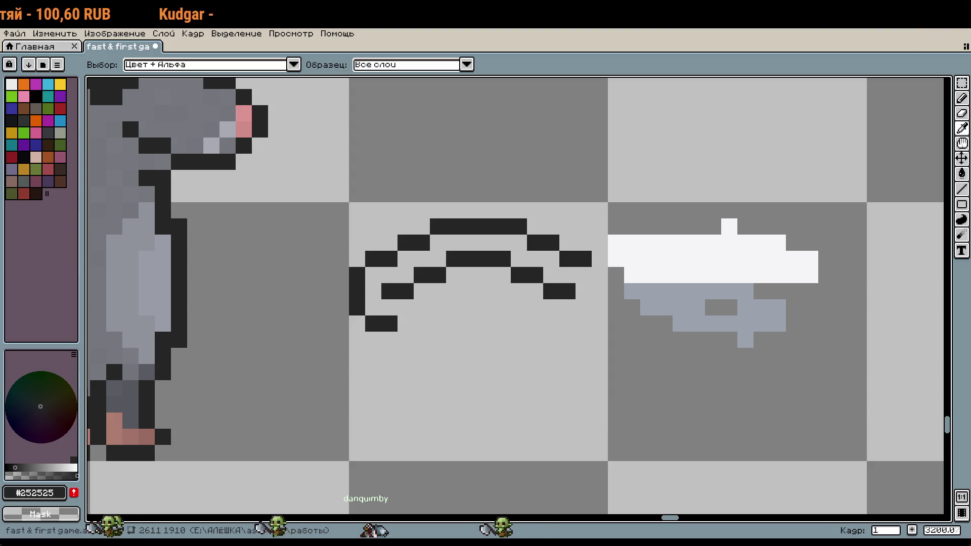
{"action": "key", "text": "b"}
{"action": "scroll", "coordinate": [501, 374], "scroll_direction": "down", "scroll_amount": 1}
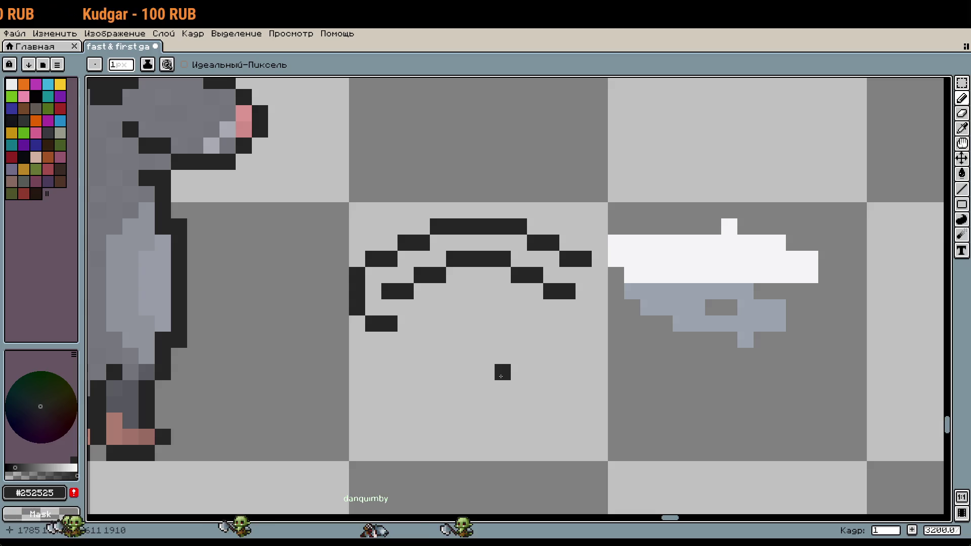
{"action": "scroll", "coordinate": [486, 352], "scroll_direction": "down", "scroll_amount": 1}
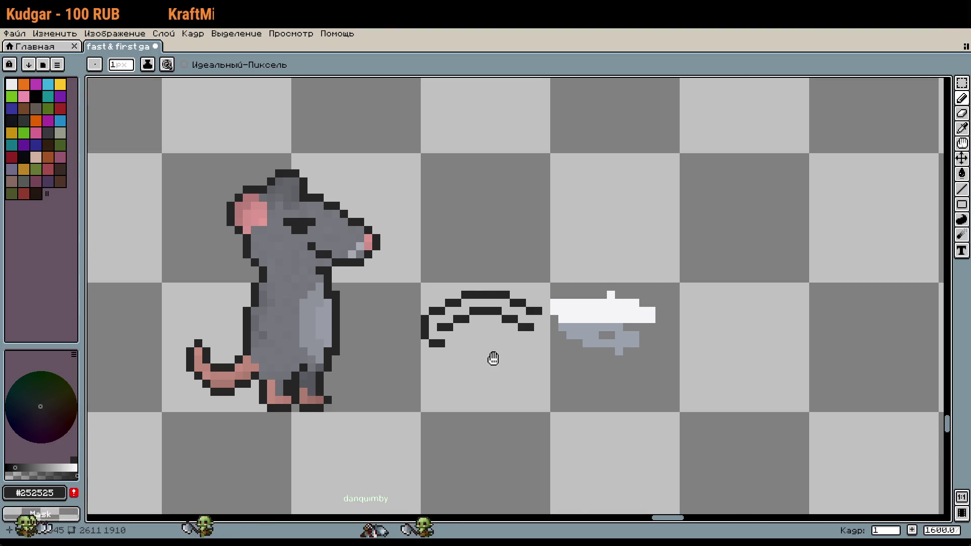
Select the full width of the eye's lower rows and nudge them up one pixel.
{"action": "left_click_drag", "start_coordinate": [494, 357], "coordinate": [480, 319]}
{"action": "scroll", "coordinate": [481, 319], "scroll_direction": "up", "scroll_amount": 1}
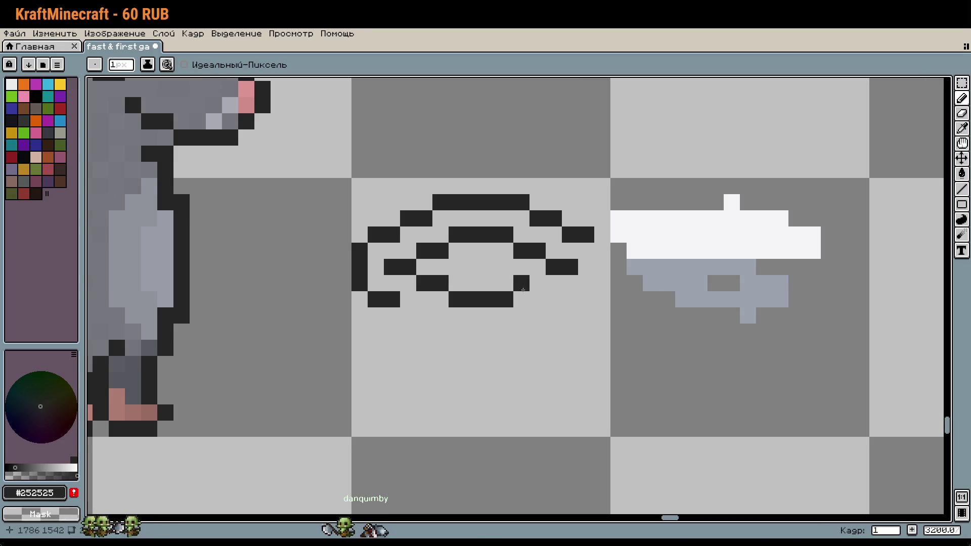
{"action": "scroll", "coordinate": [548, 319], "scroll_direction": "down", "scroll_amount": 2}
{"action": "scroll", "coordinate": [533, 359], "scroll_direction": "up", "scroll_amount": 1}
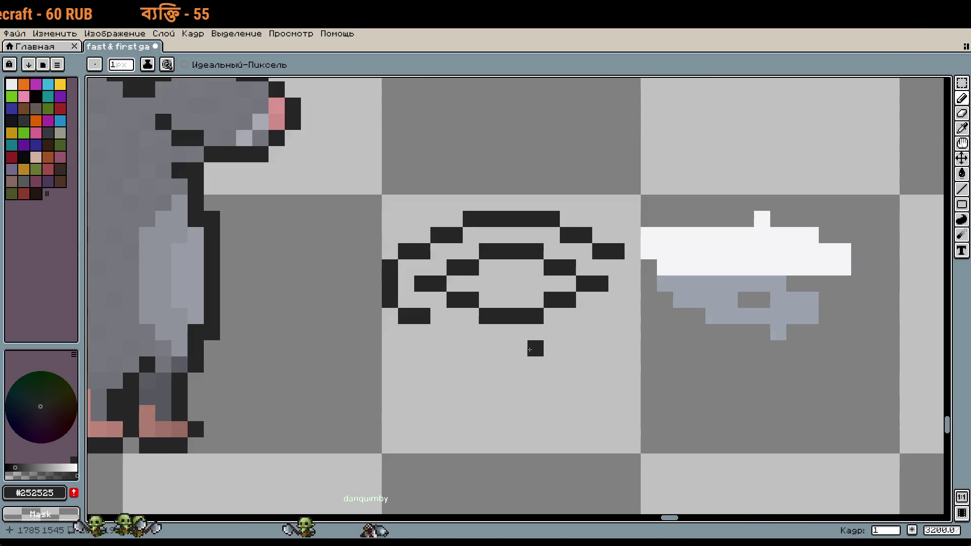
{"action": "scroll", "coordinate": [531, 346], "scroll_direction": "up", "scroll_amount": 1}
{"action": "key", "text": "m"}
{"action": "left_click_drag", "start_coordinate": [631, 312], "coordinate": [435, 268]}
{"action": "left_click_drag", "start_coordinate": [655, 326], "coordinate": [396, 261]}
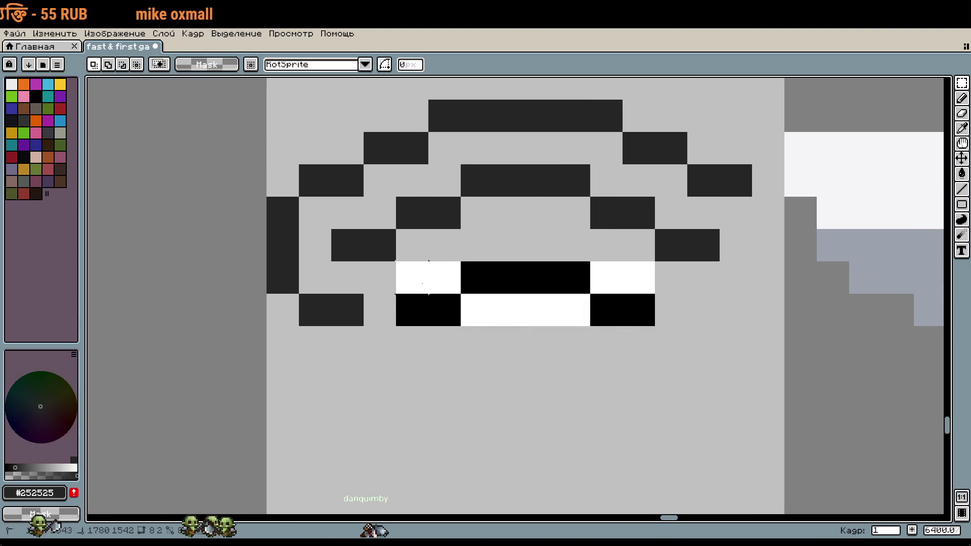
{"action": "key", "text": "Up"}
{"action": "left_click", "coordinate": [510, 342]}
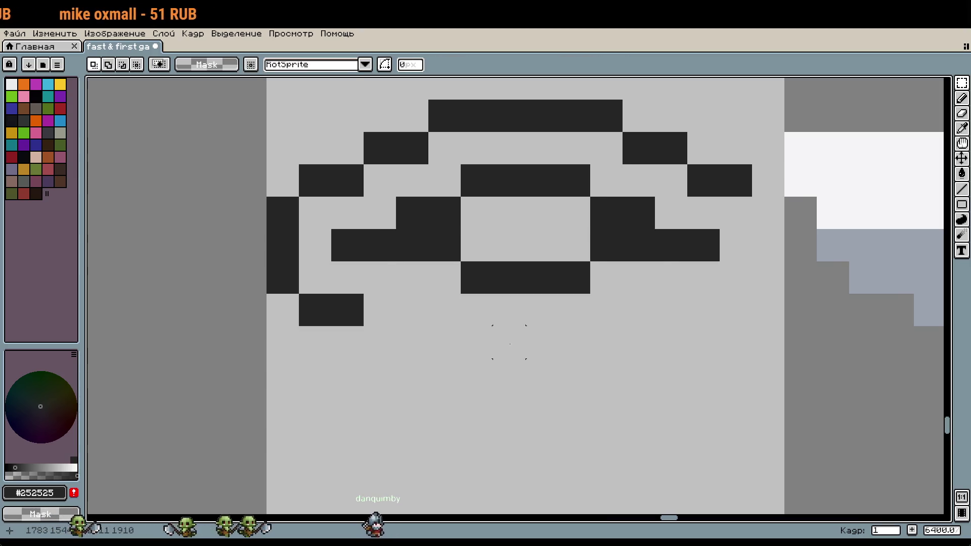
Draw the eye's bottom outline edge and right side, extending the lower-left row.
{"action": "key", "text": "b"}
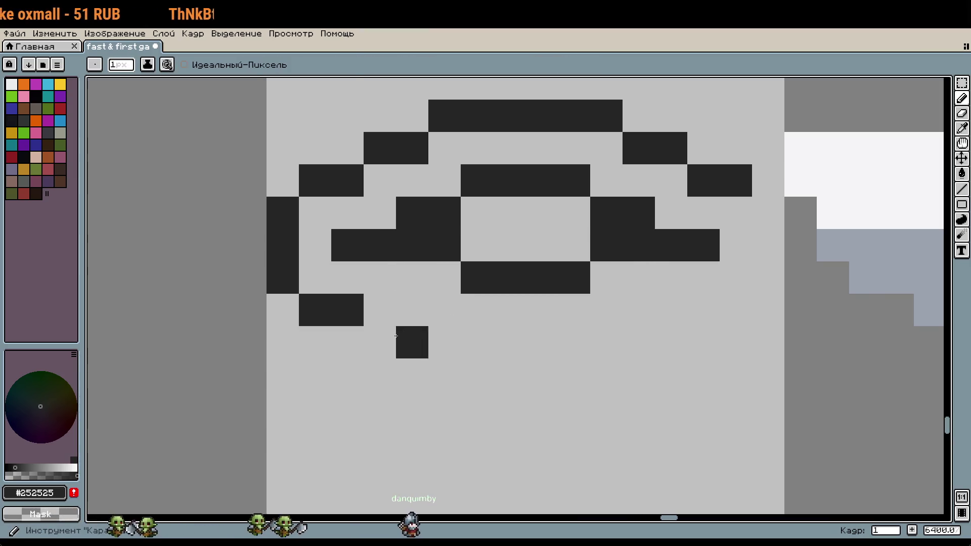
{"action": "left_click_drag", "start_coordinate": [380, 310], "coordinate": [412, 310]}
{"action": "mouse_move", "coordinate": [464, 337]}
{"action": "left_mouse_down"}
{"action": "mouse_move", "coordinate": [575, 336]}
{"action": "mouse_move", "coordinate": [703, 311]}
{"action": "mouse_move", "coordinate": [733, 287]}
{"action": "mouse_move", "coordinate": [749, 251]}
{"action": "left_mouse_up"}
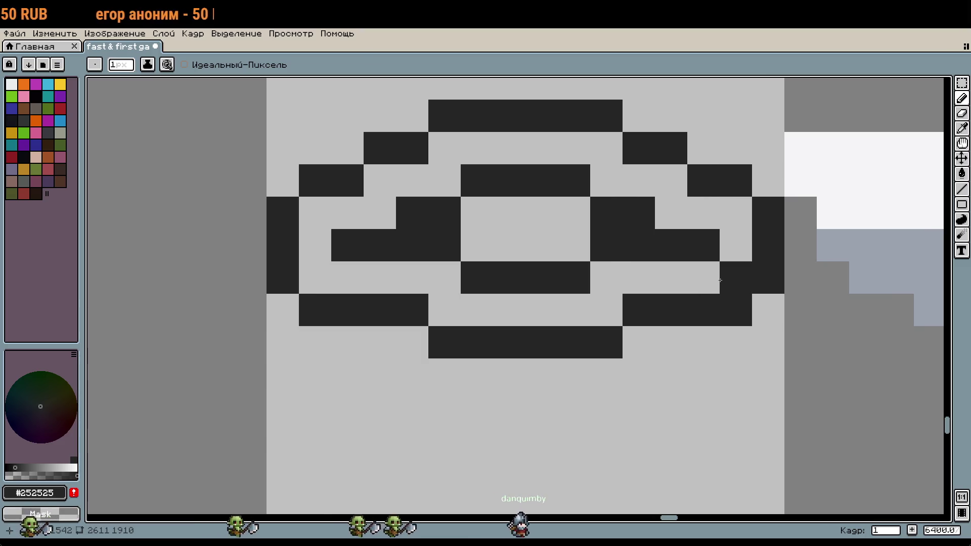
{"action": "key", "text": "w"}
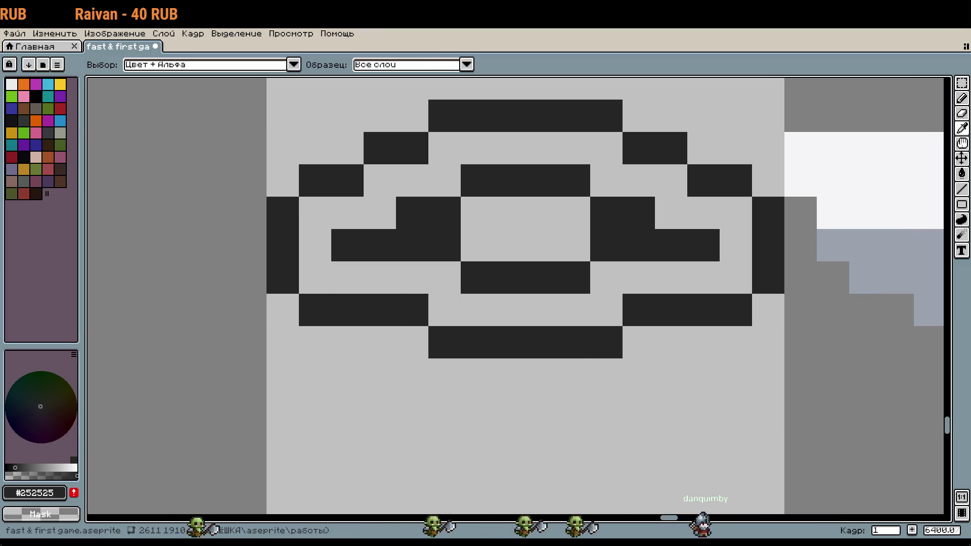
Flood-fill the ring inside the eye outline with blue-grey #9ca3af.
{"action": "key", "text": "b"}
{"action": "left_click_drag", "start_coordinate": [704, 278], "coordinate": [522, 357]}
{"action": "left_click", "coordinate": [760, 331], "text": "alt"}
{"action": "key", "text": "g"}
{"action": "left_click", "coordinate": [557, 357]}
{"action": "scroll", "coordinate": [455, 389], "scroll_direction": "down", "scroll_amount": 1}
{"action": "left_click_drag", "start_coordinate": [445, 389], "coordinate": [525, 383]}
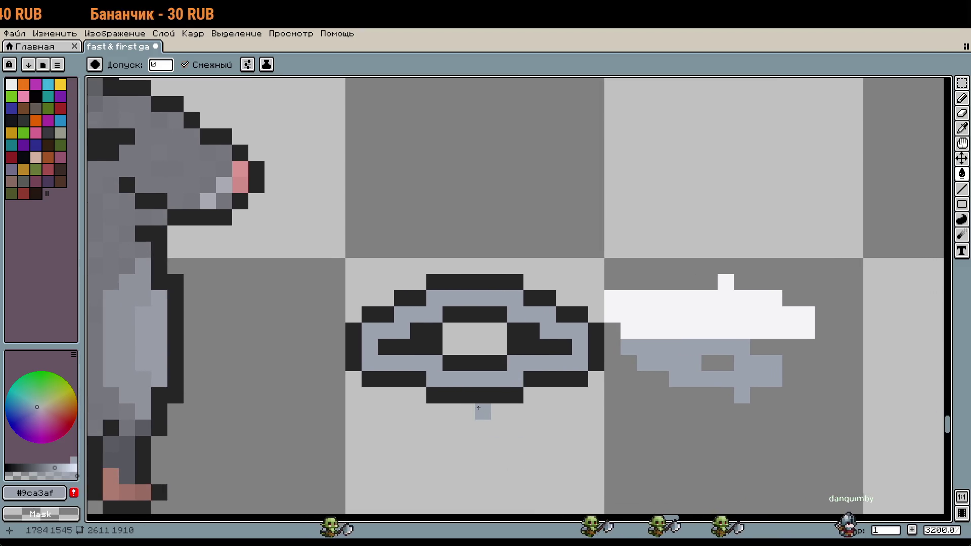
Raise the lower strip of the eye icon a few pixels with rectangular selections.
{"action": "key", "text": "m"}
{"action": "mouse_move", "coordinate": [605, 404]}
{"action": "left_mouse_down"}
{"action": "mouse_move", "coordinate": [394, 355]}
{"action": "mouse_move", "coordinate": [348, 357]}
{"action": "left_mouse_up"}
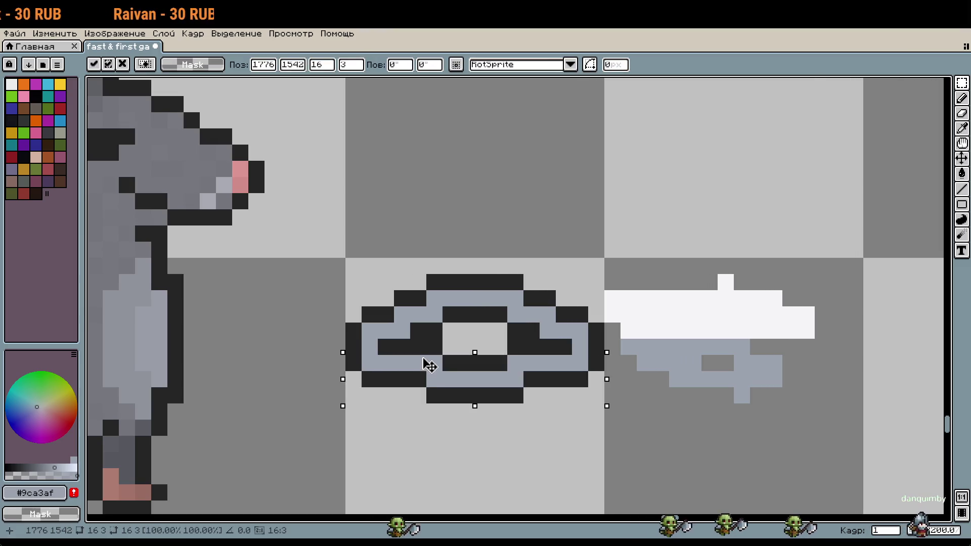
{"action": "key", "text": "Up"}
{"action": "mouse_move", "coordinate": [425, 351]}
{"action": "left_mouse_down"}
{"action": "mouse_move", "coordinate": [425, 339]}
{"action": "mouse_move", "coordinate": [427, 375]}
{"action": "left_mouse_up"}
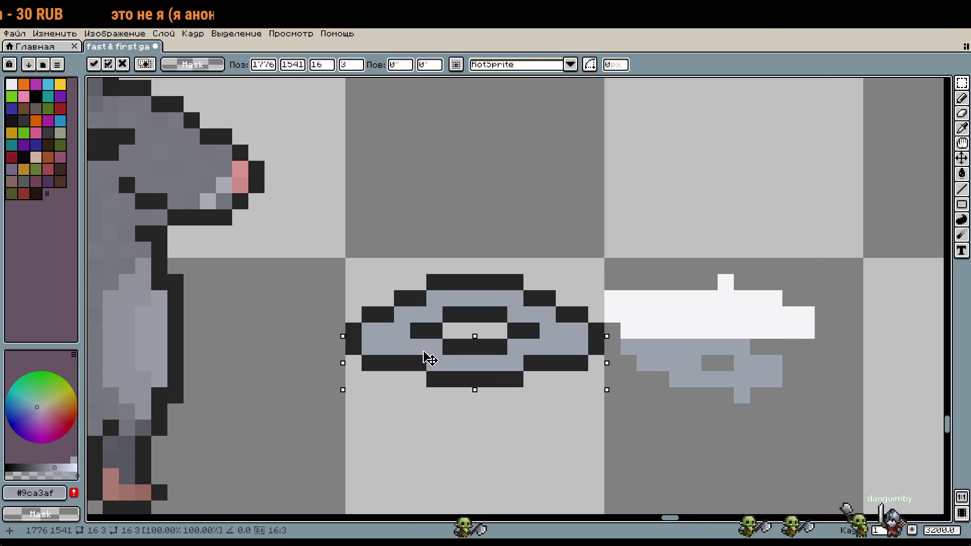
{"action": "left_click", "coordinate": [385, 410]}
{"action": "mouse_move", "coordinate": [353, 347]}
{"action": "left_mouse_down"}
{"action": "mouse_move", "coordinate": [599, 397]}
{"action": "mouse_move", "coordinate": [580, 377]}
{"action": "left_mouse_up"}
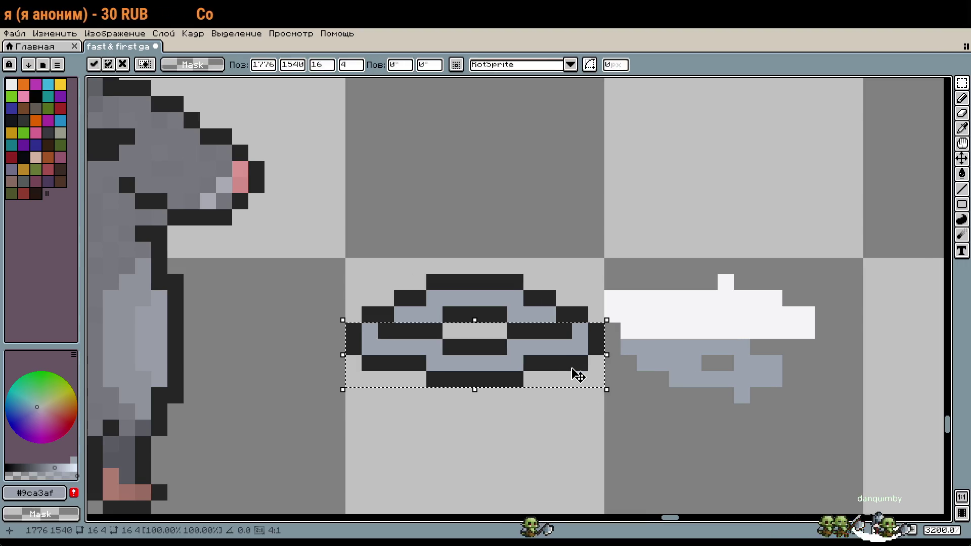
{"action": "left_click", "coordinate": [384, 401]}
{"action": "scroll", "coordinate": [402, 347], "scroll_direction": "up", "scroll_amount": 1}
Repaint the eye's inner and outline pixels in light grey and dark #252525.
{"action": "key", "text": "b"}
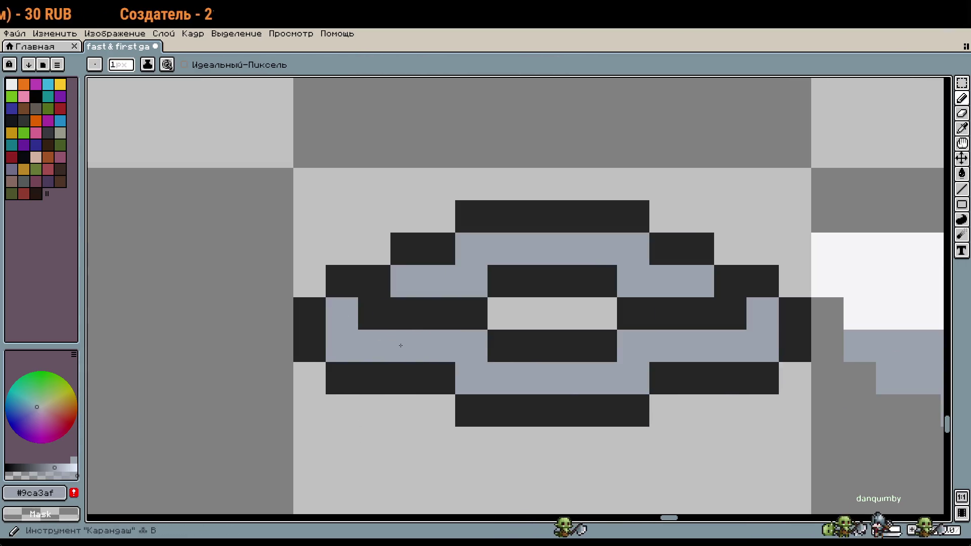
{"action": "left_click_drag", "start_coordinate": [407, 314], "coordinate": [388, 321]}
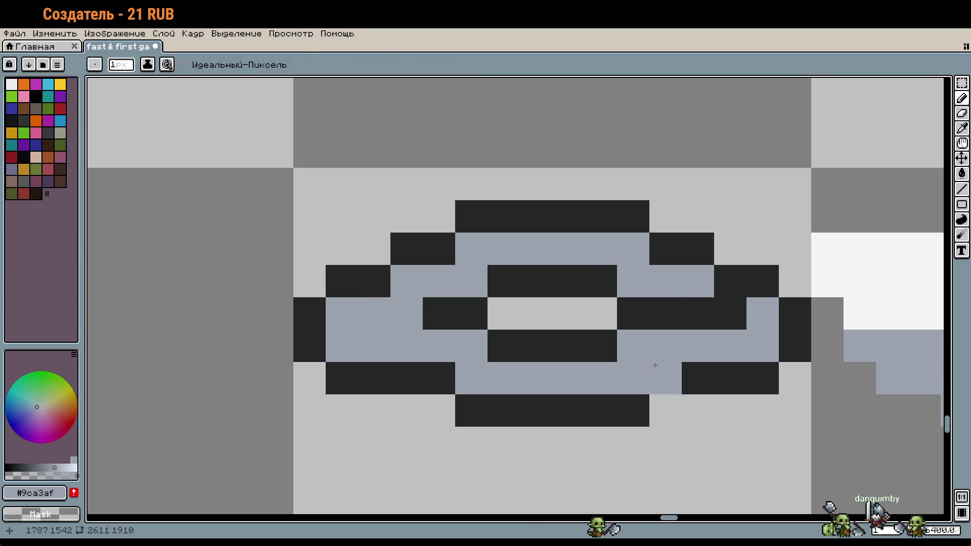
{"action": "right_click", "coordinate": [655, 365]}
{"action": "left_click", "coordinate": [705, 318]}
{"action": "right_click", "coordinate": [684, 369]}
{"action": "scroll", "coordinate": [685, 369], "scroll_direction": "down", "scroll_amount": 3}
{"action": "scroll", "coordinate": [544, 360], "scroll_direction": "up", "scroll_amount": 3}
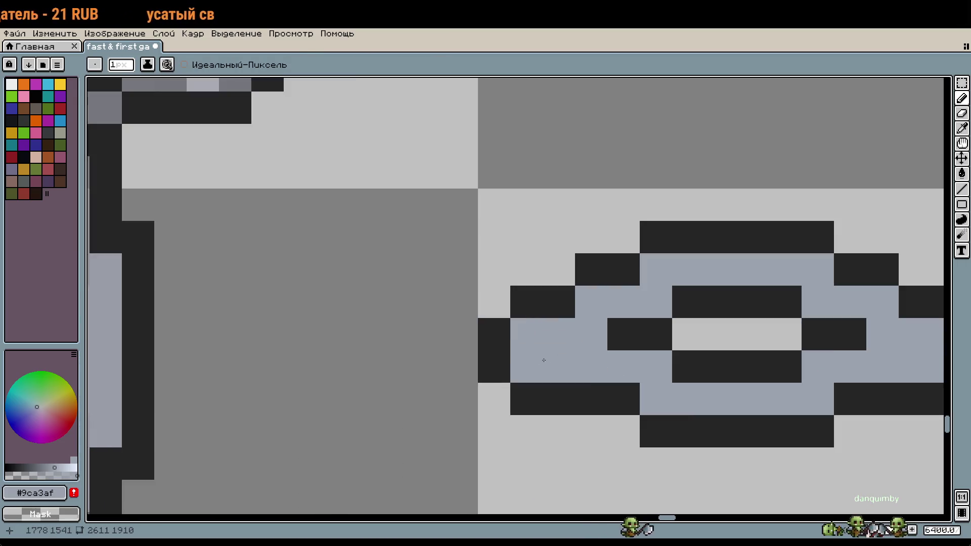
{"action": "right_click", "coordinate": [556, 388]}
{"action": "left_click", "coordinate": [555, 389], "text": "alt"}
{"action": "left_click", "coordinate": [547, 369]}
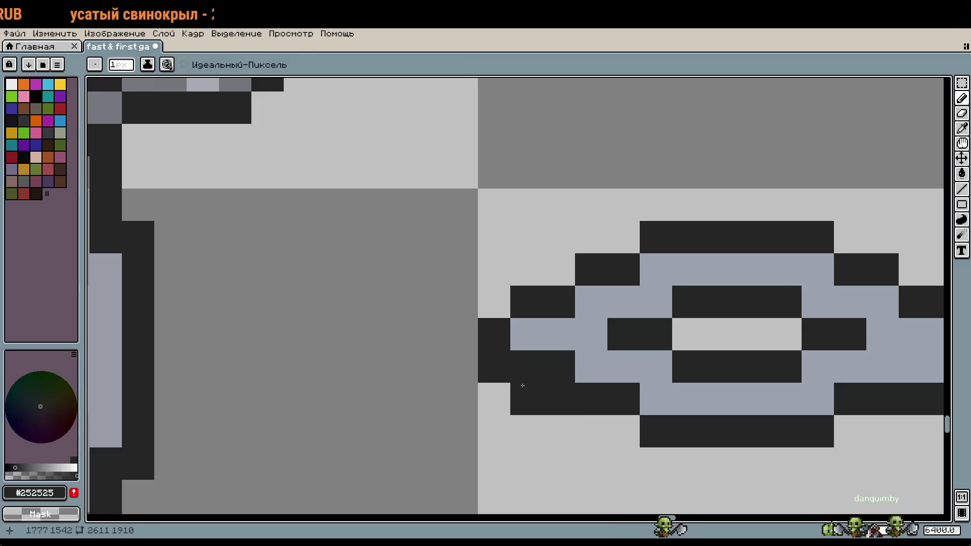
Erase stray dark pixels around the eye and add one outline pixel on the right.
{"action": "scroll", "coordinate": [578, 415], "scroll_direction": "right", "scroll_amount": 3}
{"action": "right_click", "coordinate": [411, 347]}
{"action": "scroll", "coordinate": [455, 347], "scroll_direction": "right", "scroll_amount": 5}
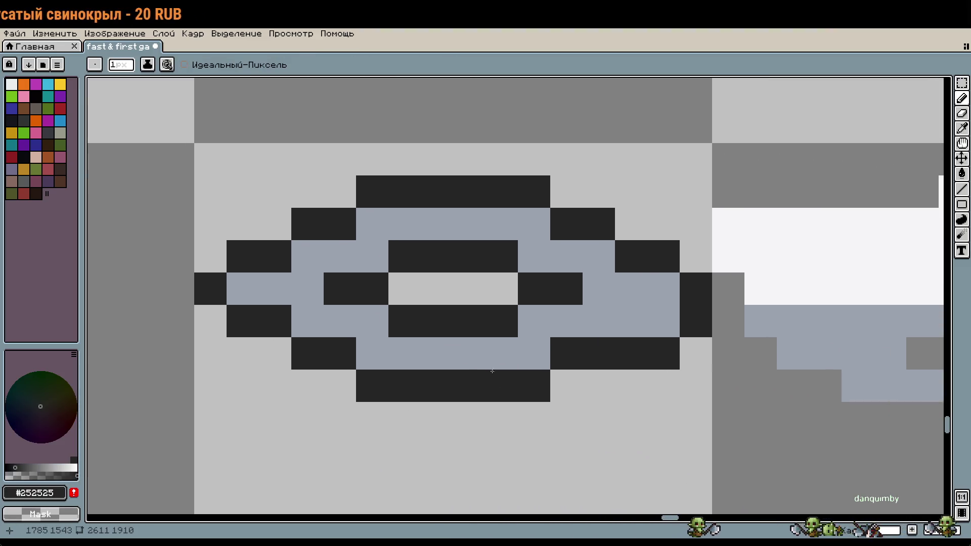
{"action": "left_click", "coordinate": [660, 322]}
{"action": "right_click", "coordinate": [663, 354]}
{"action": "right_click", "coordinate": [638, 360]}
{"action": "scroll", "coordinate": [701, 342], "scroll_direction": "down", "scroll_amount": 4}
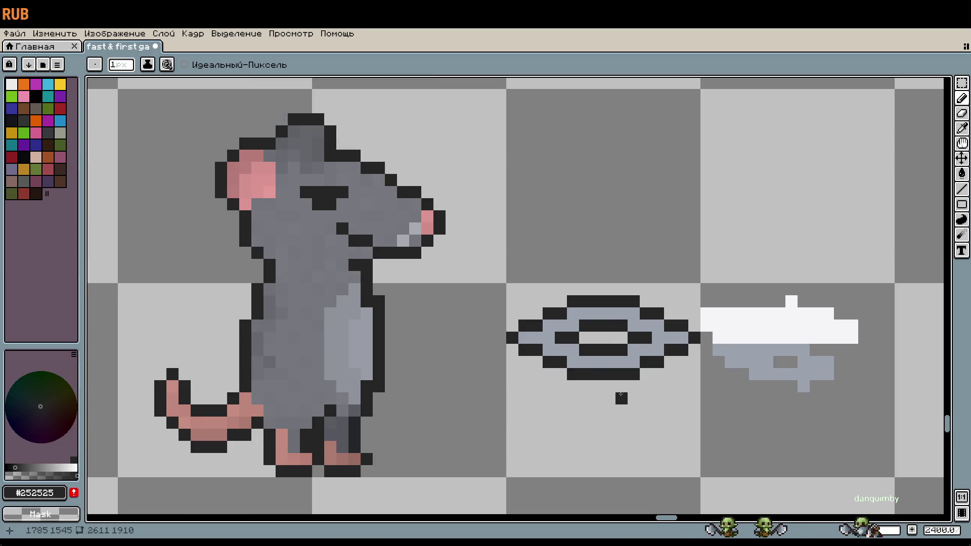
{"action": "scroll", "coordinate": [632, 404], "scroll_direction": "right", "scroll_amount": 3}
Paste a copy of the eye icon, nudge it down two pixels, and commit it.
{"action": "key", "text": "m"}
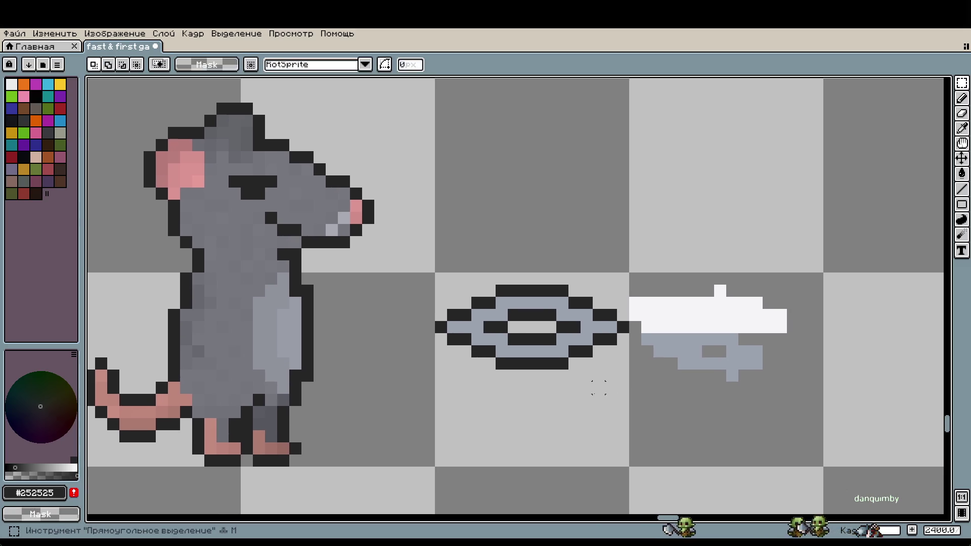
{"action": "scroll", "coordinate": [601, 401], "scroll_direction": "down", "scroll_amount": 10}
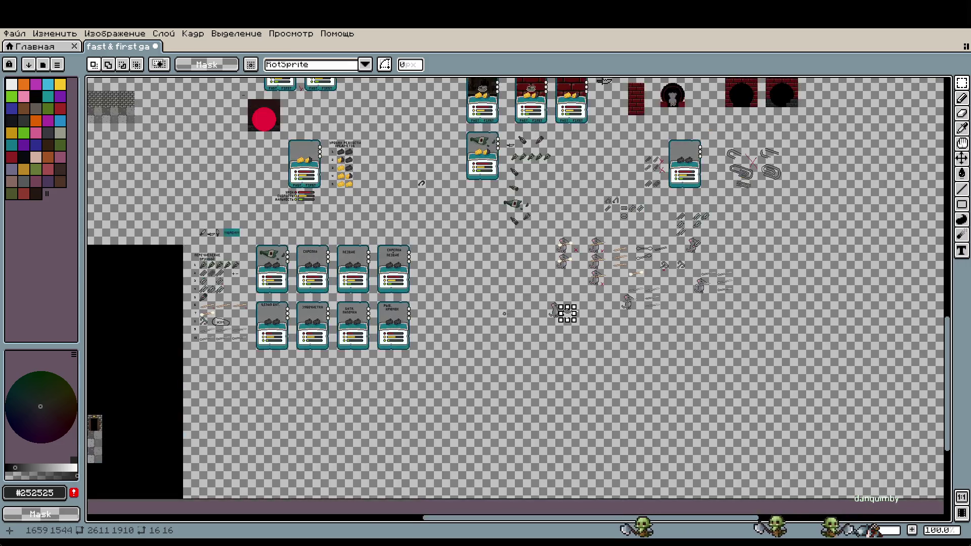
{"action": "scroll", "coordinate": [568, 239], "scroll_direction": "up", "scroll_amount": 3}
{"action": "key", "text": "ctrl+v"}
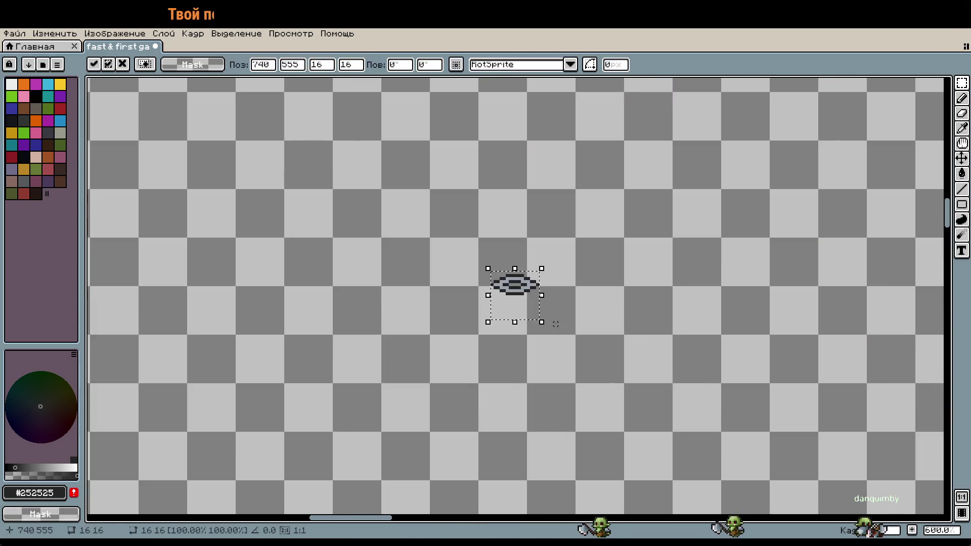
{"action": "scroll", "coordinate": [549, 310], "scroll_direction": "up", "scroll_amount": 5}
{"action": "left_click_drag", "start_coordinate": [528, 344], "coordinate": [531, 369]}
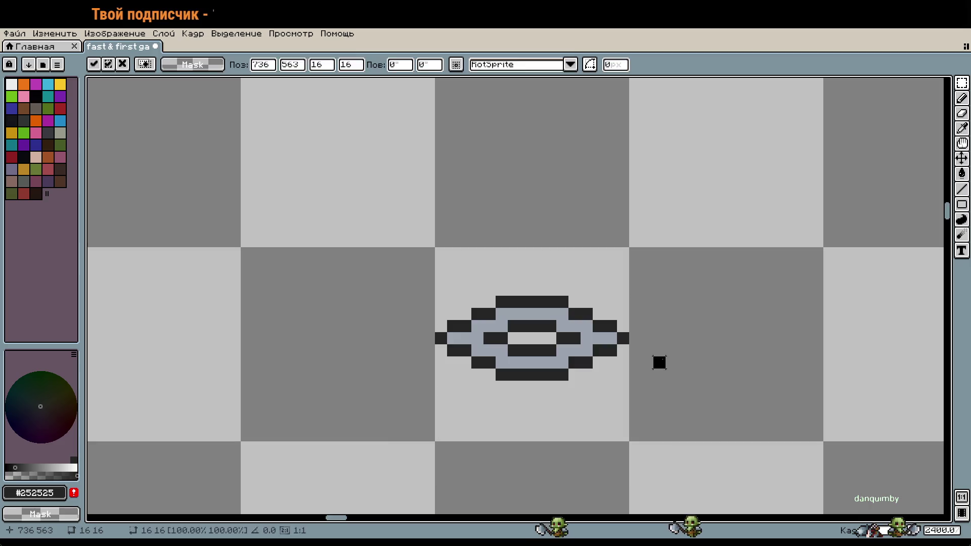
{"action": "key", "text": "Return"}
{"action": "scroll", "coordinate": [718, 390], "scroll_direction": "down", "scroll_amount": 5}
{"action": "scroll", "coordinate": [658, 303], "scroll_direction": "down", "scroll_amount": 3}
{"action": "scroll", "coordinate": [505, 228], "scroll_direction": "down", "scroll_amount": 2}
{"action": "scroll", "coordinate": [446, 191], "scroll_direction": "up", "scroll_amount": 1}
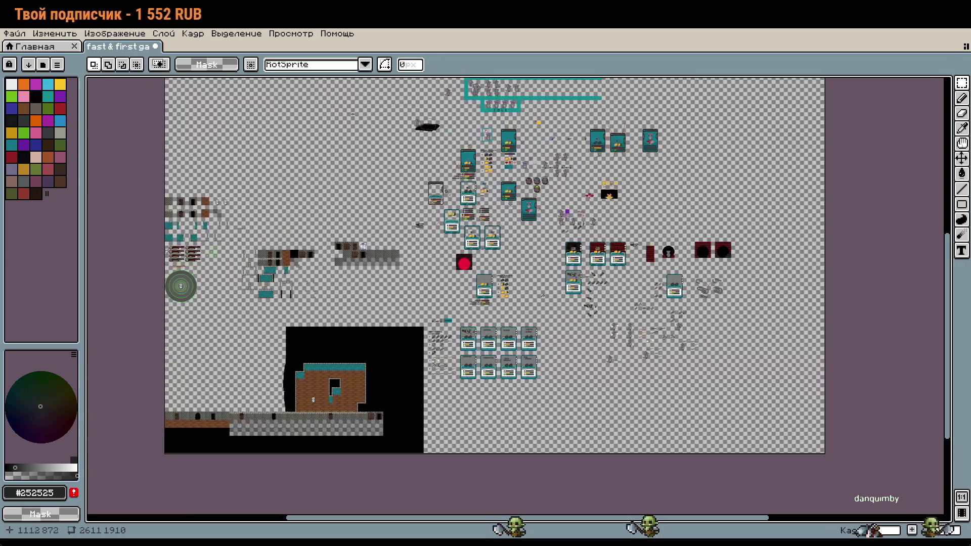
Select the 16x16 area around the eye icon and delete it.
{"action": "key", "text": "w"}
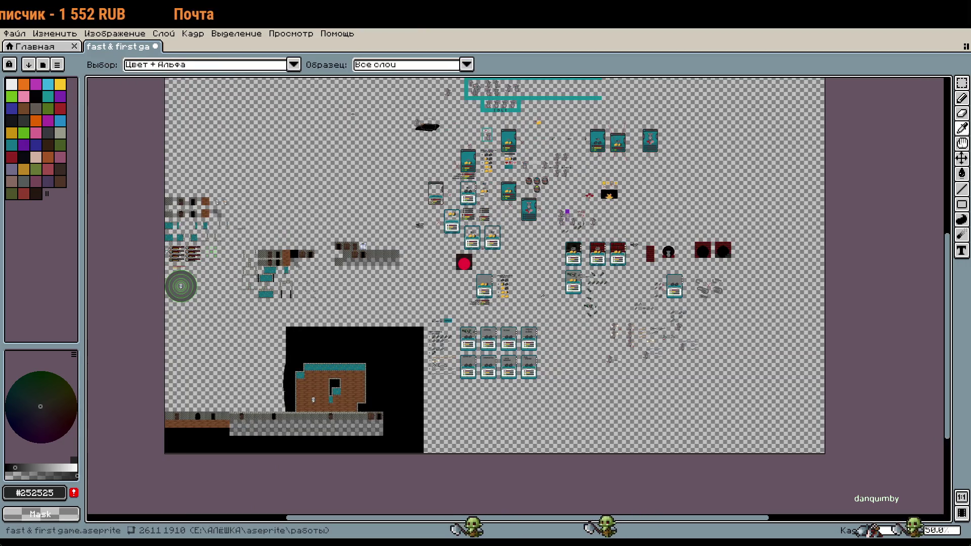
{"action": "key", "text": "m"}
{"action": "scroll", "coordinate": [701, 235], "scroll_direction": "up", "scroll_amount": 5}
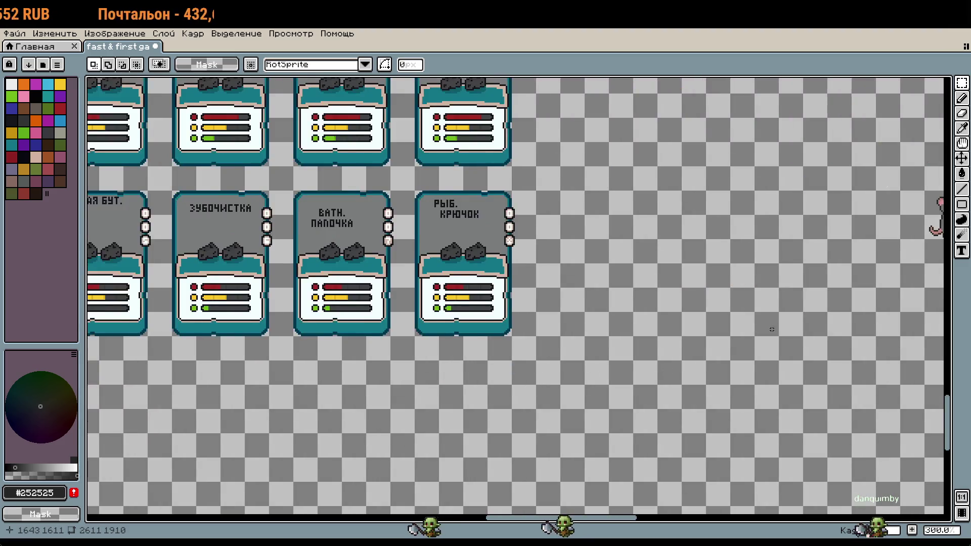
{"action": "scroll", "coordinate": [701, 236], "scroll_direction": "up", "scroll_amount": 1}
{"action": "scroll", "coordinate": [471, 254], "scroll_direction": "up", "scroll_amount": 5}
{"action": "scroll", "coordinate": [471, 254], "scroll_direction": "up", "scroll_amount": 2}
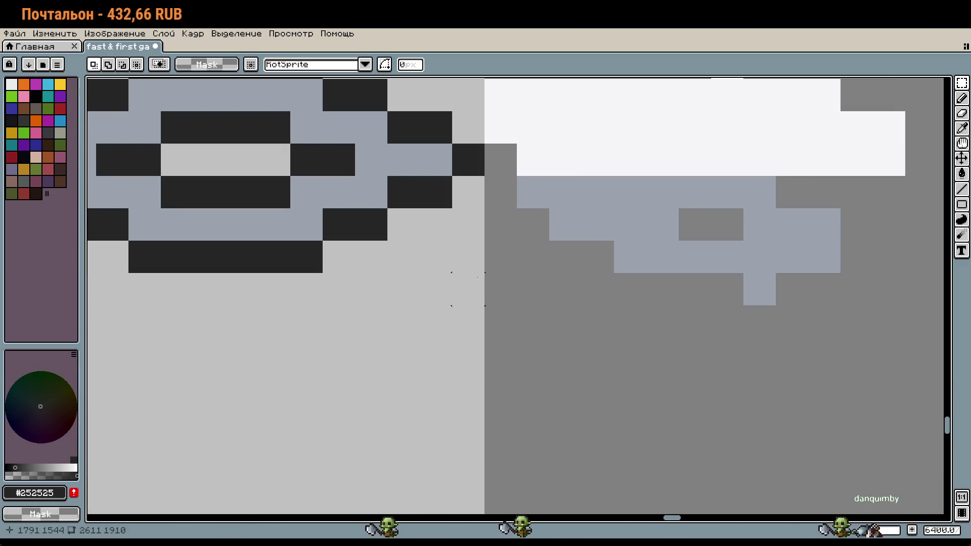
{"action": "scroll", "coordinate": [471, 254], "scroll_direction": "down", "scroll_amount": 1}
{"action": "left_click_drag", "start_coordinate": [559, 323], "coordinate": [513, 329]}
{"action": "key", "text": "Delete"}
Place a single dark pixel in the now-empty slot.
{"action": "key", "text": "w"}
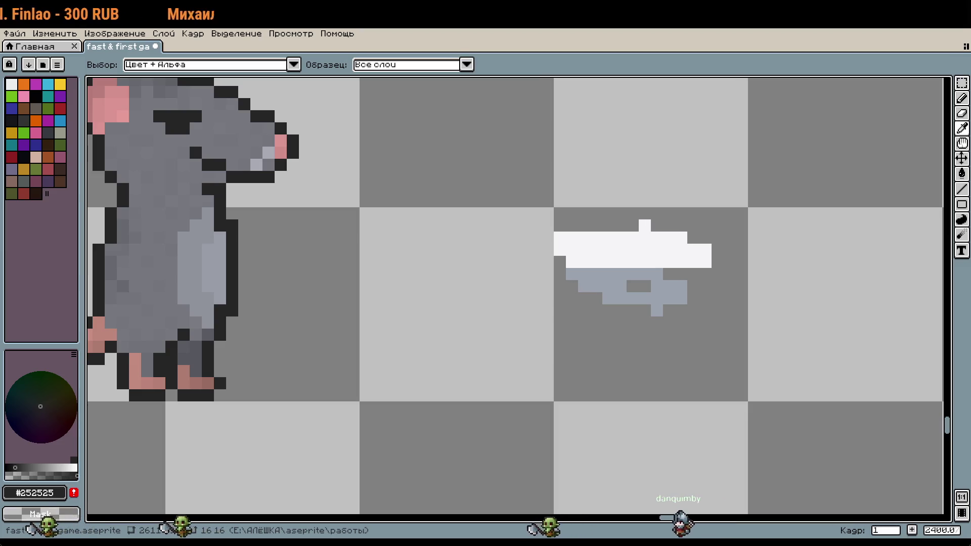
{"action": "key", "text": "b"}
{"action": "scroll", "coordinate": [622, 313], "scroll_direction": "up", "scroll_amount": 1}
{"action": "left_click", "coordinate": [450, 269]}
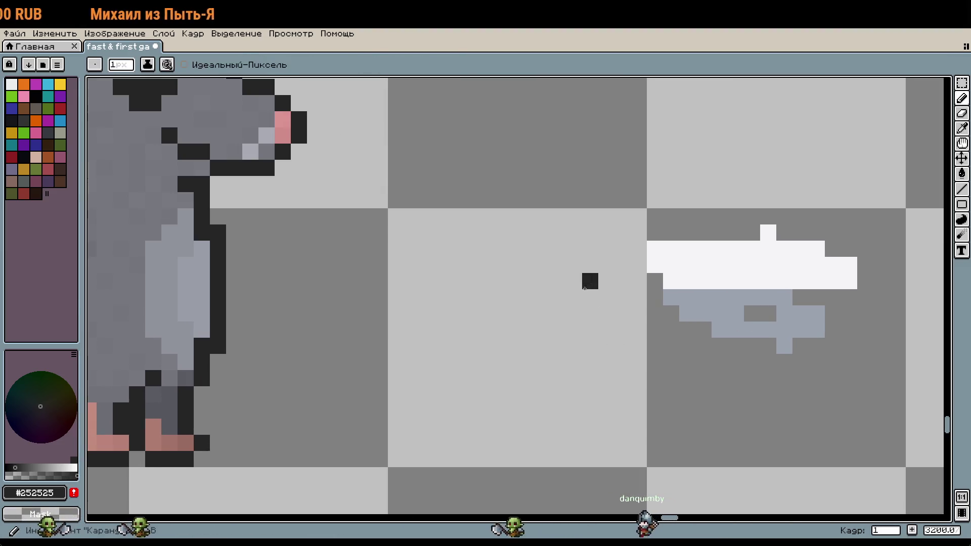
Sketch a looped dark outline with a tail in the tile beside the rat.
{"action": "left_click_drag", "start_coordinate": [449, 268], "coordinate": [546, 427]}
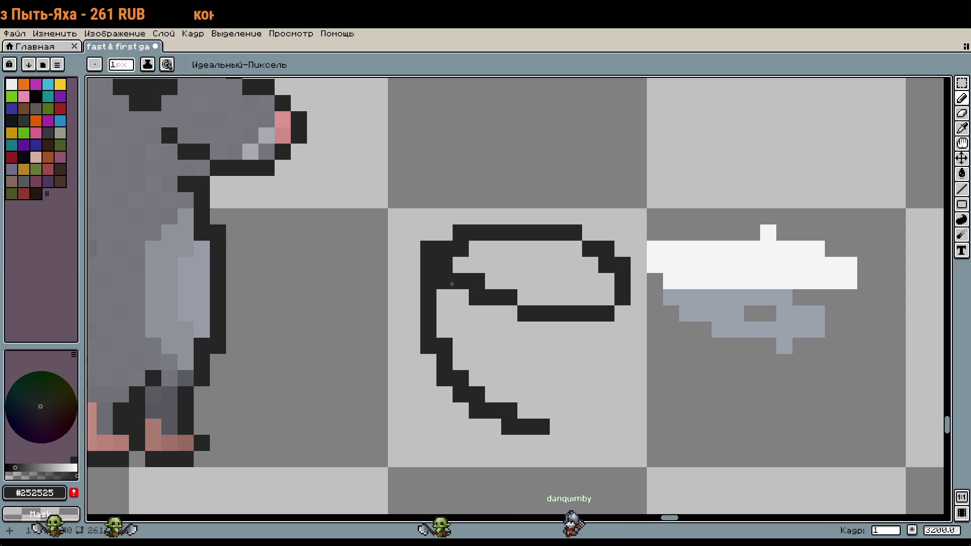
{"action": "key", "text": "i"}
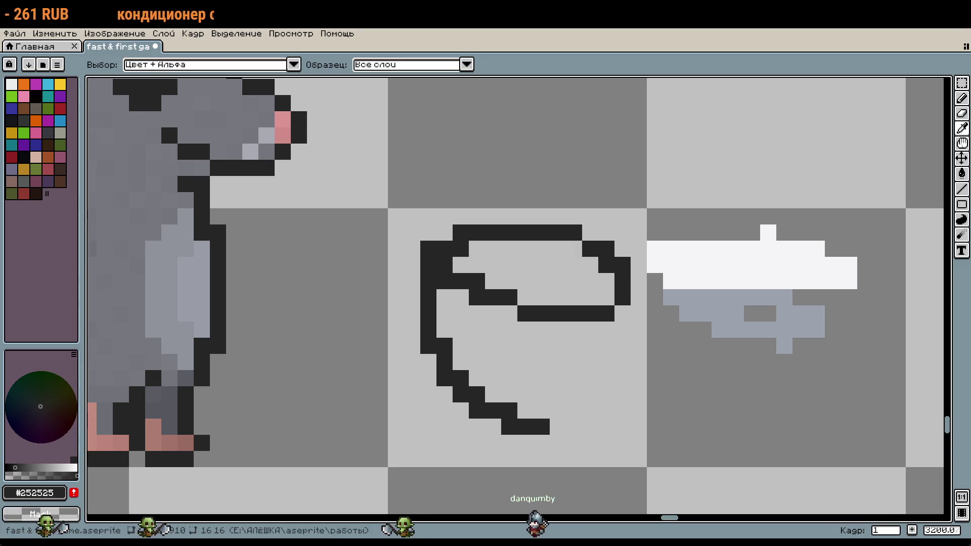
{"action": "key", "text": "b"}
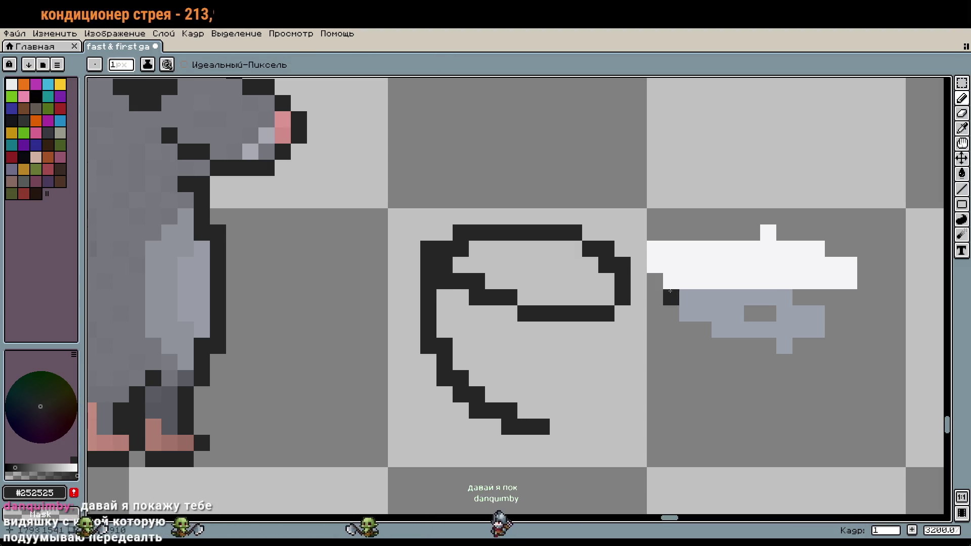
{"action": "scroll", "coordinate": [576, 374], "scroll_direction": "down", "scroll_amount": 2}
{"action": "key", "text": "i"}
{"action": "key", "text": "b"}
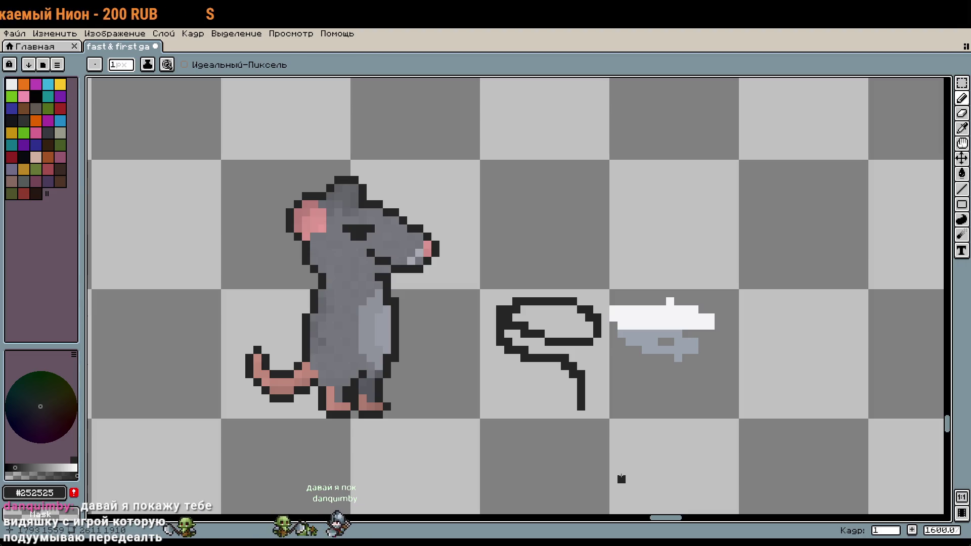
Select the looped sketch and delete it, leaving the tile empty.
{"action": "key", "text": "w"}
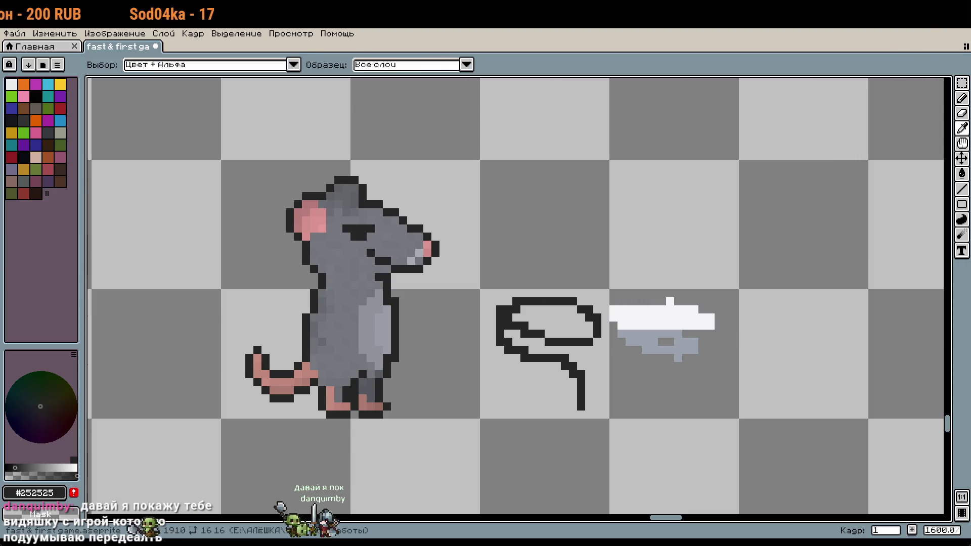
{"action": "key", "text": "b"}
{"action": "scroll", "coordinate": [563, 385], "scroll_direction": "up", "scroll_amount": 2}
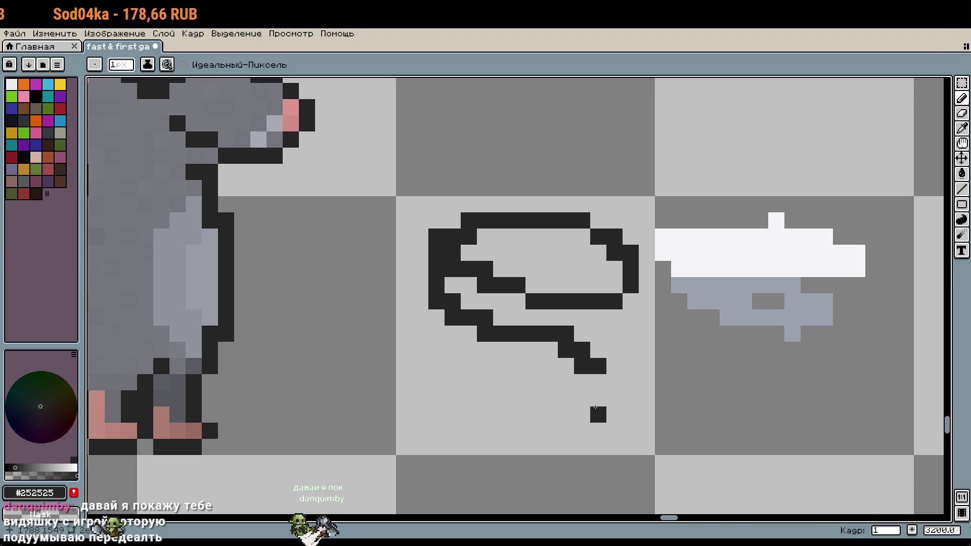
{"action": "key", "text": "m"}
{"action": "key", "text": "Delete"}
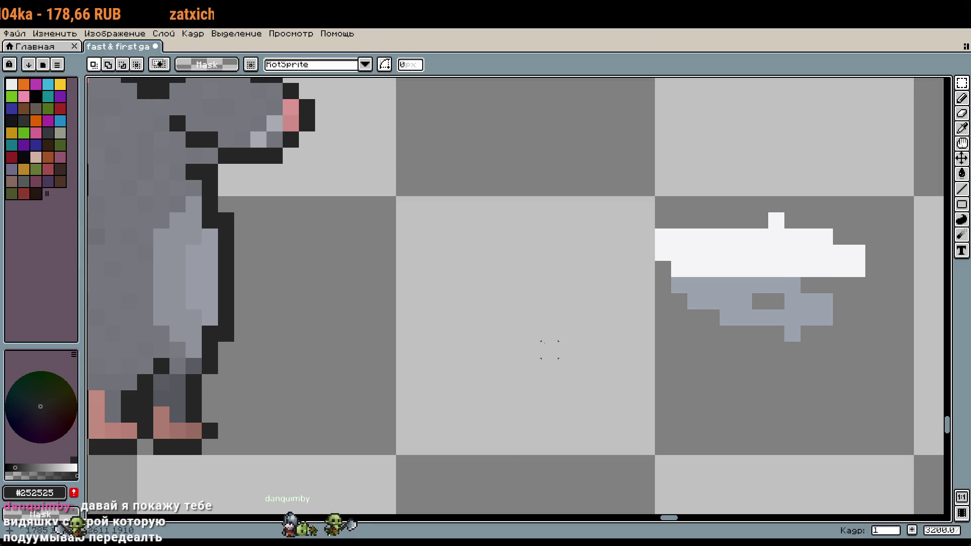
Try a straight dark line and a looped vertical stroke in the empty slot, then undo both.
{"action": "key", "text": "b"}
{"action": "left_click", "coordinate": [598, 221], "text": "shift"}
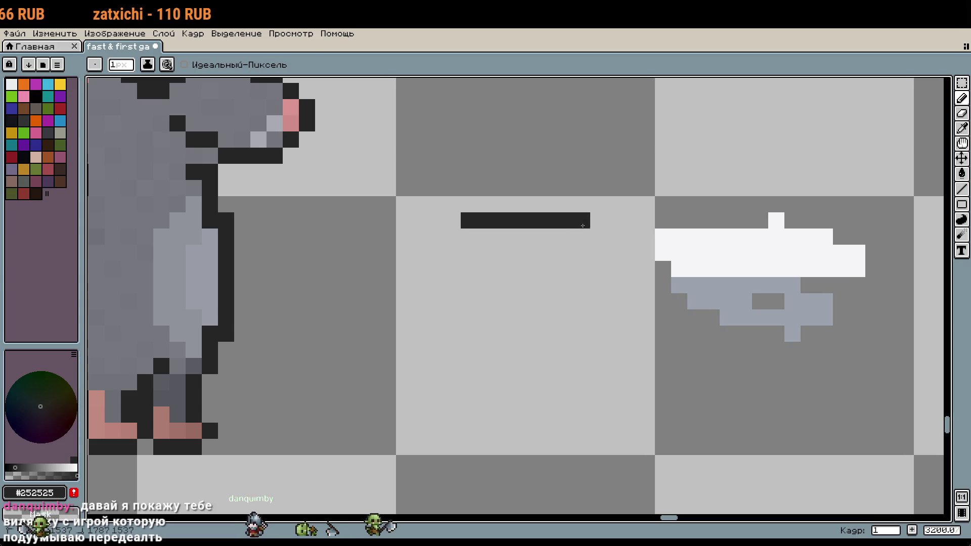
{"action": "key", "text": "w"}
{"action": "key", "text": "b"}
{"action": "key", "text": "ctrl+z"}
{"action": "key", "text": "ctrl+z"}
{"action": "key", "text": "w"}
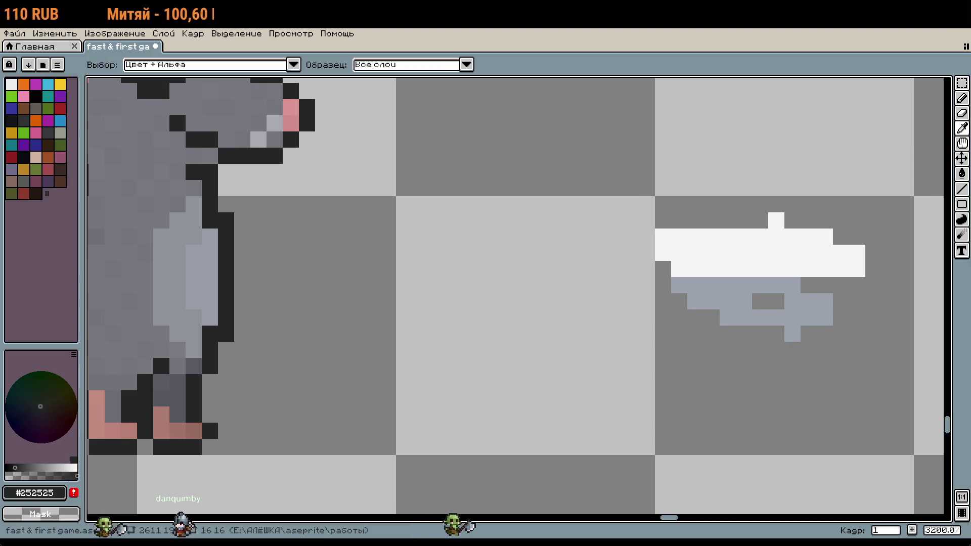
{"action": "key", "text": "b"}
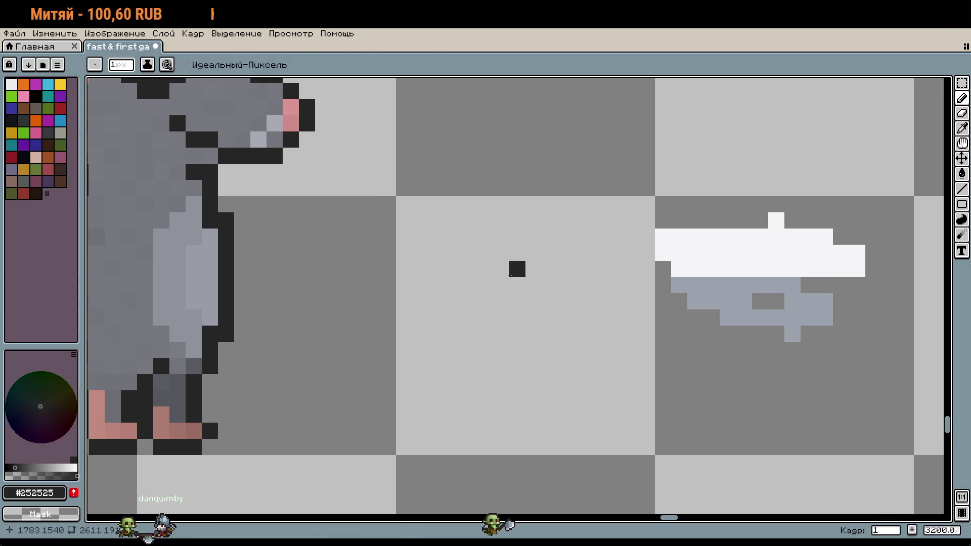
{"action": "left_click_drag", "start_coordinate": [516, 223], "coordinate": [536, 336]}
{"action": "key", "text": "v"}
{"action": "key", "text": "ctrl+z"}
{"action": "key", "text": "b"}
Draw the eye's stepped top arc, from a flat top extending to the right.
{"action": "scroll", "coordinate": [587, 279], "scroll_direction": "down", "scroll_amount": 1}
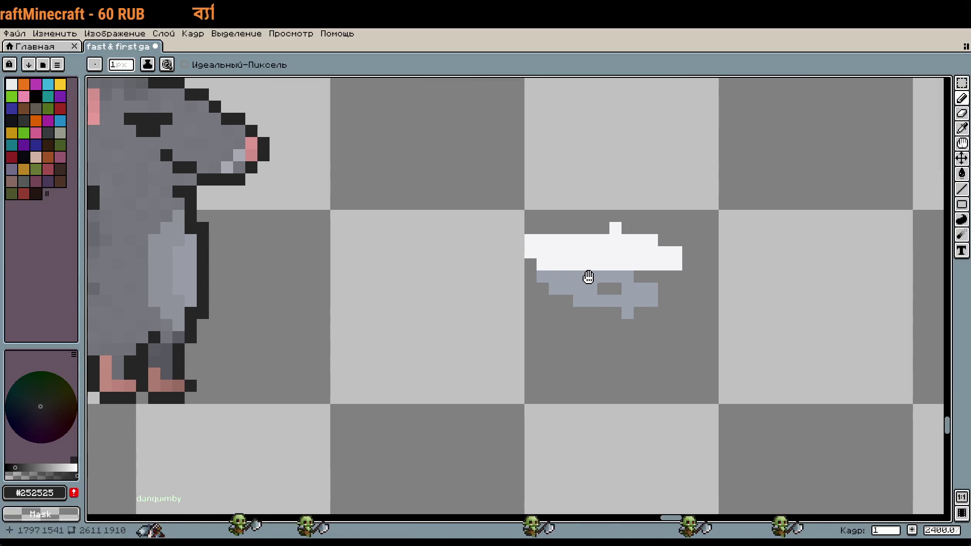
{"action": "left_click_drag", "start_coordinate": [584, 277], "coordinate": [673, 286]}
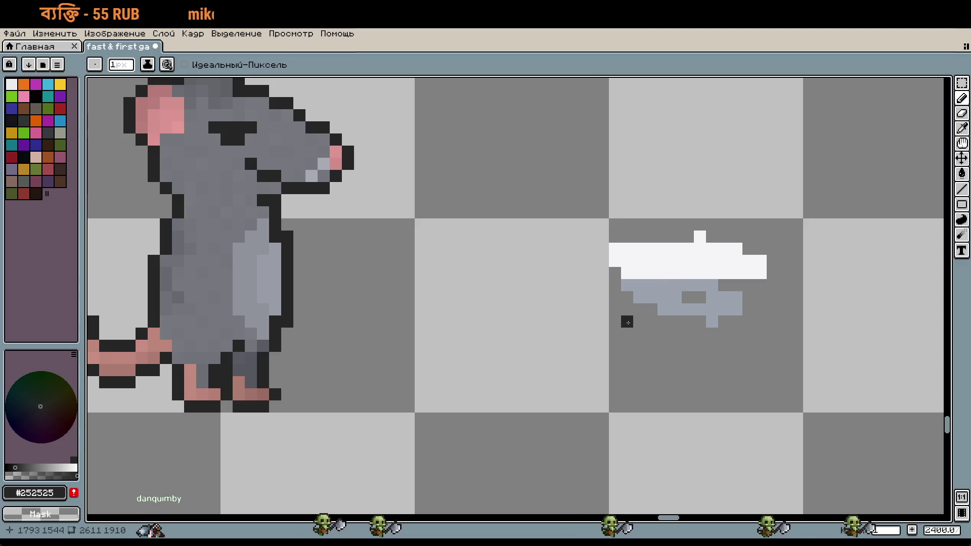
{"action": "scroll", "coordinate": [521, 273], "scroll_direction": "up", "scroll_amount": 1}
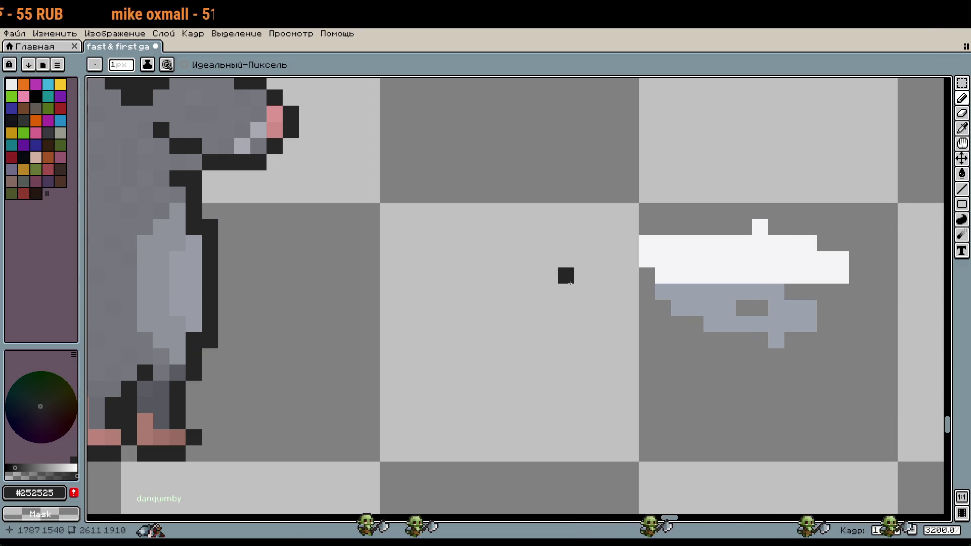
{"action": "scroll", "coordinate": [475, 244], "scroll_direction": "up", "scroll_amount": 1}
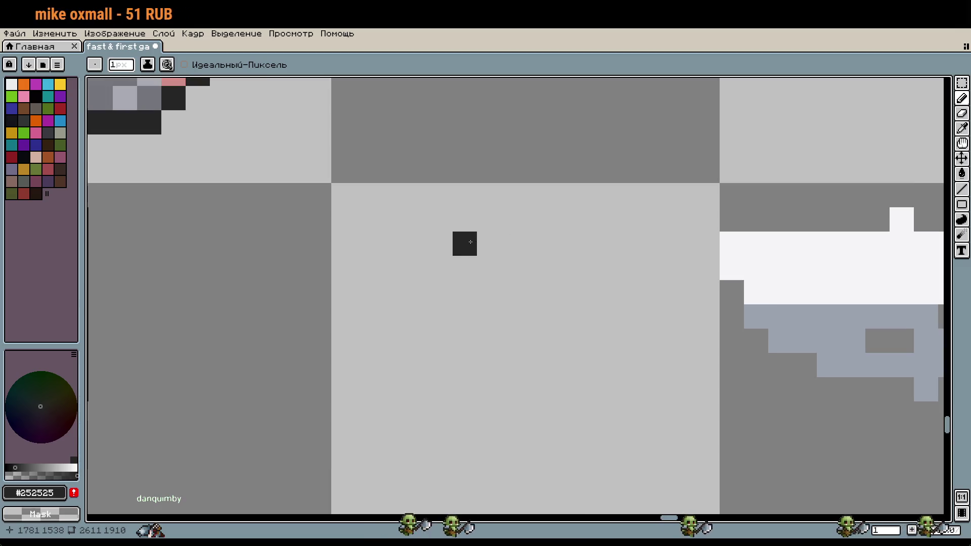
{"action": "left_click", "coordinate": [416, 219]}
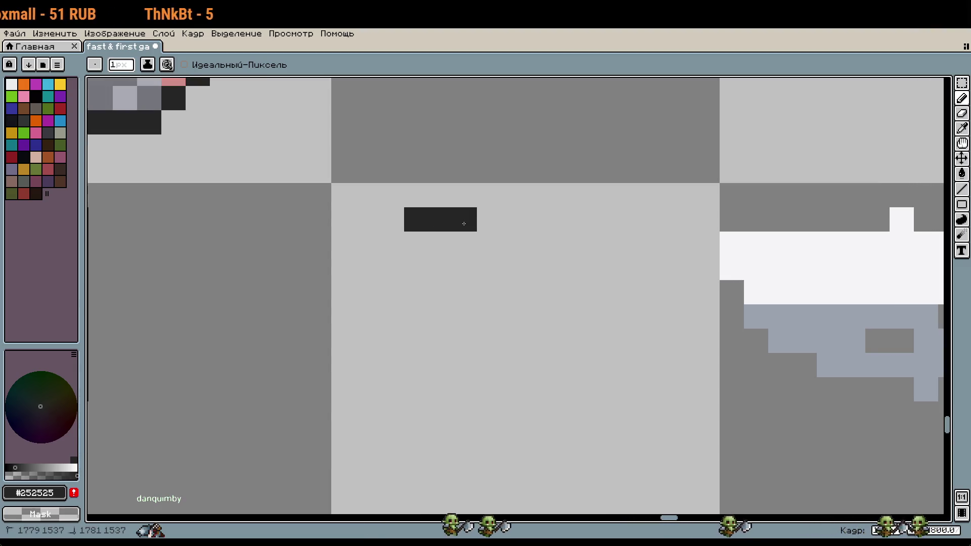
{"action": "left_click_drag", "start_coordinate": [488, 219], "coordinate": [479, 233]}
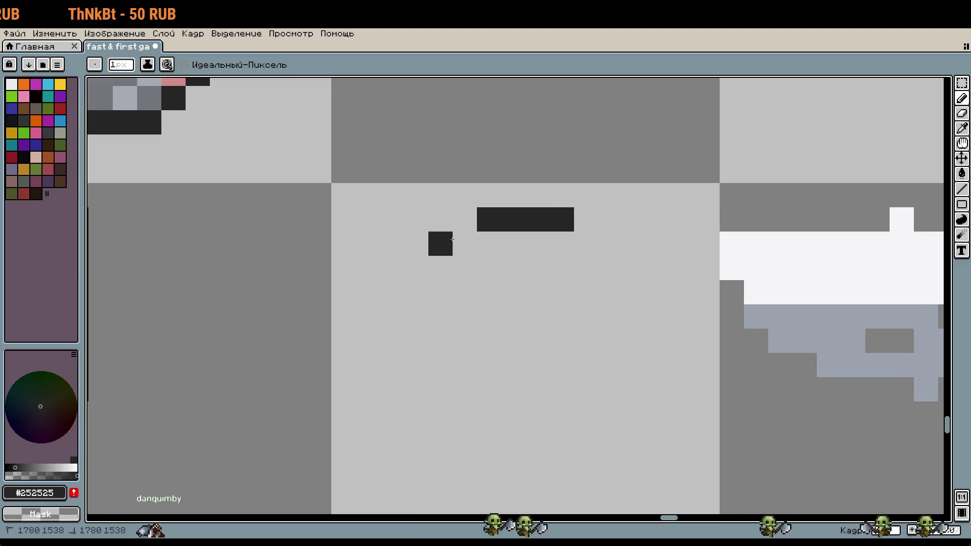
{"action": "left_click_drag", "start_coordinate": [586, 243], "coordinate": [658, 244]}
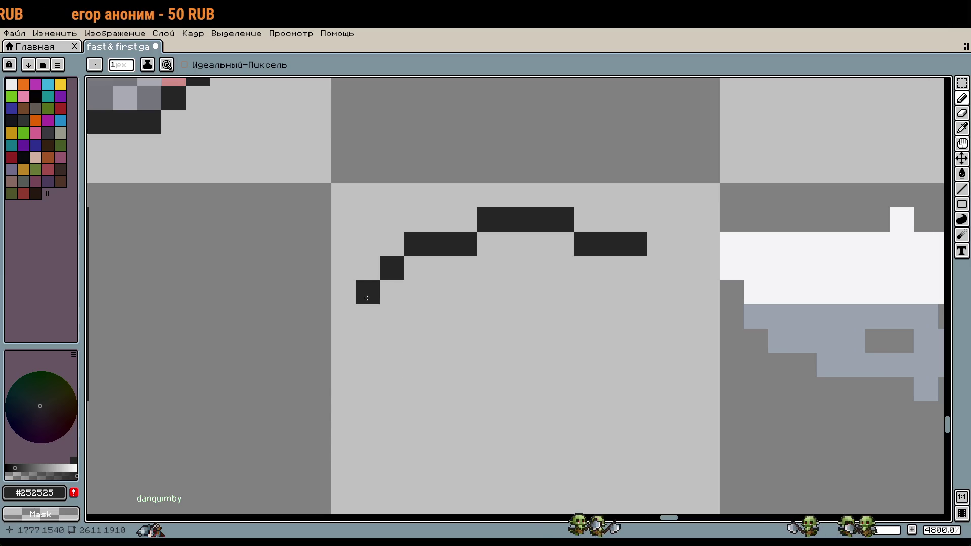
Begin the eye's lower outline with a curl hooking under the arc's left end.
{"action": "scroll", "coordinate": [681, 292], "scroll_direction": "down", "scroll_amount": 1}
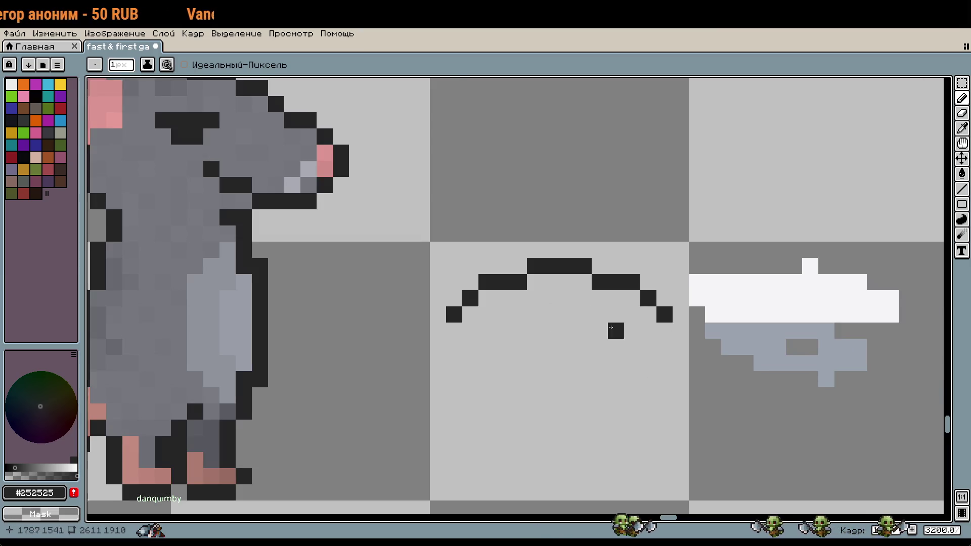
{"action": "scroll", "coordinate": [567, 304], "scroll_direction": "down", "scroll_amount": 1}
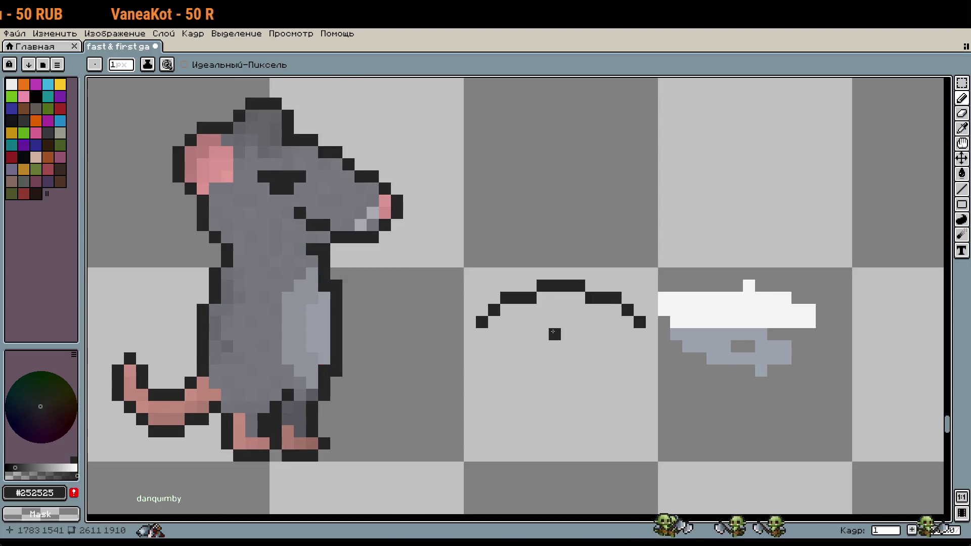
{"action": "scroll", "coordinate": [556, 314], "scroll_direction": "up", "scroll_amount": 2}
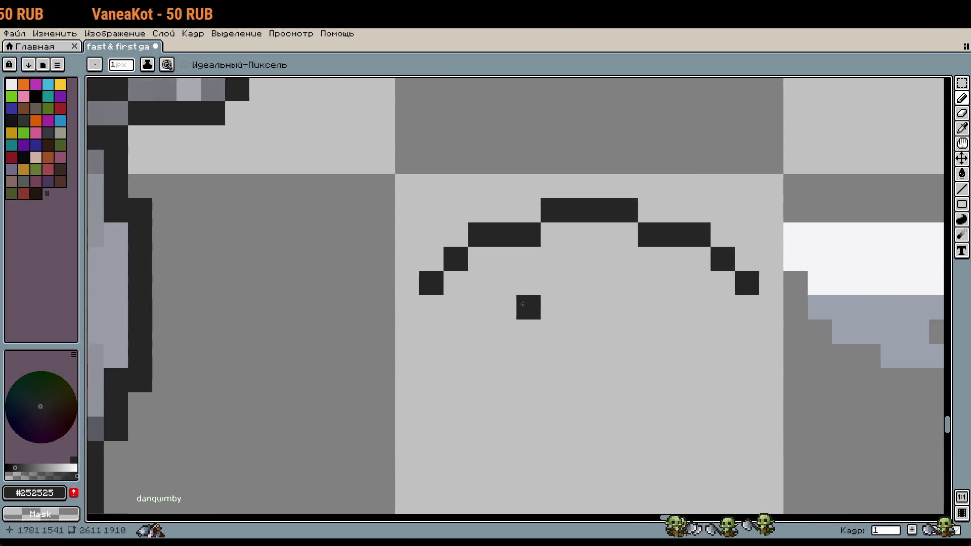
{"action": "left_click", "coordinate": [481, 284]}
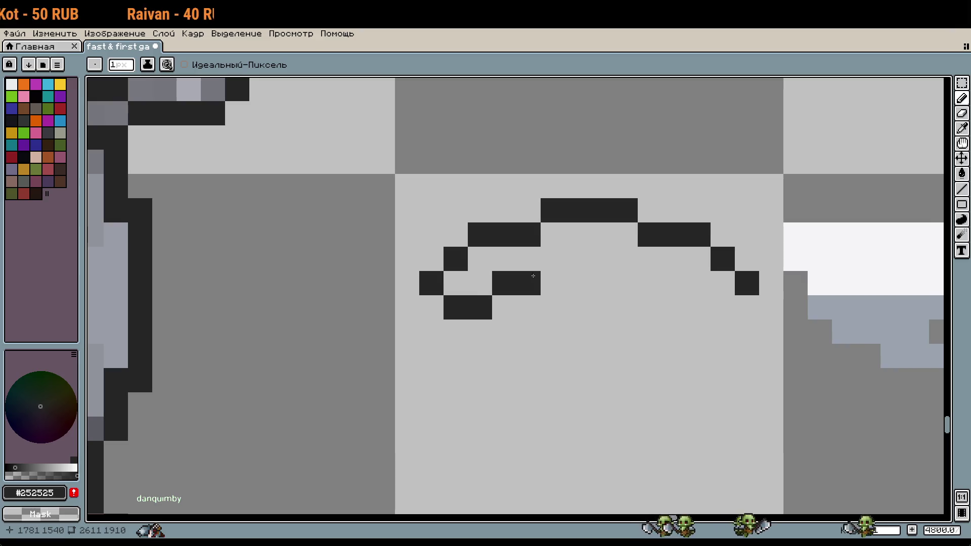
{"action": "left_click_drag", "start_coordinate": [553, 283], "coordinate": [577, 260]}
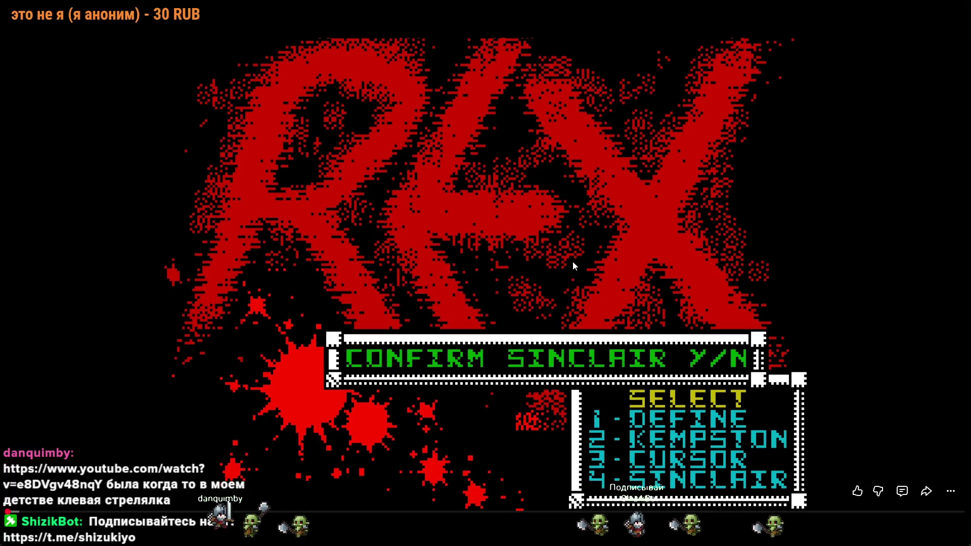
{"action": "left_click", "coordinate": [579, 262]}
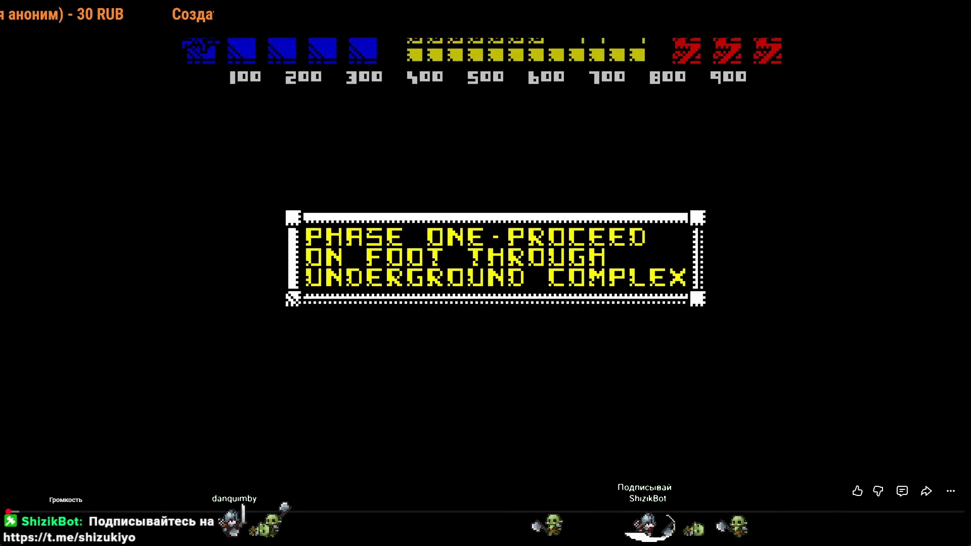
{"action": "key", "text": "l"}
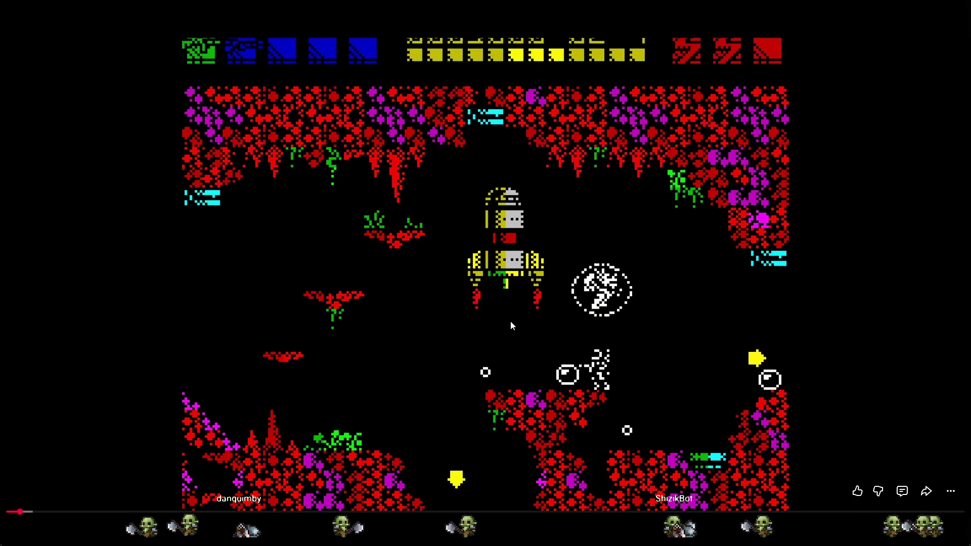
{"action": "mouse_move", "coordinate": [510, 324]}
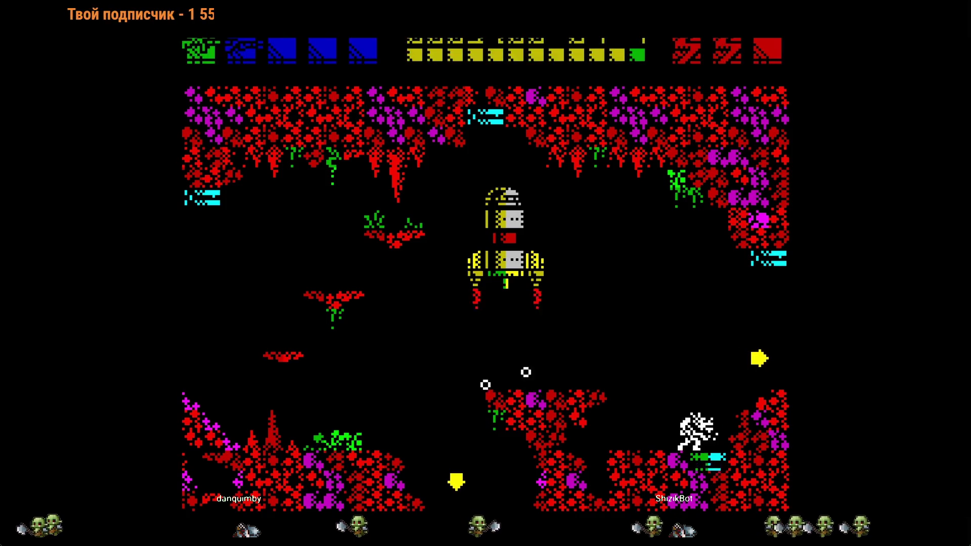
{"action": "mouse_move", "coordinate": [565, 60]}
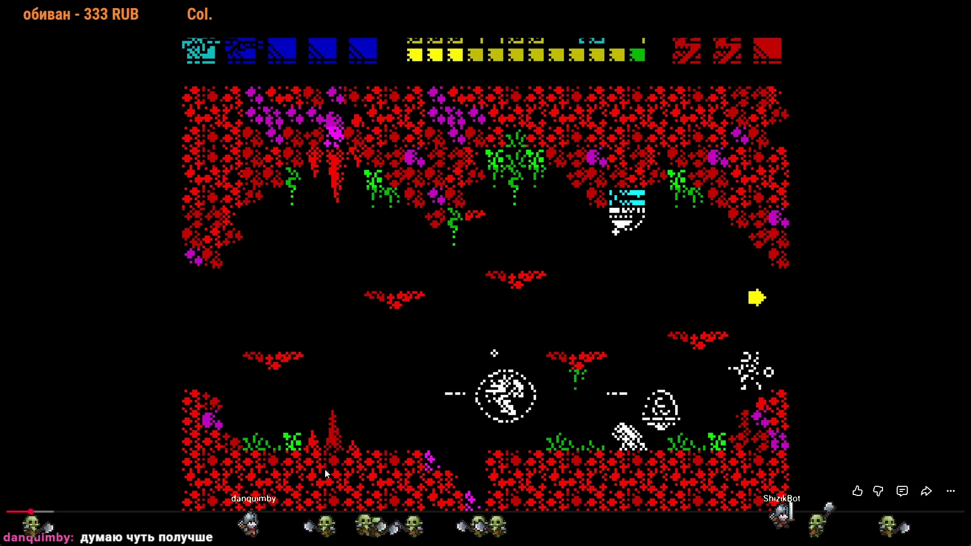
{"action": "left_click", "coordinate": [352, 512]}
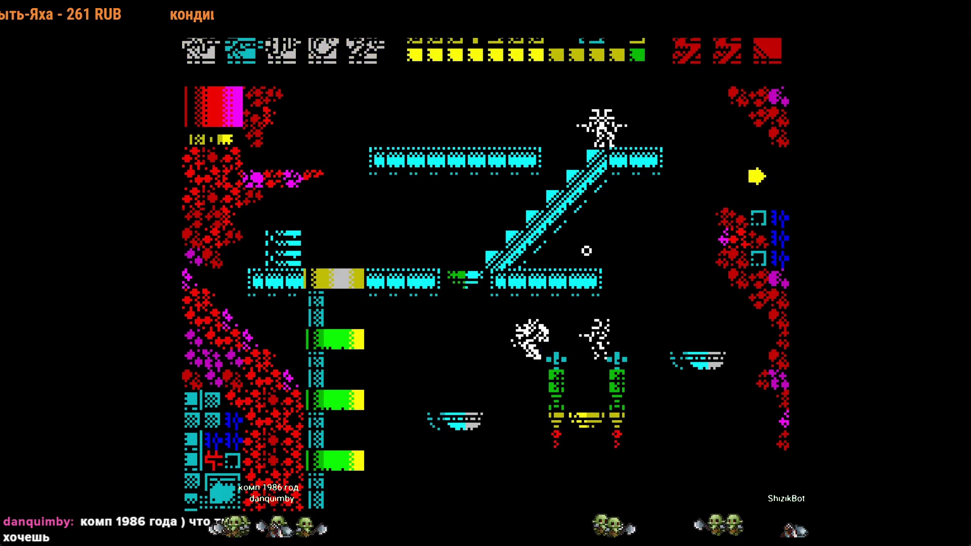
{"action": "mouse_move", "coordinate": [614, 383]}
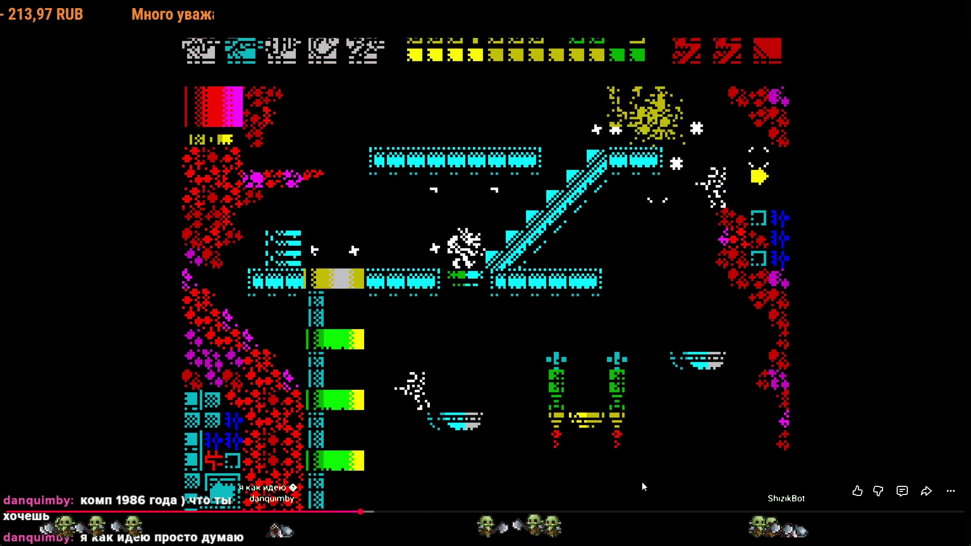
{"action": "left_click", "coordinate": [578, 510]}
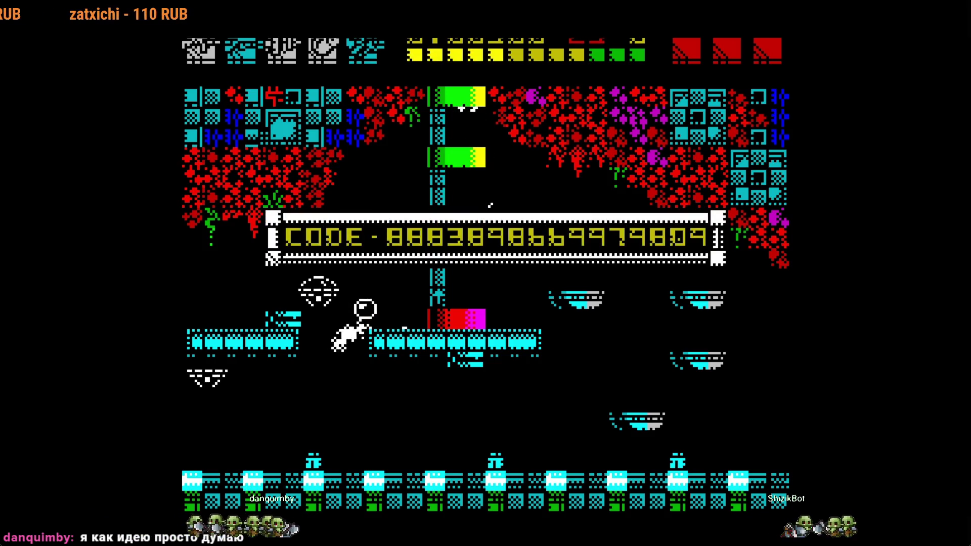
{"action": "mouse_move", "coordinate": [632, 458]}
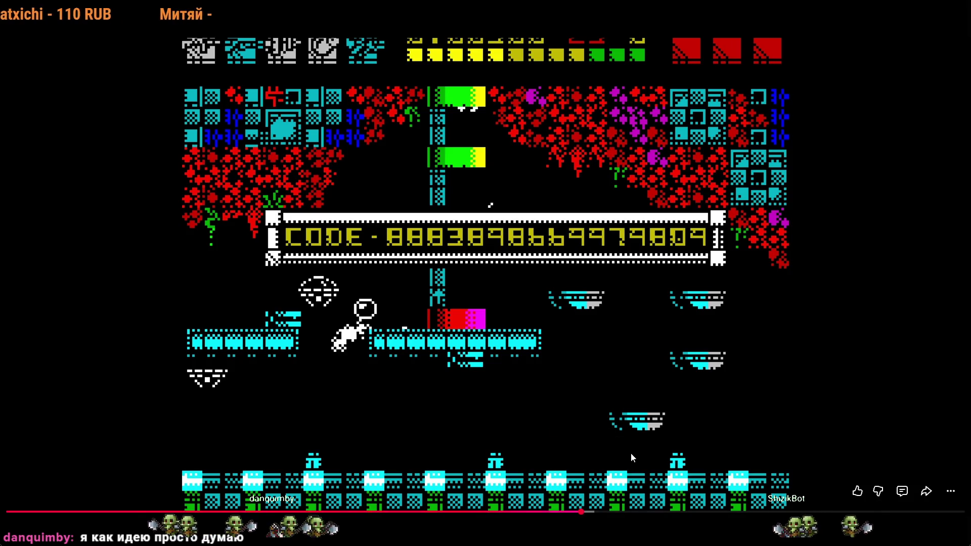
{"action": "left_click", "coordinate": [635, 426]}
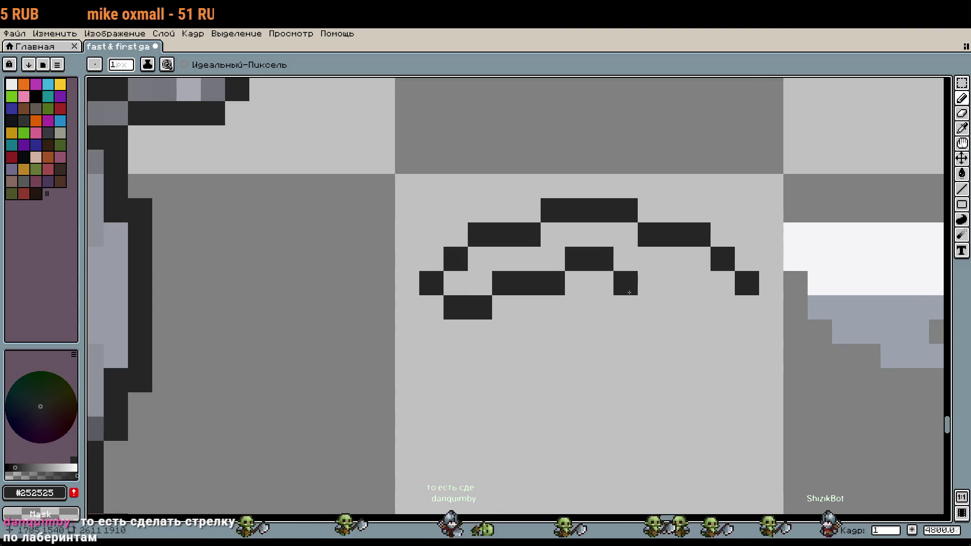
Extend the eye's lower outline to the right to close the almond shape.
{"action": "left_click_drag", "start_coordinate": [629, 292], "coordinate": [674, 287]}
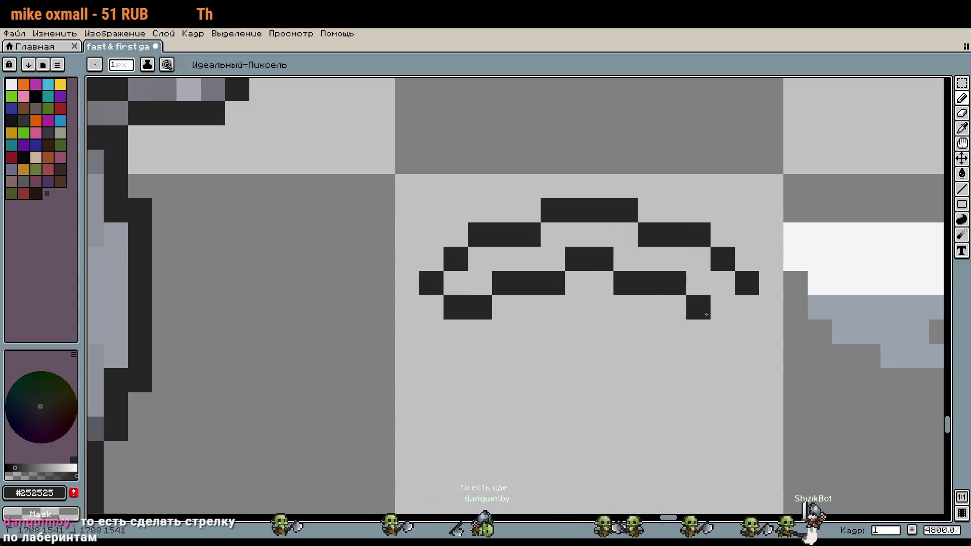
{"action": "scroll", "coordinate": [659, 443], "scroll_direction": "down", "scroll_amount": 1}
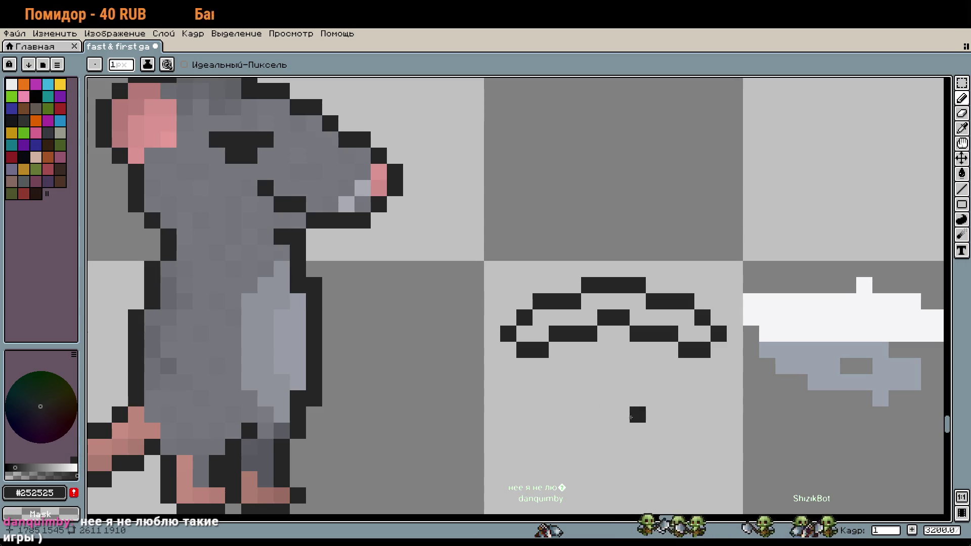
{"action": "left_click_drag", "start_coordinate": [630, 418], "coordinate": [577, 364]}
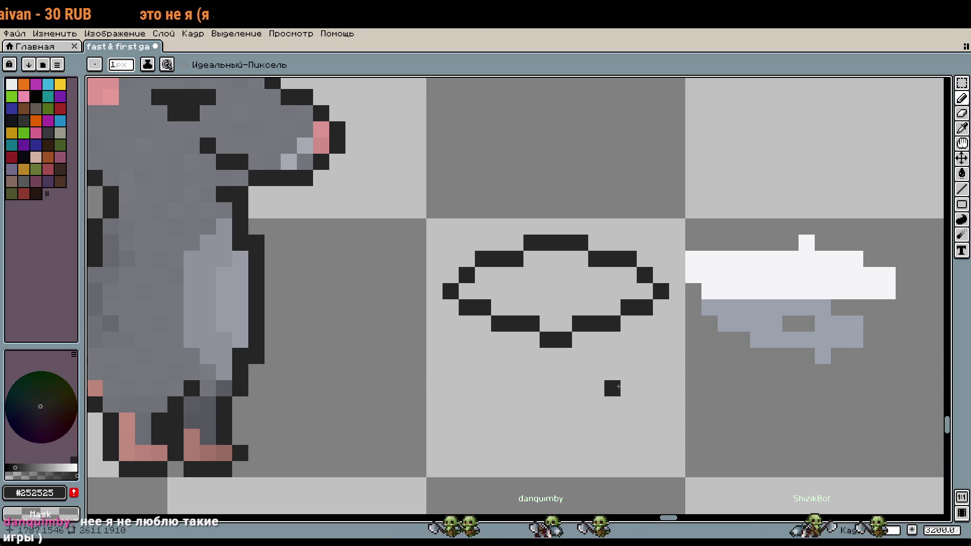
Draw the diamond-shaped pupil in the eye's centre, undoing stray pixels.
{"action": "left_click_drag", "start_coordinate": [548, 275], "coordinate": [576, 307]}
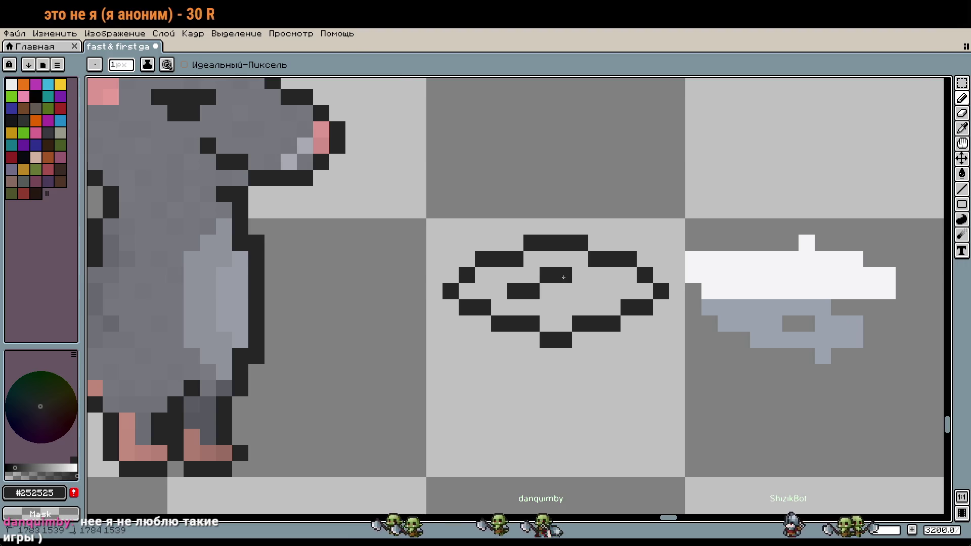
{"action": "key", "text": "ctrl+z"}
{"action": "left_click", "coordinate": [555, 308]}
{"action": "left_click", "coordinate": [531, 340]}
{"action": "key", "text": "ctrl+z"}
{"action": "left_click", "coordinate": [577, 336]}
{"action": "left_click", "coordinate": [675, 405]}
{"action": "scroll", "coordinate": [673, 406], "scroll_direction": "down", "scroll_amount": 1}
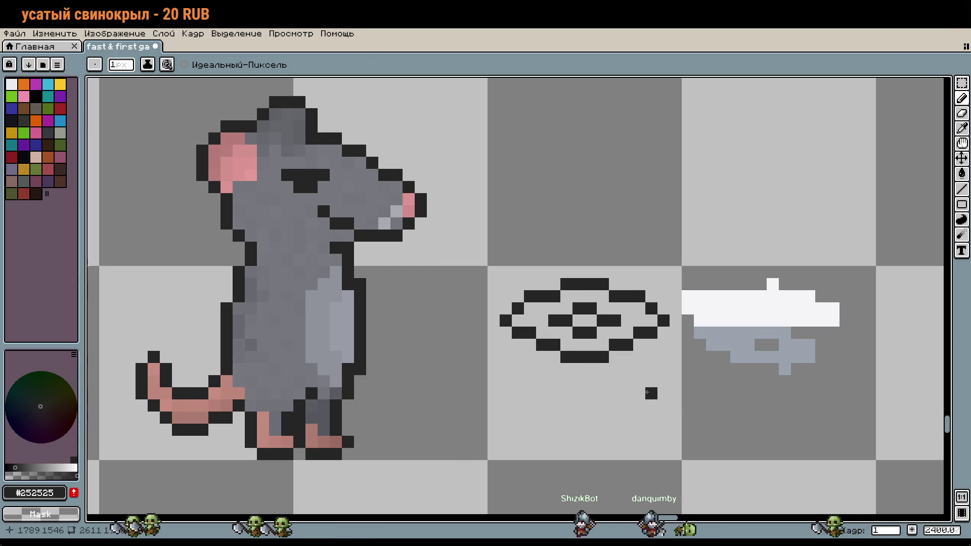
{"action": "scroll", "coordinate": [628, 318], "scroll_direction": "up", "scroll_amount": 5}
Remove the pupil and lower outline, leaving only the stepped arch, then select the Magic Wand.
{"action": "left_click_drag", "start_coordinate": [582, 326], "coordinate": [510, 298]}
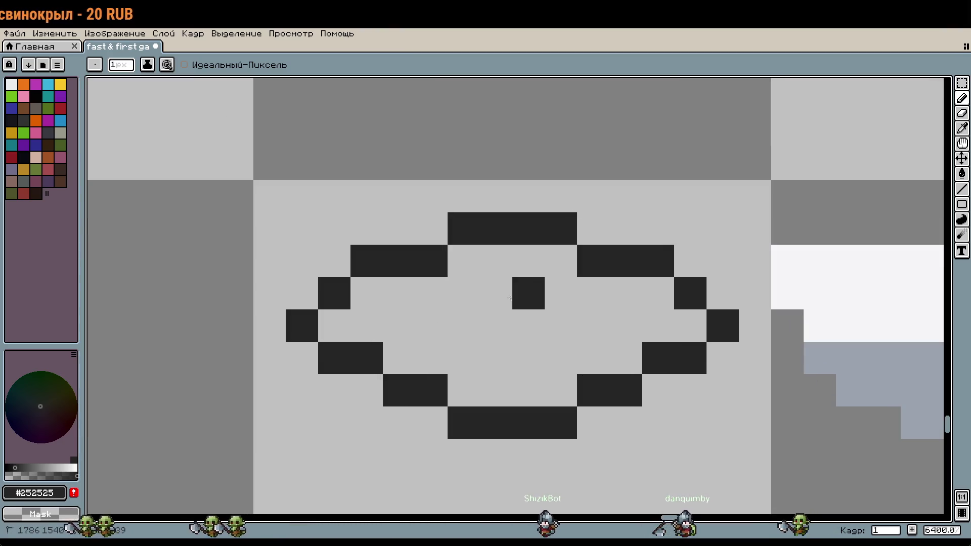
{"action": "scroll", "coordinate": [583, 408], "scroll_direction": "down", "scroll_amount": 1}
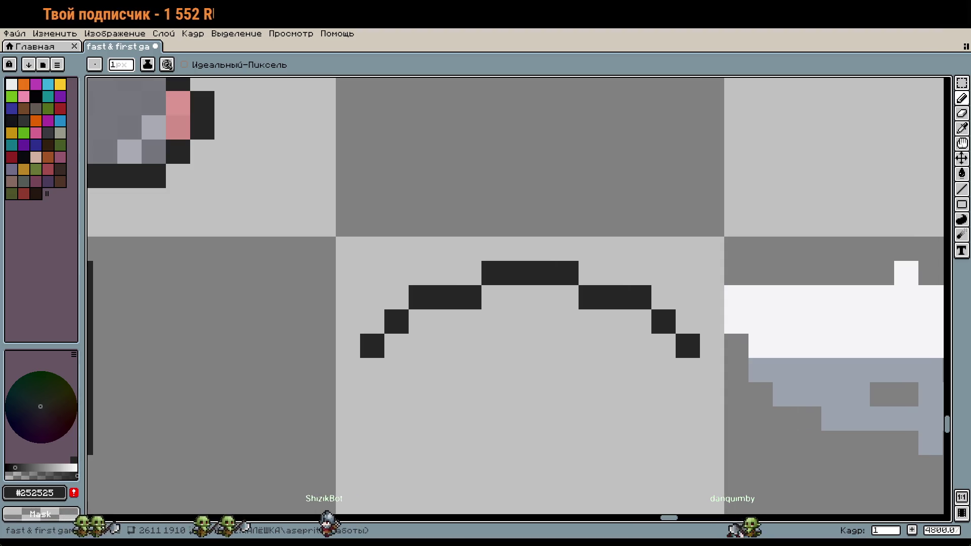
{"action": "scroll", "coordinate": [658, 332], "scroll_direction": "down", "scroll_amount": 3}
{"action": "left_click", "coordinate": [662, 268]}
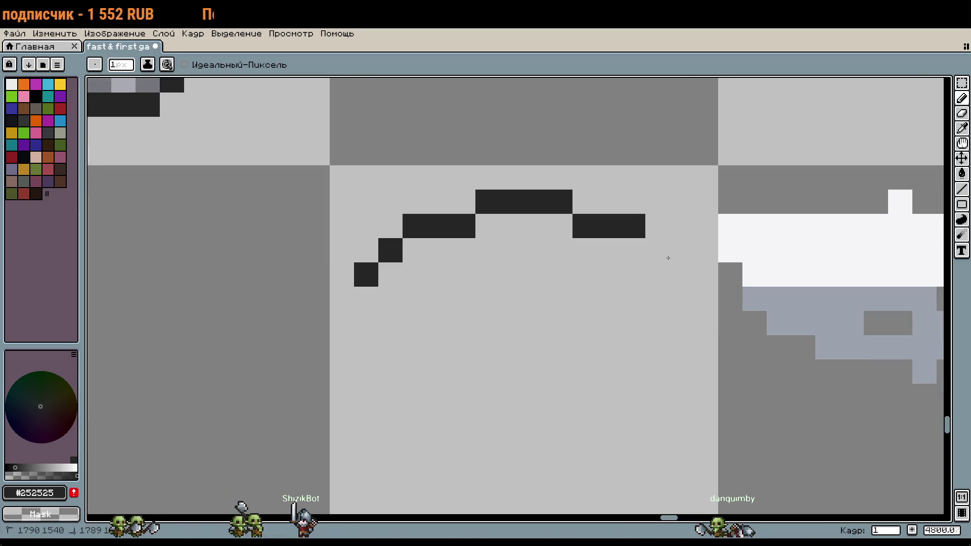
{"action": "scroll", "coordinate": [368, 278], "scroll_direction": "down", "scroll_amount": 5}
{"action": "key", "text": "w"}
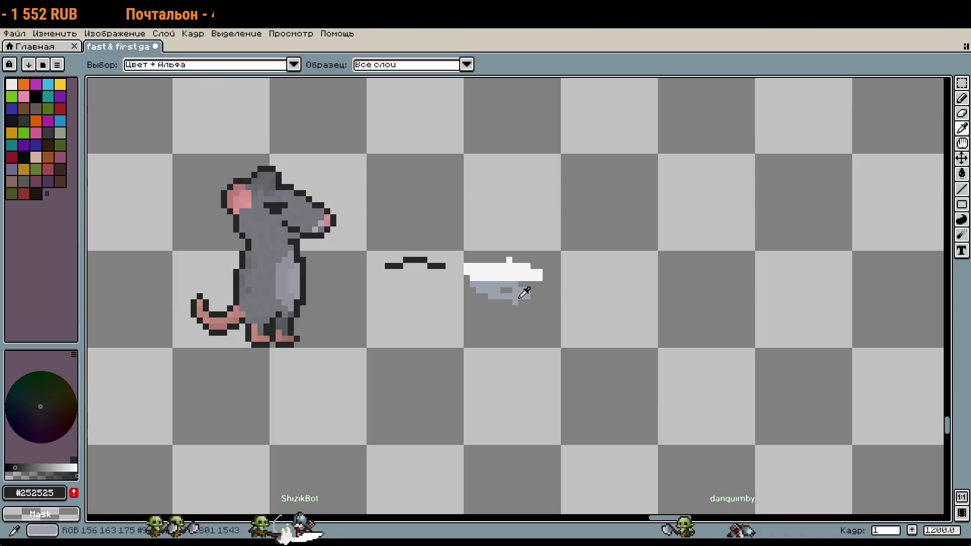
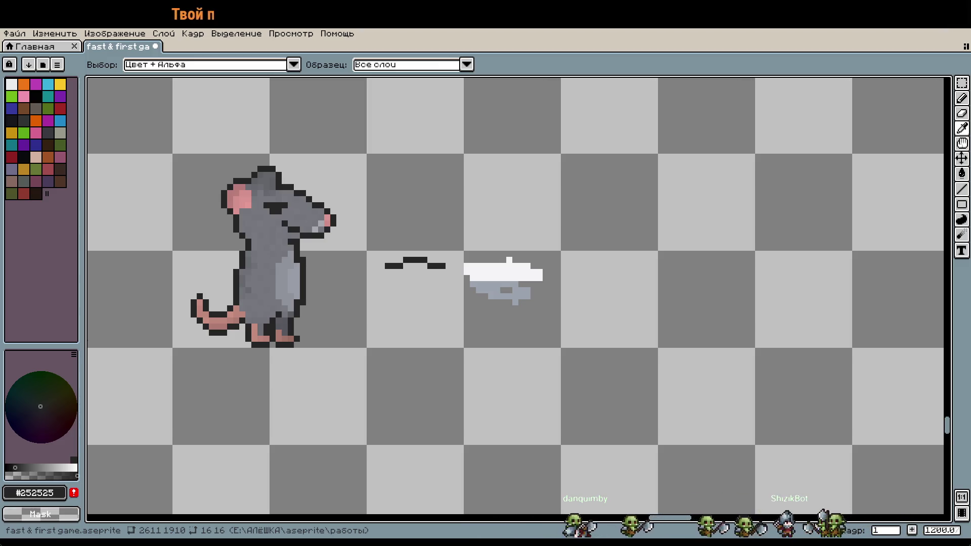
Nudge the white sprite one grid cell to the right.
{"action": "key", "text": "b"}
{"action": "scroll", "coordinate": [521, 327], "scroll_direction": "up", "scroll_amount": 3}
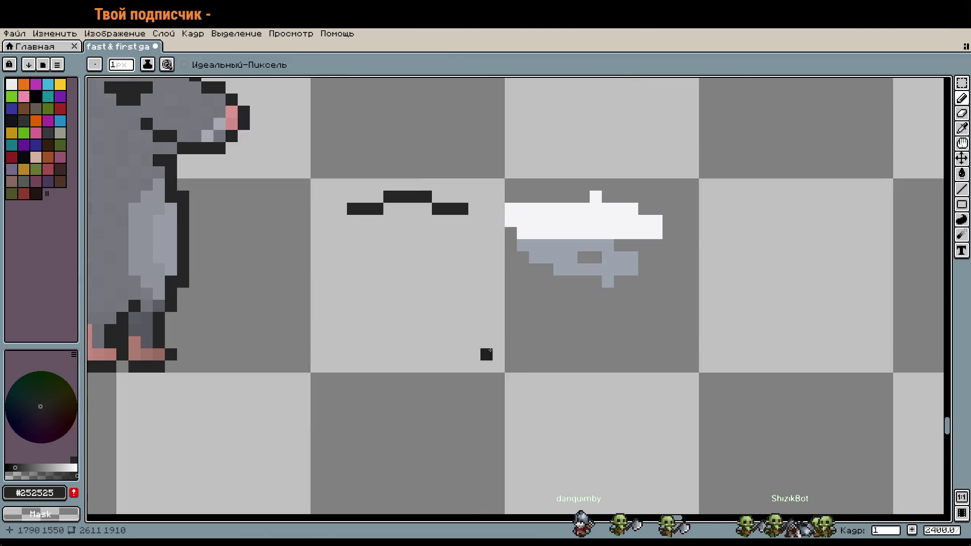
{"action": "scroll", "coordinate": [486, 353], "scroll_direction": "down", "scroll_amount": 1}
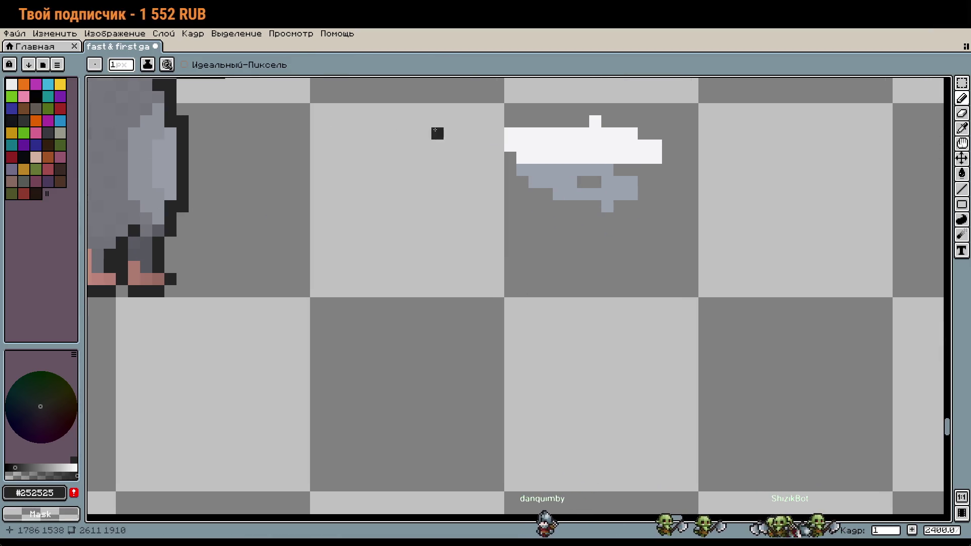
{"action": "key", "text": "m"}
{"action": "left_click_drag", "start_coordinate": [556, 212], "coordinate": [558, 217]}
{"action": "key", "text": "shift+Right"}
{"action": "key", "text": "ctrl+d"}
Draw the whip's dark top row and four-pixel rows on each side of the arch.
{"action": "key", "text": "b"}
{"action": "left_click", "coordinate": [472, 211]}
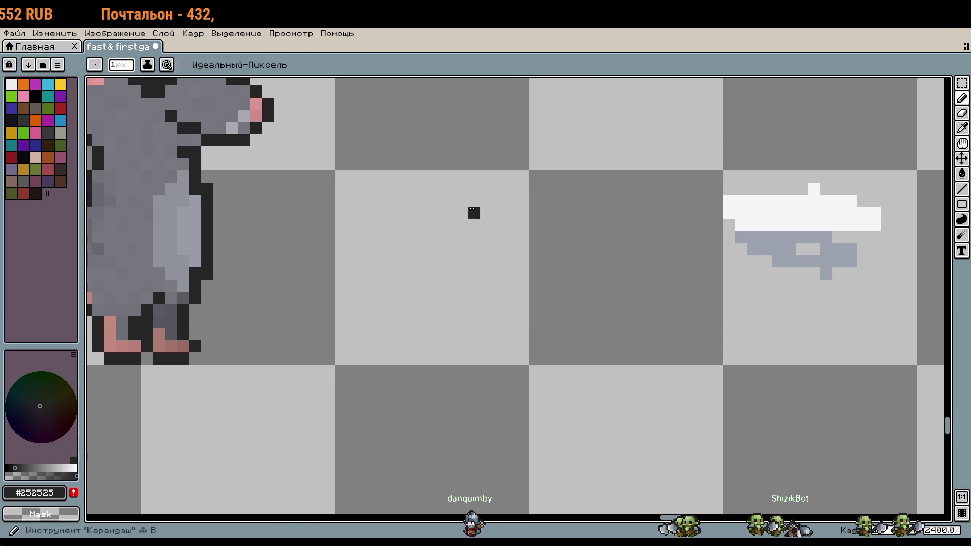
{"action": "scroll", "coordinate": [472, 208], "scroll_direction": "up", "scroll_amount": 3}
{"action": "key", "text": "ctrl+z"}
{"action": "left_click_drag", "start_coordinate": [469, 160], "coordinate": [696, 160]}
{"action": "key", "text": "w"}
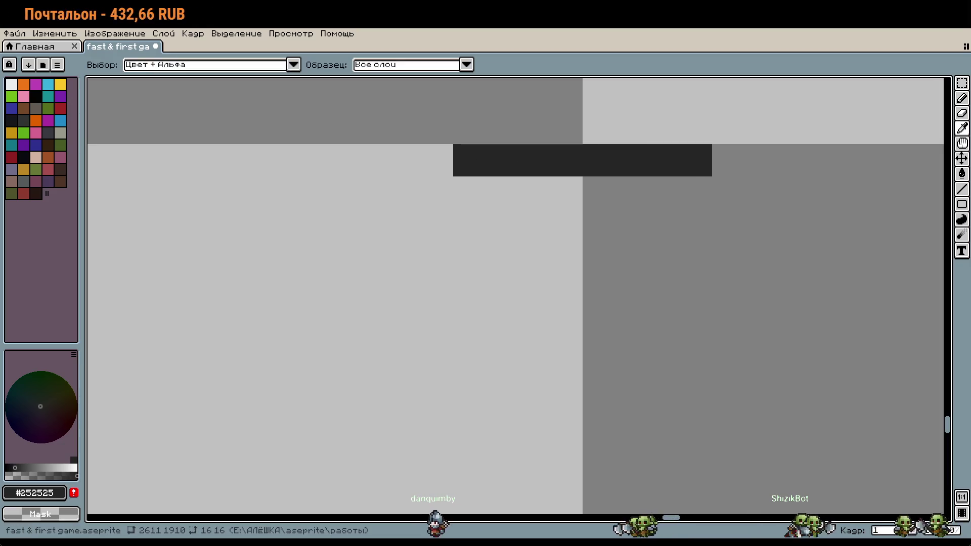
{"action": "scroll", "coordinate": [574, 205], "scroll_direction": "down", "scroll_amount": 4}
{"action": "scroll", "coordinate": [574, 205], "scroll_direction": "up", "scroll_amount": 1}
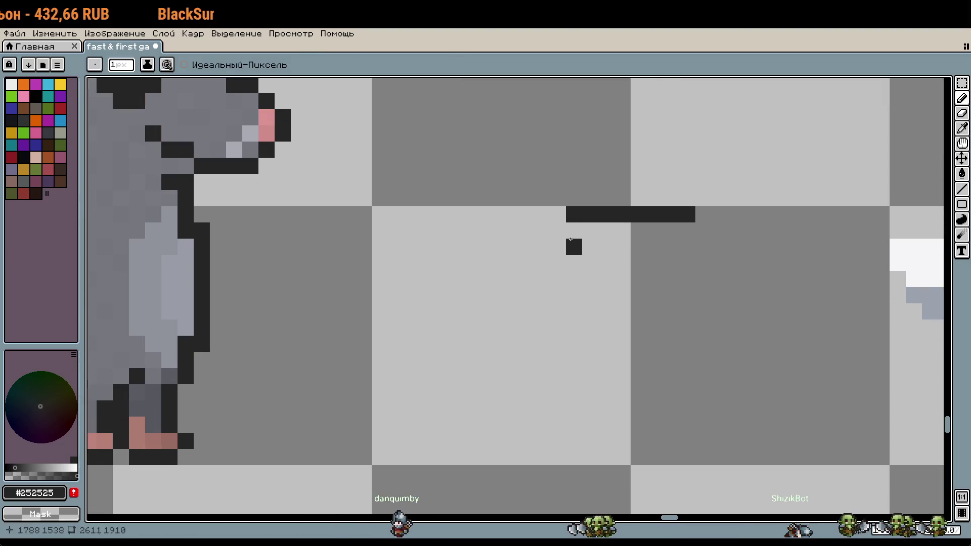
{"action": "key", "text": "b"}
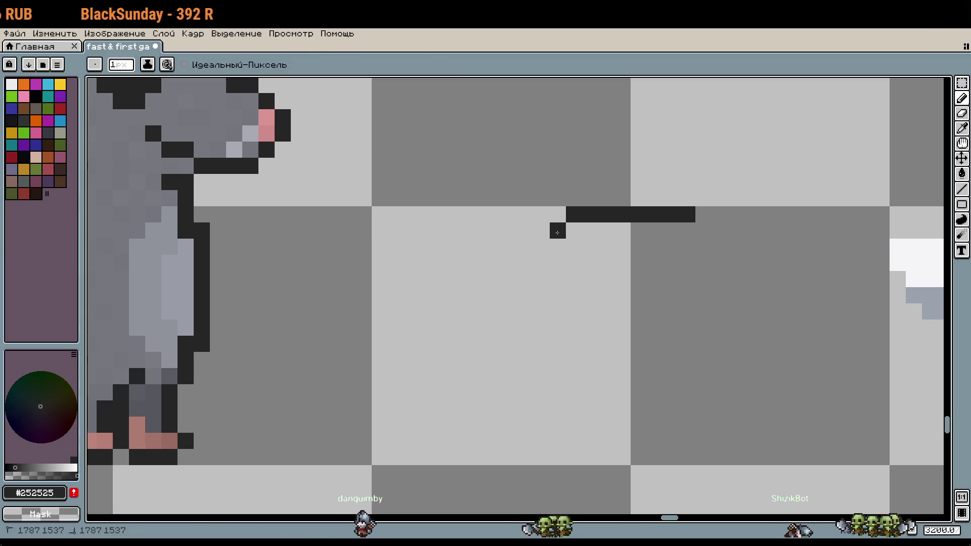
{"action": "left_click_drag", "start_coordinate": [558, 230], "coordinate": [506, 231]}
{"action": "left_click_drag", "start_coordinate": [716, 237], "coordinate": [753, 237]}
Add two-pixel runs to the whip's lower outline, undoing misplaced pixels.
{"action": "key", "text": "w"}
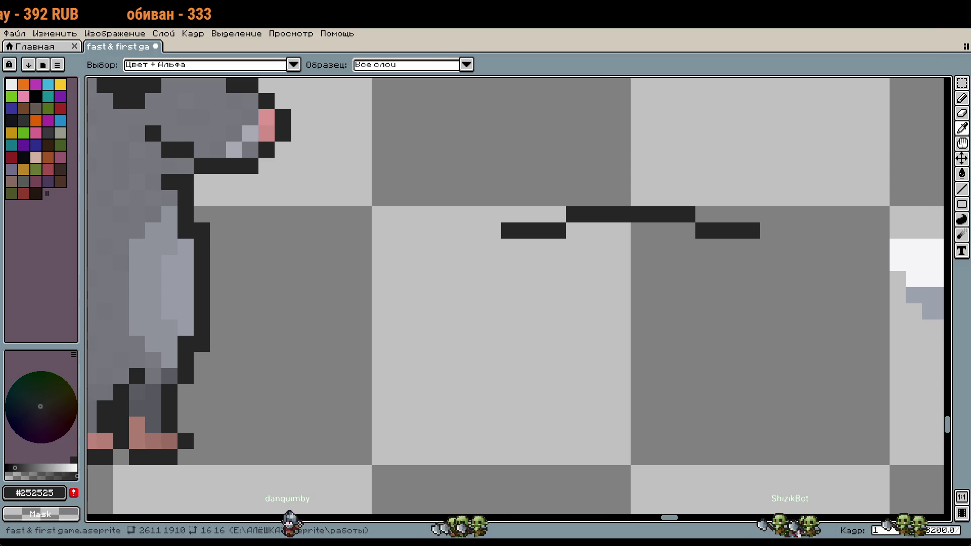
{"action": "key", "text": "b"}
{"action": "left_click", "coordinate": [642, 232]}
{"action": "key", "text": "ctrl+z"}
{"action": "left_click_drag", "start_coordinate": [654, 232], "coordinate": [672, 231]}
{"action": "left_click_drag", "start_coordinate": [588, 232], "coordinate": [609, 232]}
{"action": "key", "text": "ctrl+z"}
{"action": "key", "text": "ctrl+z"}
Extend the top outline row and the left and right lower runs.
{"action": "key", "text": "ctrl+z"}
{"action": "left_click", "coordinate": [557, 214]}
{"action": "left_click", "coordinate": [703, 214]}
{"action": "left_click", "coordinate": [477, 247]}
{"action": "key", "text": "ctrl+z"}
{"action": "left_click", "coordinate": [492, 231]}
{"action": "left_click_drag", "start_coordinate": [718, 230], "coordinate": [769, 233]}
{"action": "key", "text": "ctrl+z"}
{"action": "scroll", "coordinate": [782, 262], "scroll_direction": "down", "scroll_amount": 1}
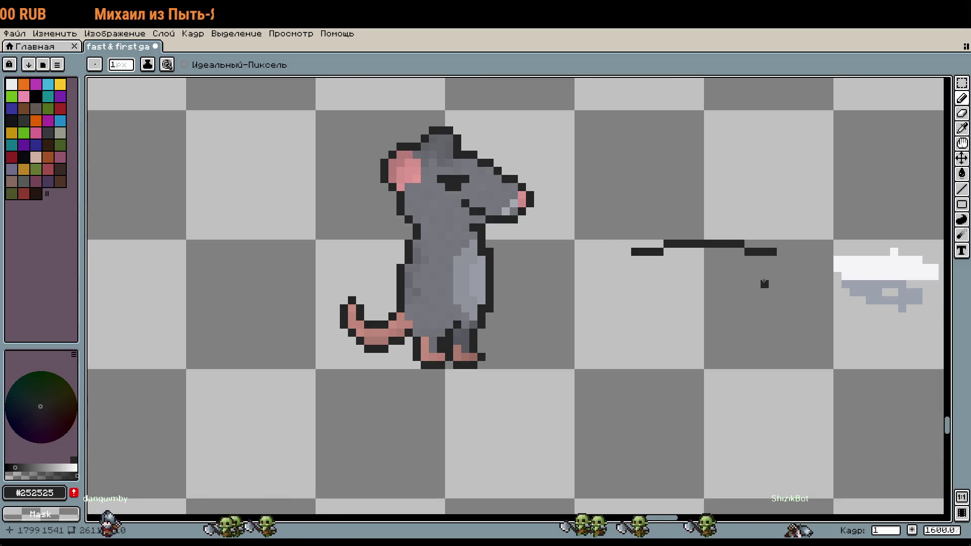
{"action": "key", "text": "w"}
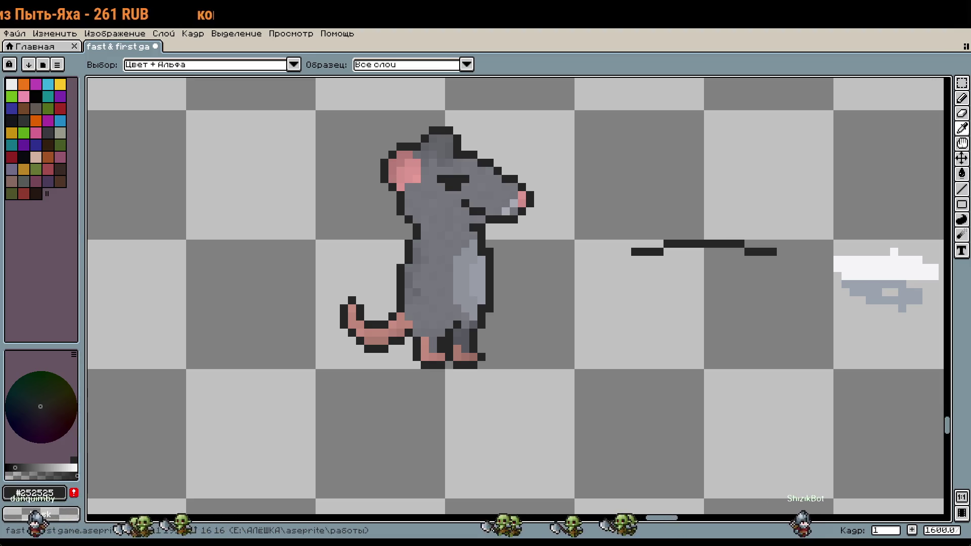
Extend the outline's left end with dark pixels beneath the arch.
{"action": "key", "text": "b"}
{"action": "scroll", "coordinate": [581, 253], "scroll_direction": "up", "scroll_amount": 2}
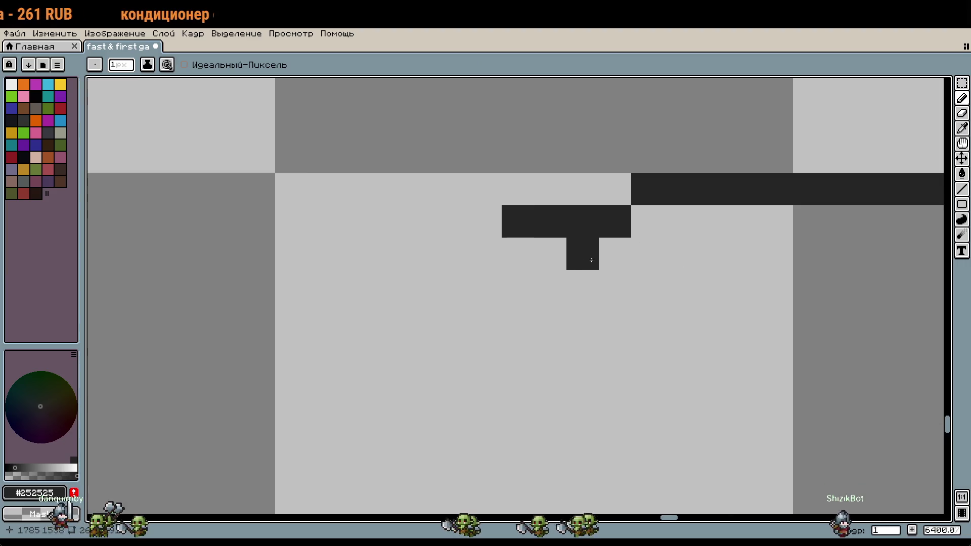
{"action": "left_click_drag", "start_coordinate": [420, 254], "coordinate": [485, 254]}
{"action": "scroll", "coordinate": [629, 284], "scroll_direction": "down", "scroll_amount": 3}
{"action": "scroll", "coordinate": [505, 281], "scroll_direction": "up", "scroll_amount": 2}
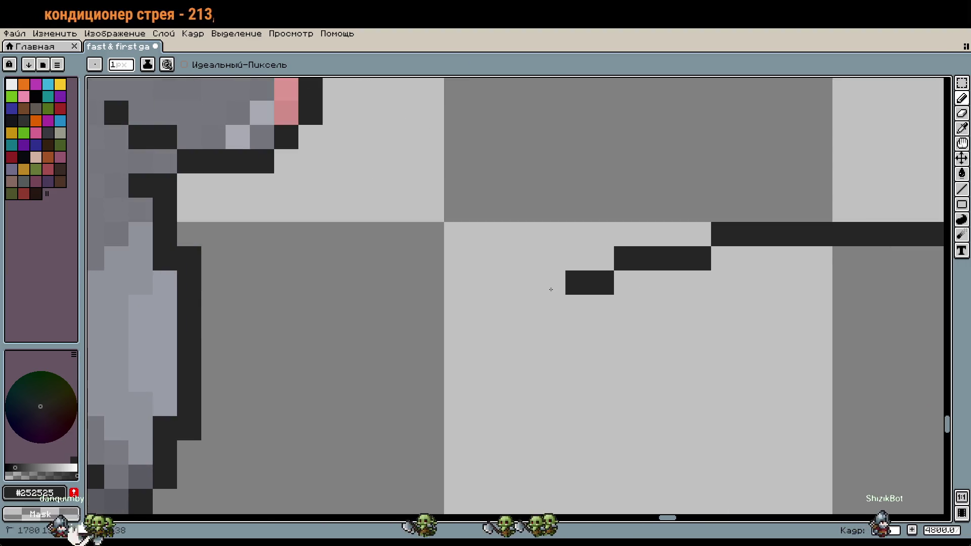
{"action": "scroll", "coordinate": [157, 265], "scroll_direction": "down", "scroll_amount": 2}
{"action": "scroll", "coordinate": [288, 273], "scroll_direction": "up", "scroll_amount": 2}
{"action": "left_click", "coordinate": [497, 258]}
{"action": "key", "text": "w"}
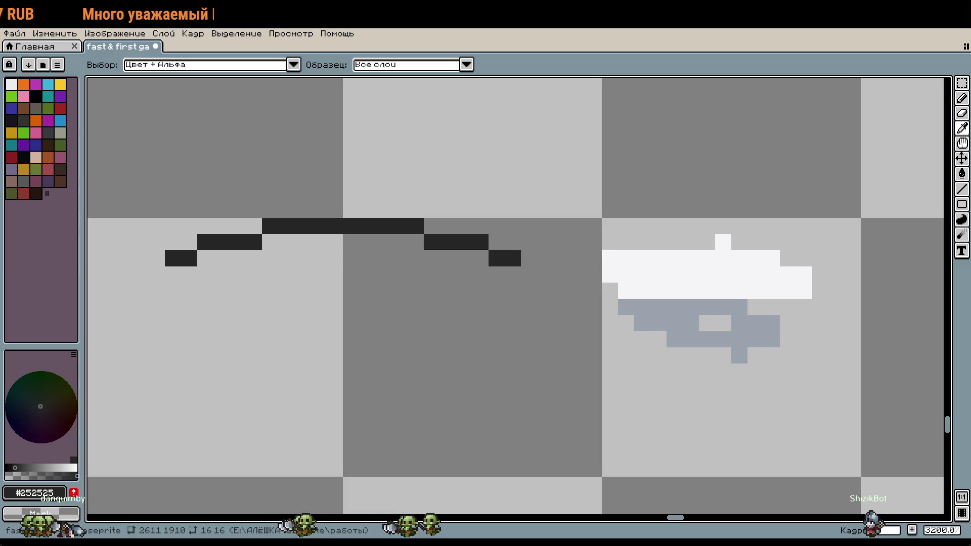
{"action": "key", "text": "b"}
{"action": "scroll", "coordinate": [617, 288], "scroll_direction": "up", "scroll_amount": 1}
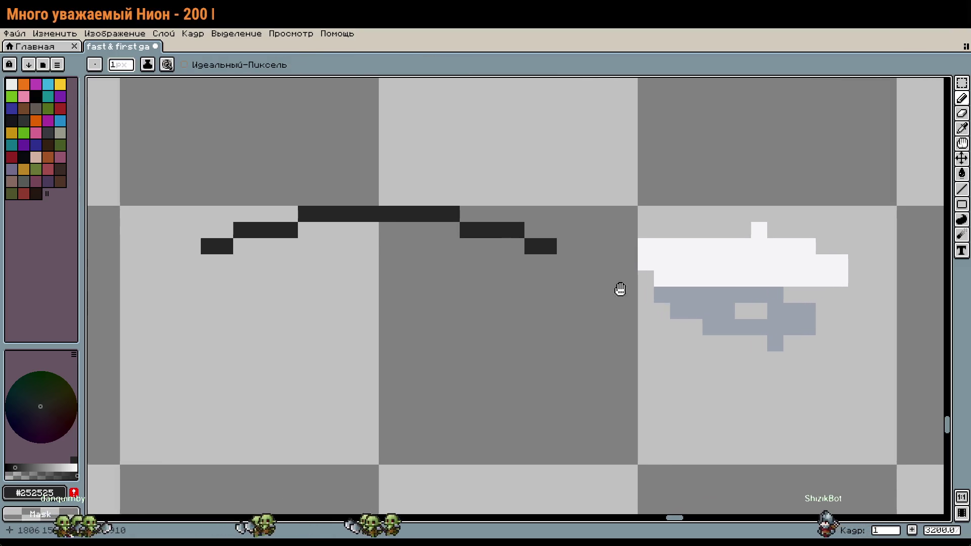
{"action": "left_click", "coordinate": [481, 264]}
Draw the whip's inner left and inner right rows.
{"action": "scroll", "coordinate": [480, 265], "scroll_direction": "left", "scroll_amount": 2}
{"action": "left_click_drag", "start_coordinate": [397, 215], "coordinate": [470, 239]}
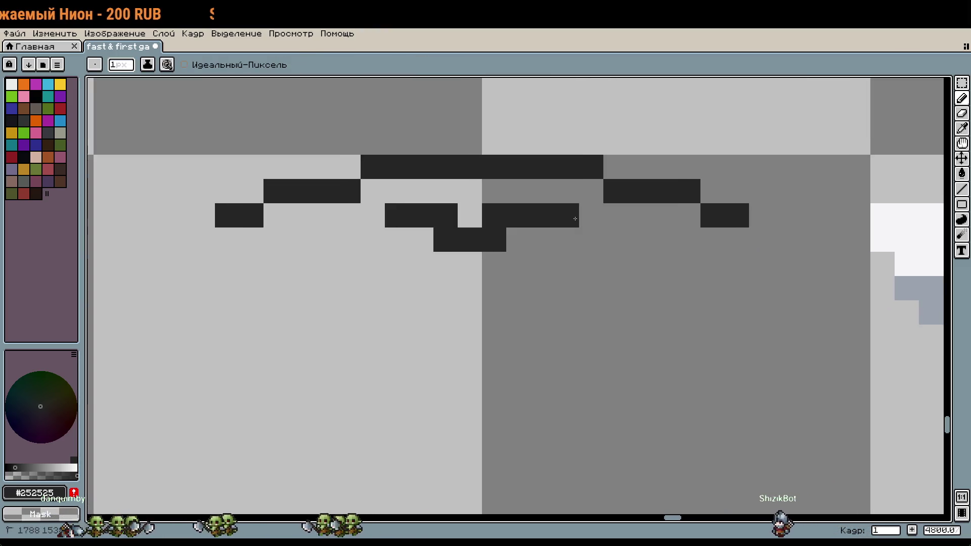
{"action": "key", "text": "ctrl+z"}
{"action": "left_click_drag", "start_coordinate": [372, 240], "coordinate": [300, 240]}
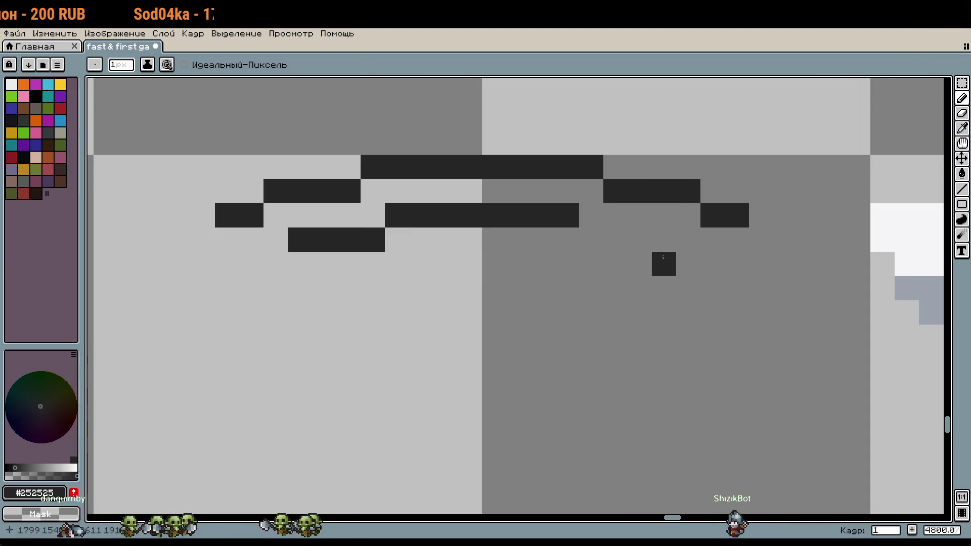
{"action": "left_click_drag", "start_coordinate": [591, 240], "coordinate": [659, 241]}
{"action": "key", "text": "i"}
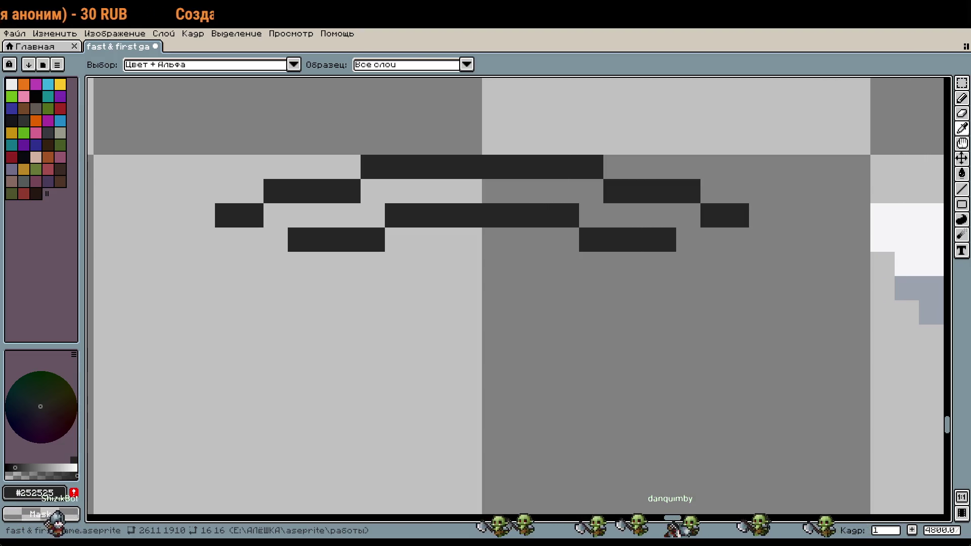
Carry the dark outline right and down along the whip's right end.
{"action": "key", "text": "b"}
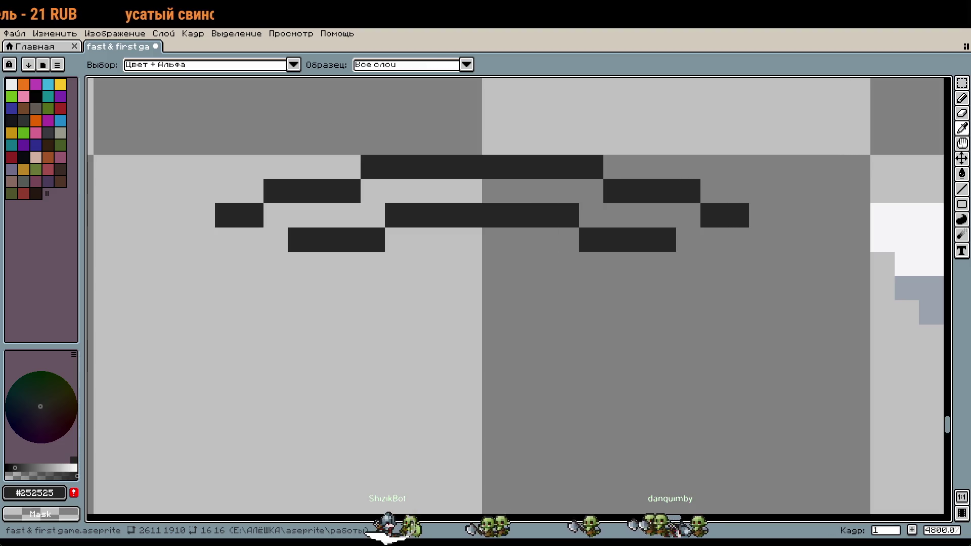
{"action": "key", "text": "b"}
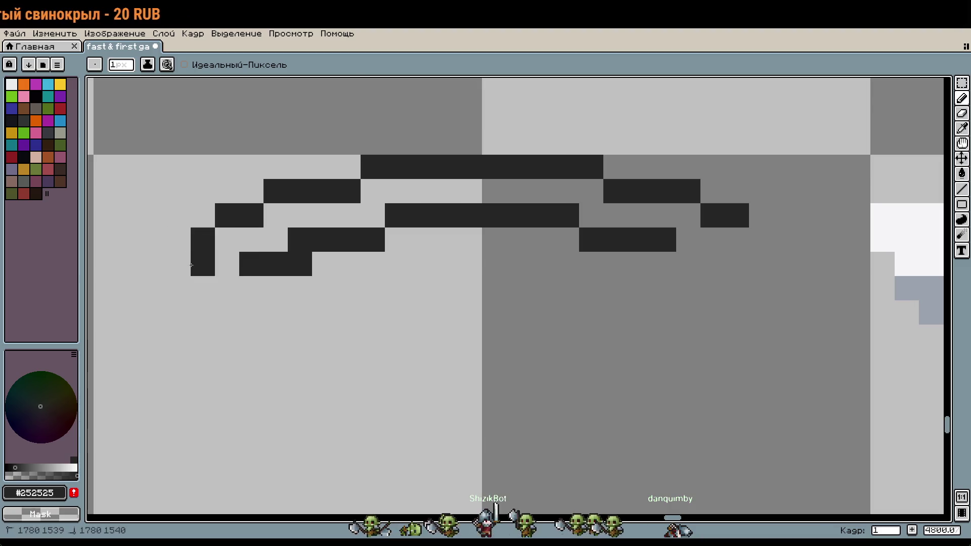
{"action": "key", "text": "w"}
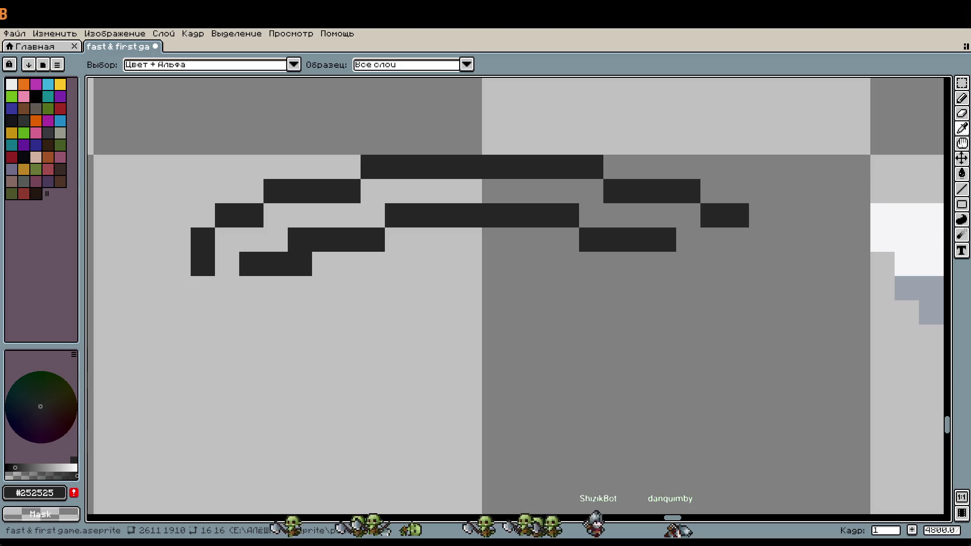
{"action": "key", "text": "b"}
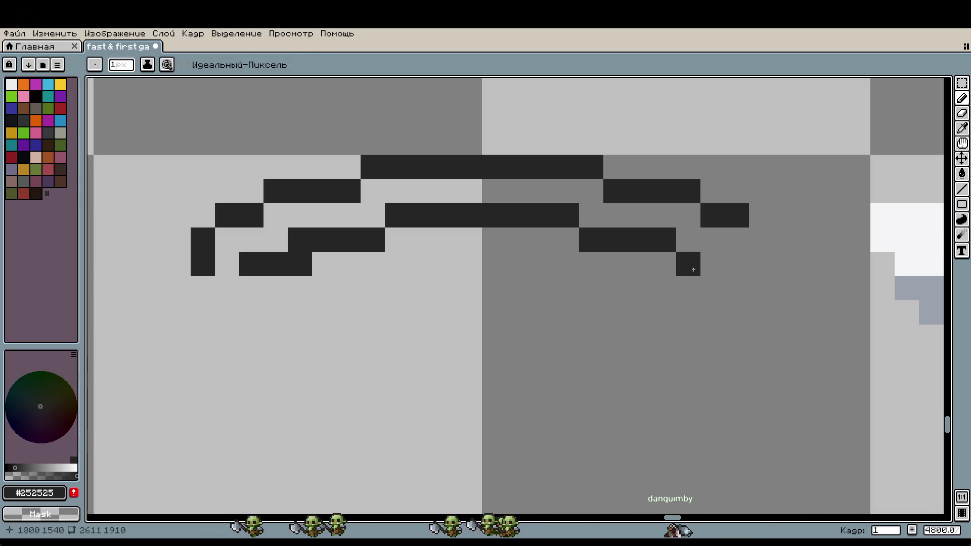
{"action": "key", "text": "ctrl+z"}
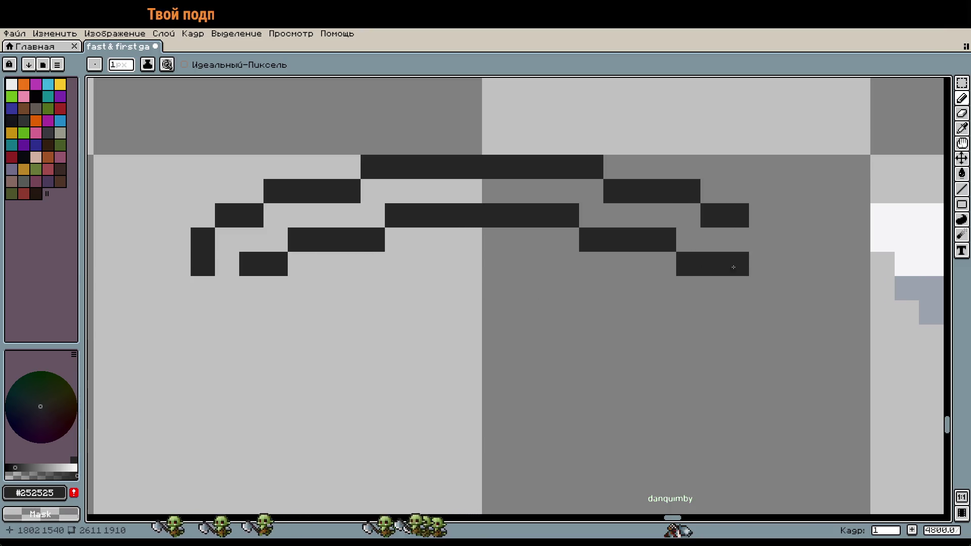
{"action": "left_click_drag", "start_coordinate": [684, 271], "coordinate": [761, 288]}
Curl the right end inward with pixels inside and below the hook's tip.
{"action": "key", "text": "w"}
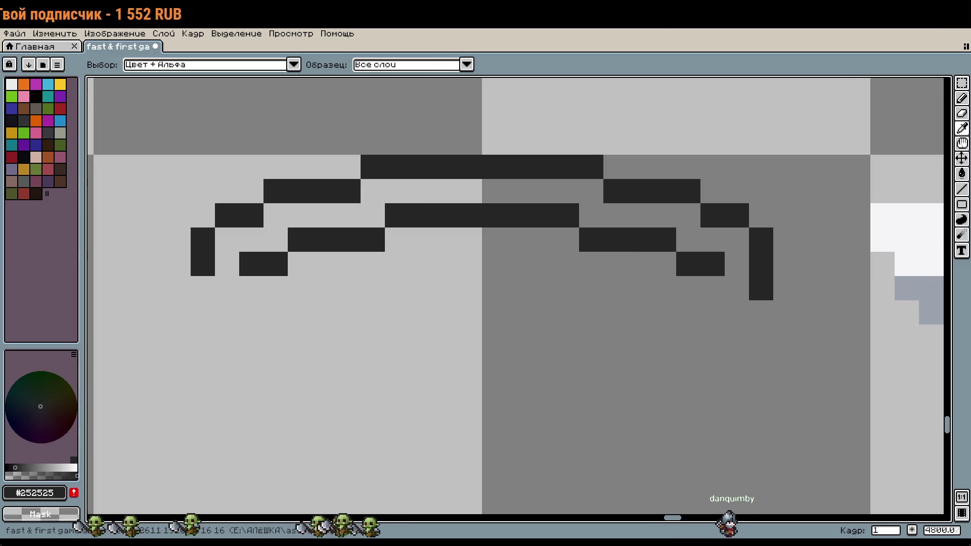
{"action": "key", "text": "b"}
{"action": "left_click", "coordinate": [710, 296]}
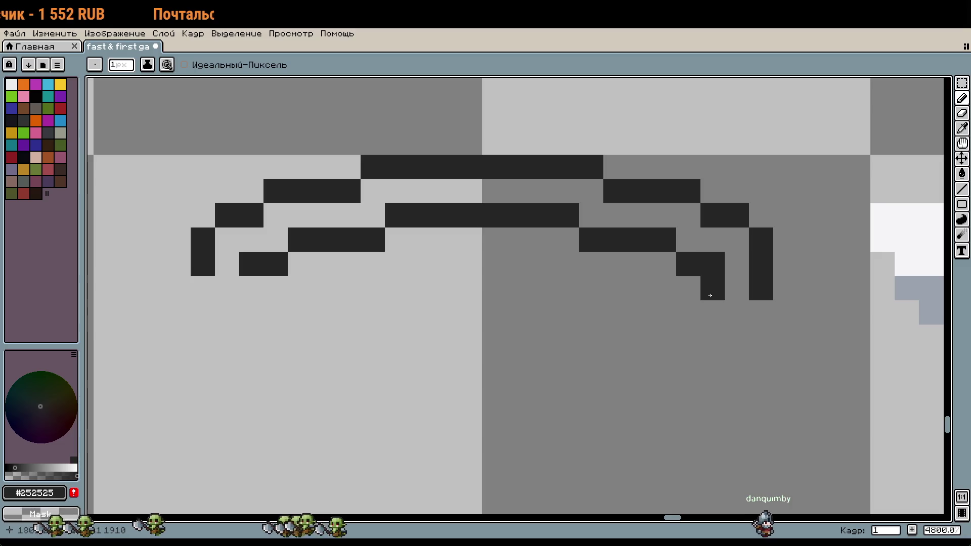
{"action": "left_click_drag", "start_coordinate": [688, 312], "coordinate": [663, 313]}
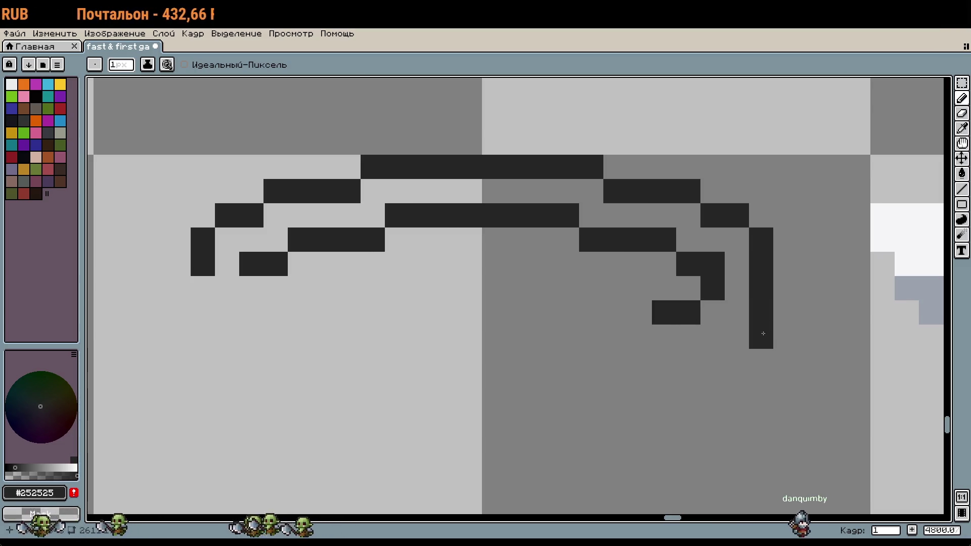
{"action": "key", "text": "w"}
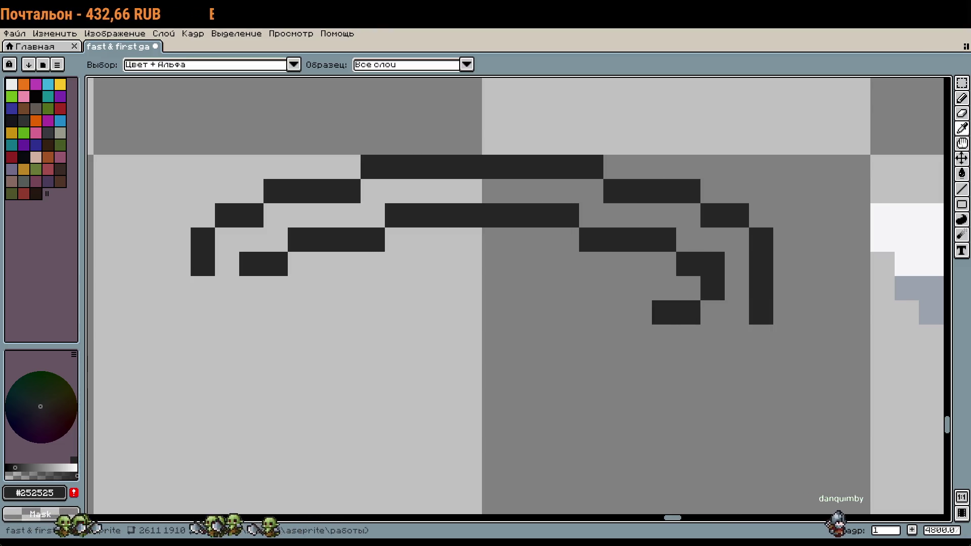
{"action": "key", "text": "b"}
{"action": "left_click", "coordinate": [758, 335]}
{"action": "left_click", "coordinate": [737, 337]}
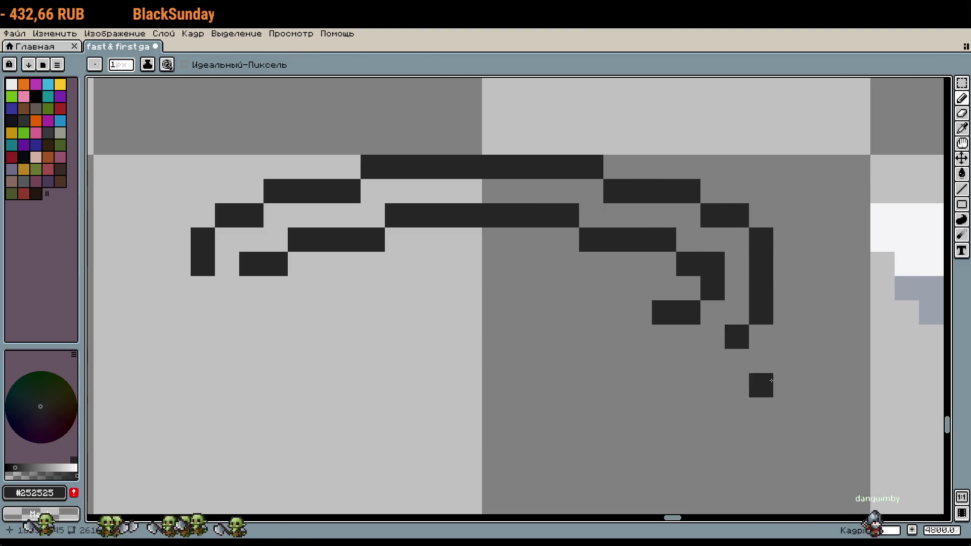
{"action": "key", "text": "w"}
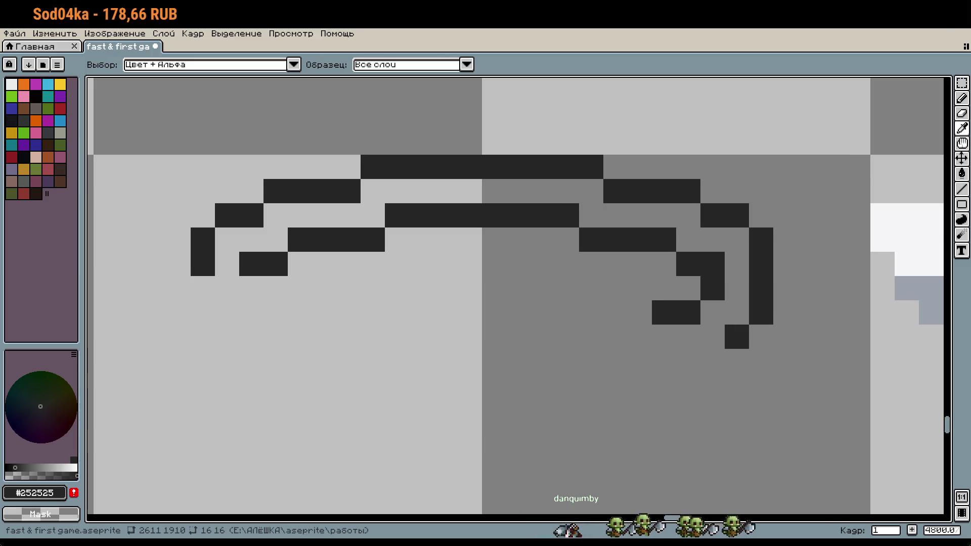
Draw the lower and inner coil rows extending left beneath the hook.
{"action": "key", "text": "b"}
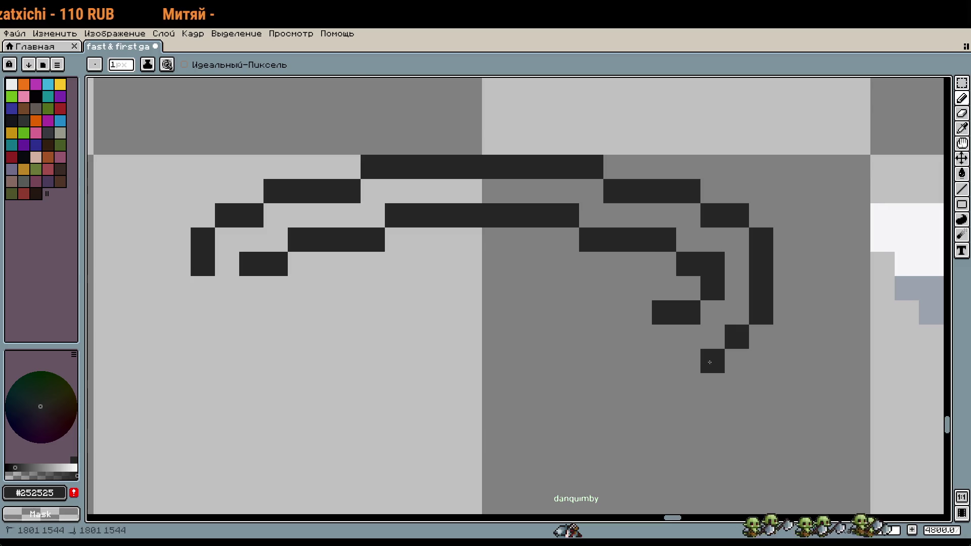
{"action": "left_click_drag", "start_coordinate": [719, 362], "coordinate": [658, 362]}
{"action": "left_click", "coordinate": [640, 313]}
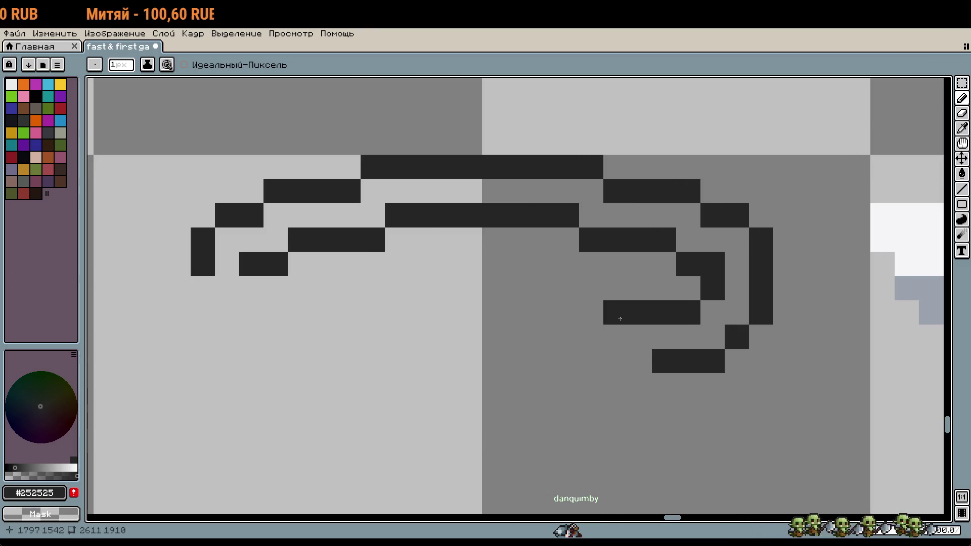
{"action": "left_click", "coordinate": [615, 313]}
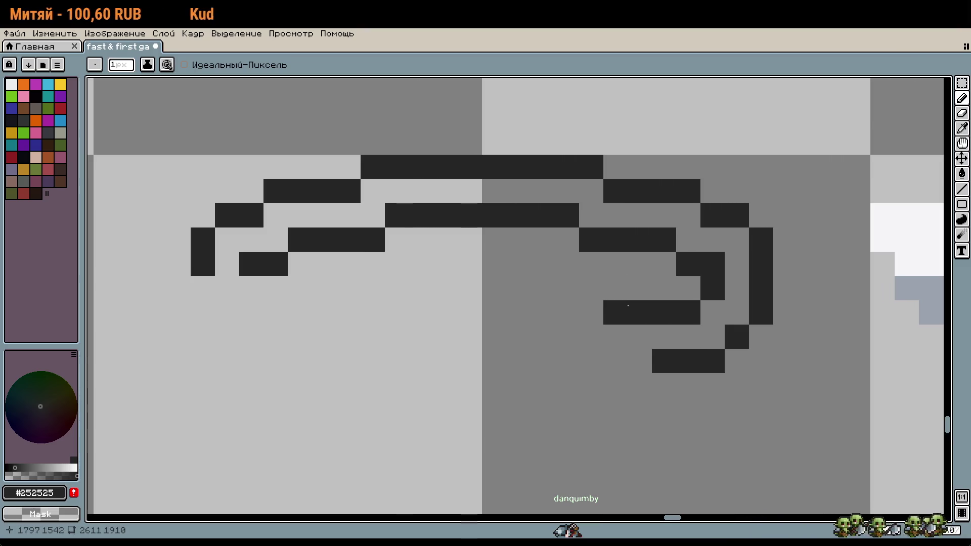
{"action": "left_click", "coordinate": [639, 361]}
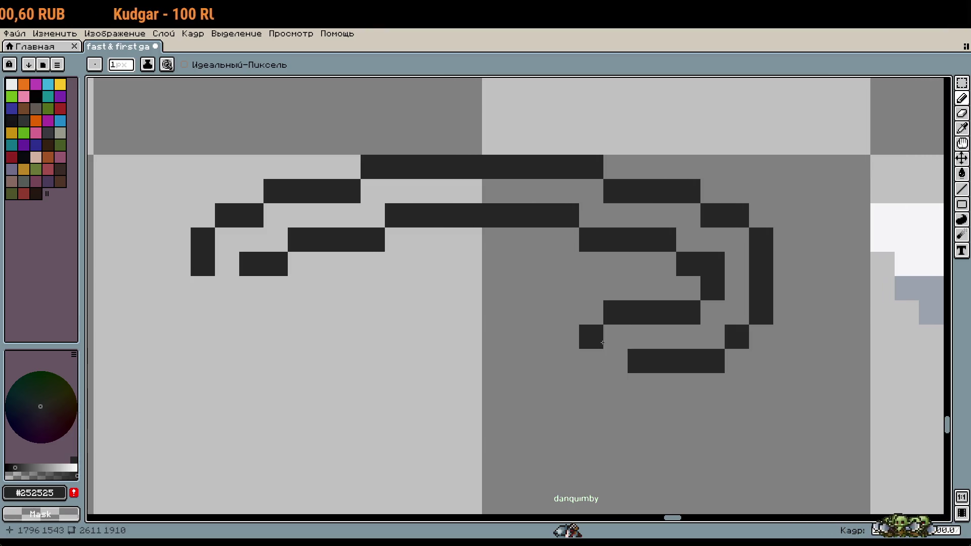
{"action": "left_click_drag", "start_coordinate": [592, 336], "coordinate": [543, 337]}
{"action": "left_click_drag", "start_coordinate": [562, 404], "coordinate": [615, 386]}
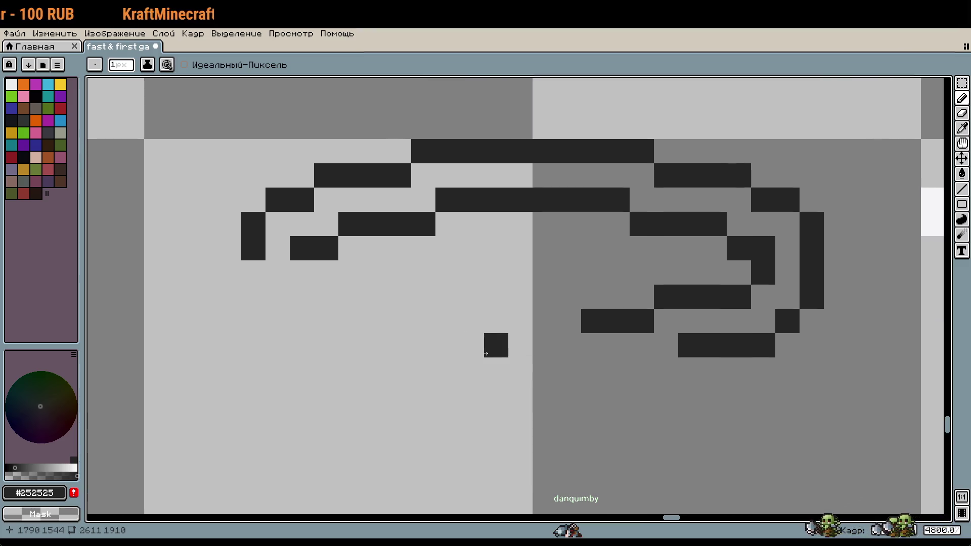
Extend the coil's left edge downward and draw the outer loop's bottom row.
{"action": "left_click", "coordinate": [302, 273]}
{"action": "left_click", "coordinate": [254, 273]}
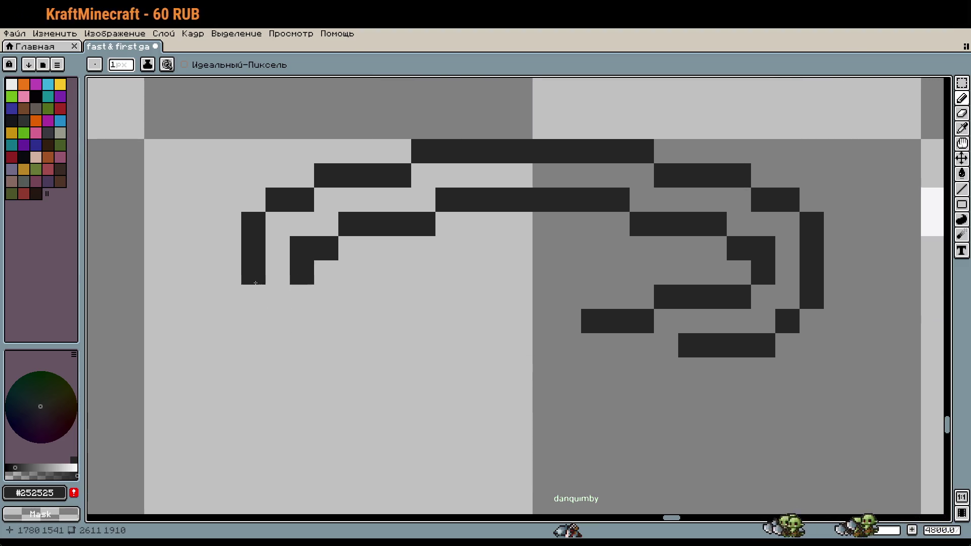
{"action": "left_click", "coordinate": [254, 296]}
{"action": "scroll", "coordinate": [540, 381], "scroll_direction": "down", "scroll_amount": 5}
{"action": "scroll", "coordinate": [541, 394], "scroll_direction": "up", "scroll_amount": 5}
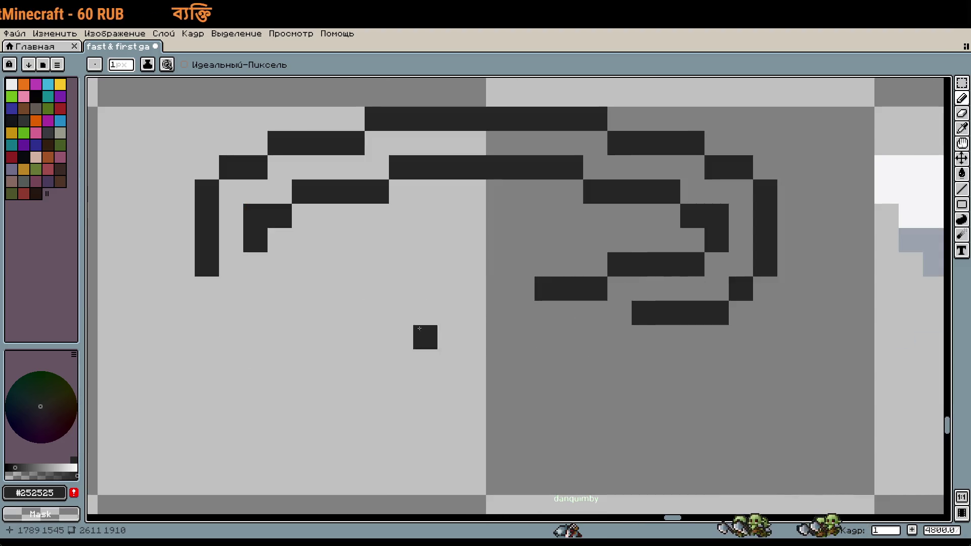
{"action": "left_click_drag", "start_coordinate": [271, 270], "coordinate": [356, 265]}
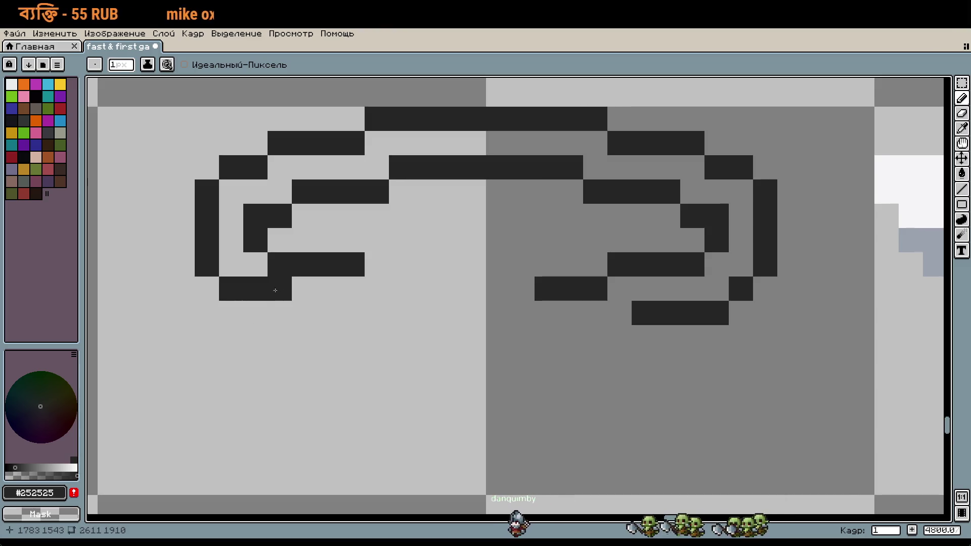
{"action": "left_click", "coordinate": [207, 288]}
{"action": "left_click_drag", "start_coordinate": [219, 303], "coordinate": [310, 308]}
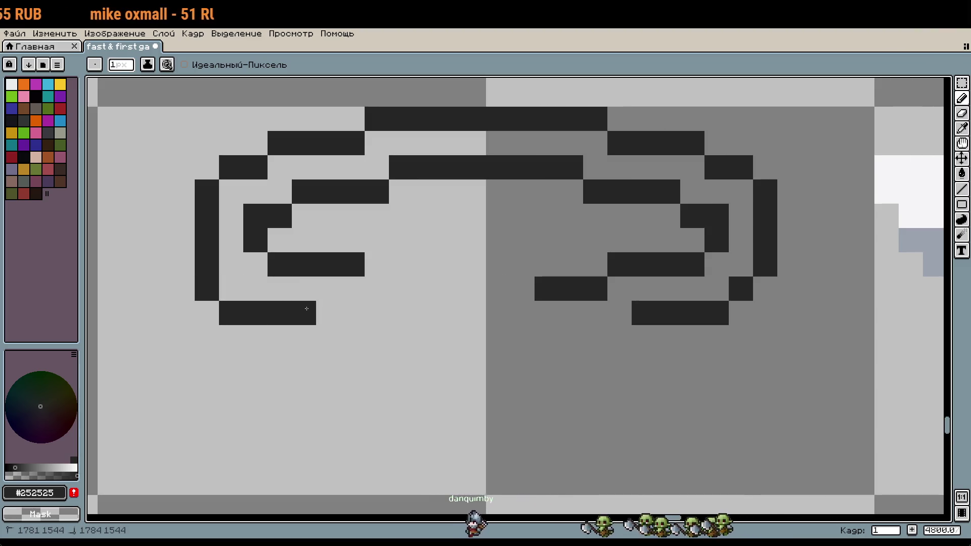
{"action": "key", "text": "ctrl+z"}
{"action": "left_click", "coordinate": [231, 289]}
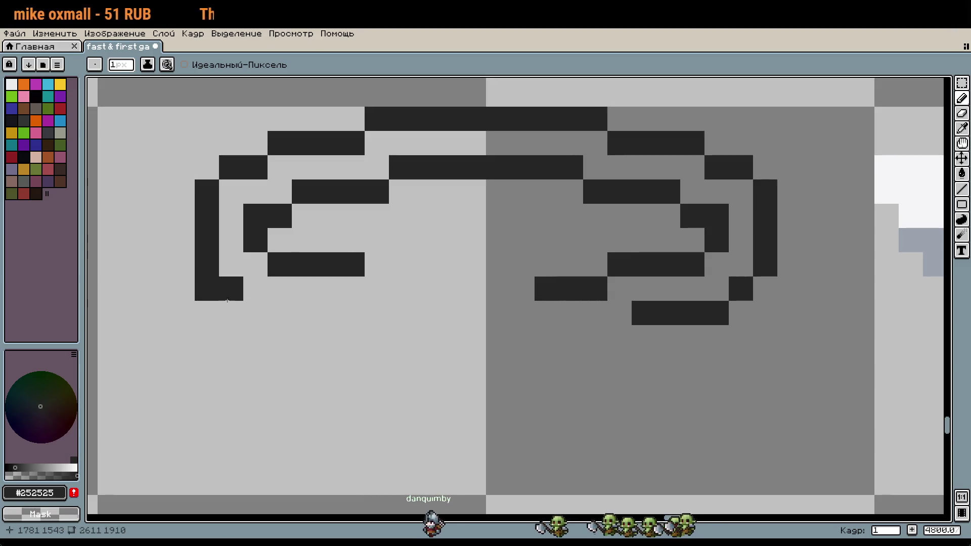
{"action": "right_click", "coordinate": [206, 289]}
{"action": "left_click_drag", "start_coordinate": [256, 313], "coordinate": [318, 310]}
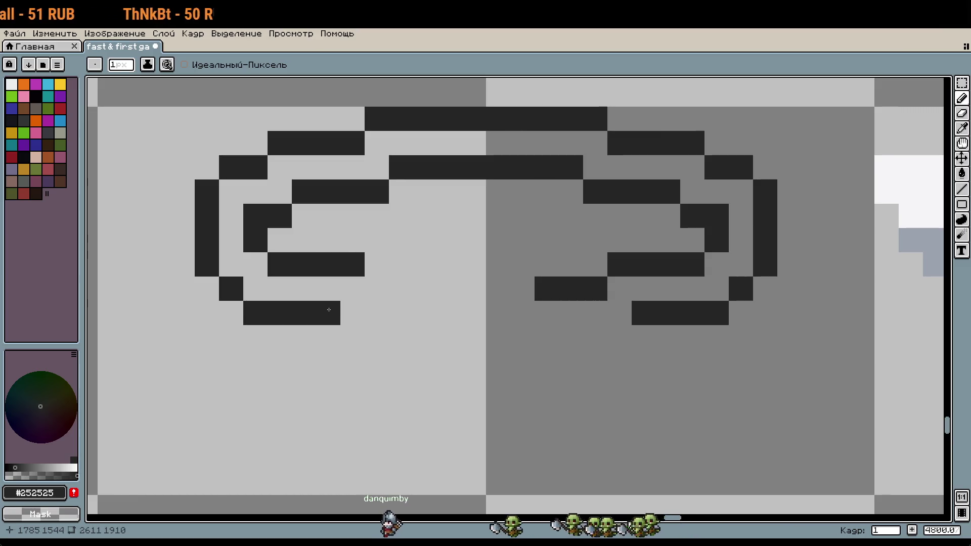
Step the lower curve rightward to join the right half of the coil.
{"action": "left_click_drag", "start_coordinate": [377, 289], "coordinate": [432, 289]}
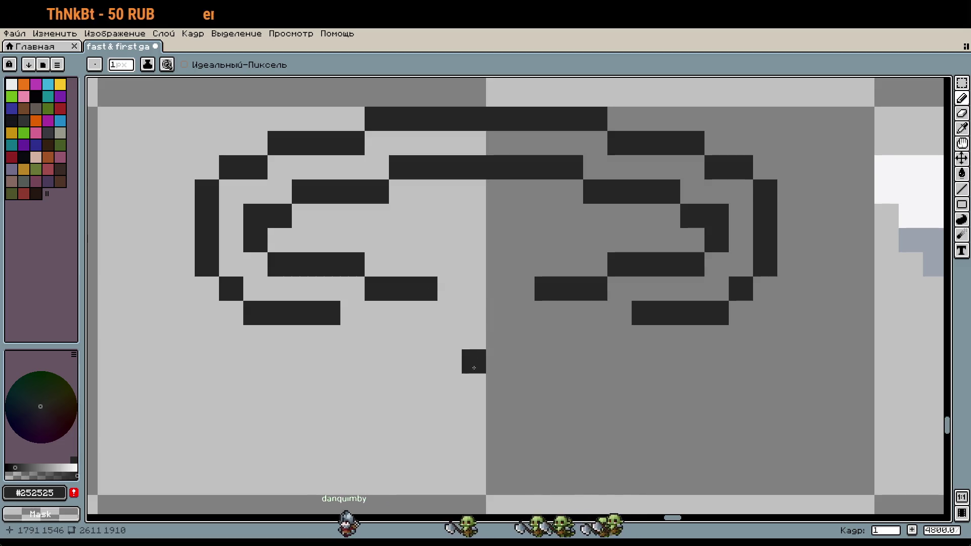
{"action": "left_click_drag", "start_coordinate": [353, 337], "coordinate": [401, 338]}
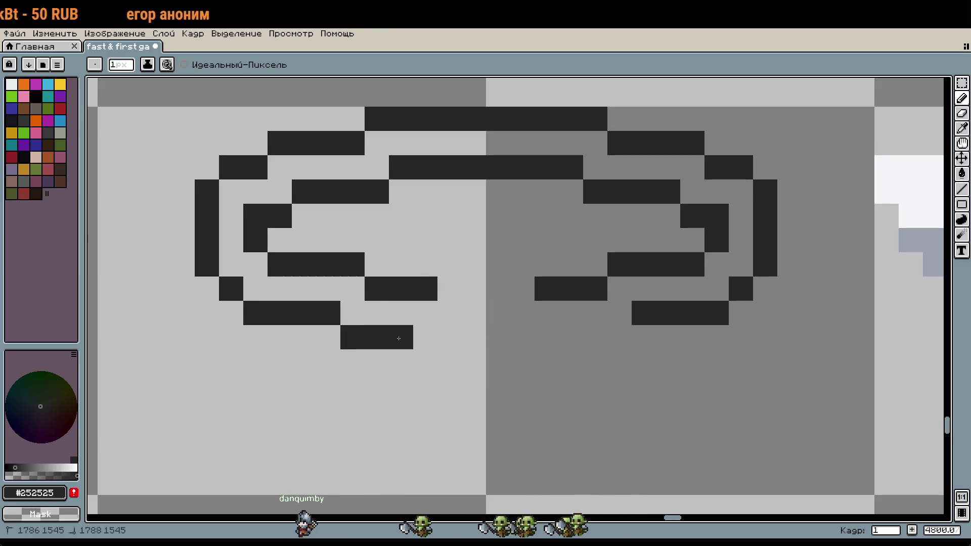
{"action": "left_click_drag", "start_coordinate": [449, 313], "coordinate": [507, 317]}
{"action": "mouse_move", "coordinate": [425, 361]}
{"action": "left_mouse_down"}
{"action": "mouse_move", "coordinate": [546, 362]}
{"action": "mouse_move", "coordinate": [593, 340]}
{"action": "left_mouse_up"}
Marquee the coil's lower section and shift it down one pixel.
{"action": "scroll", "coordinate": [593, 340], "scroll_direction": "down", "scroll_amount": 4}
{"action": "scroll", "coordinate": [597, 391], "scroll_direction": "down", "scroll_amount": 1}
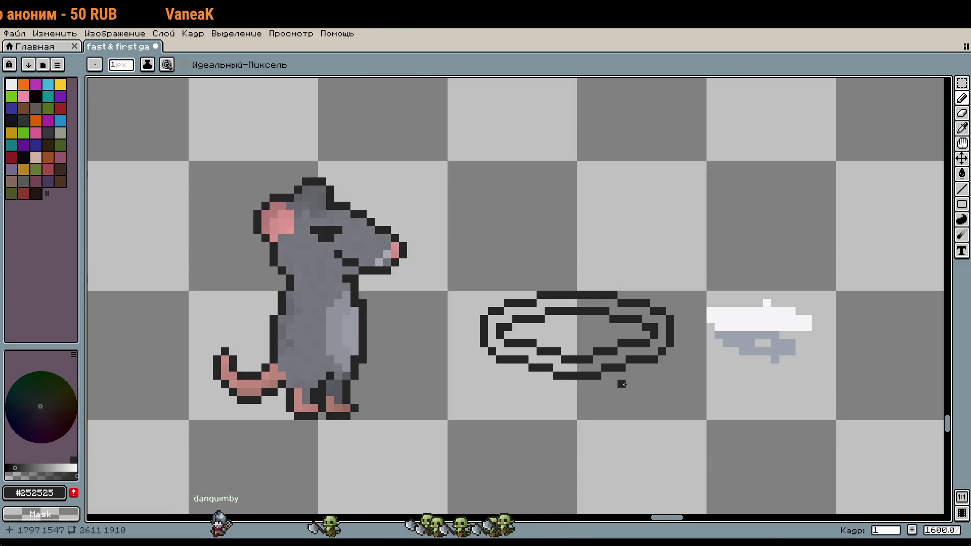
{"action": "scroll", "coordinate": [568, 325], "scroll_direction": "up", "scroll_amount": 2}
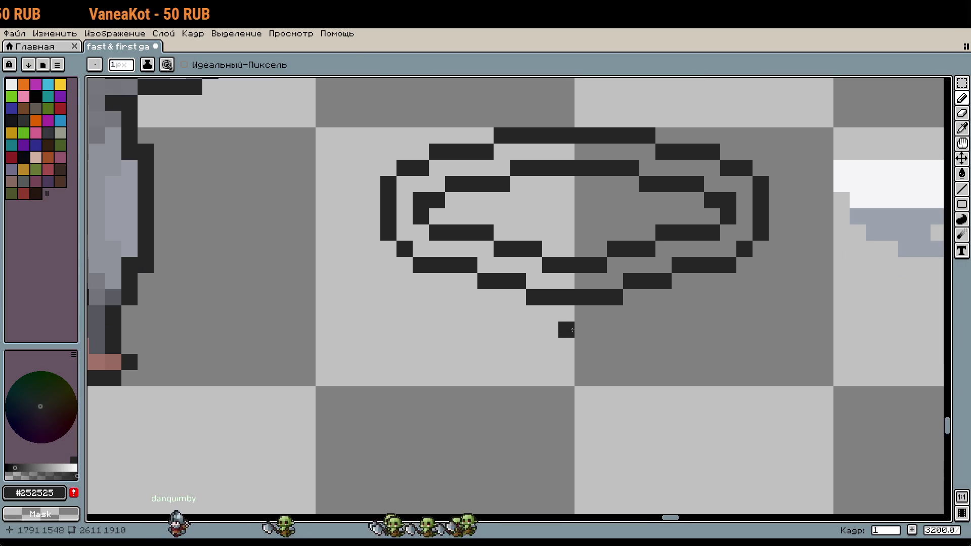
{"action": "scroll", "coordinate": [475, 247], "scroll_direction": "up", "scroll_amount": 1}
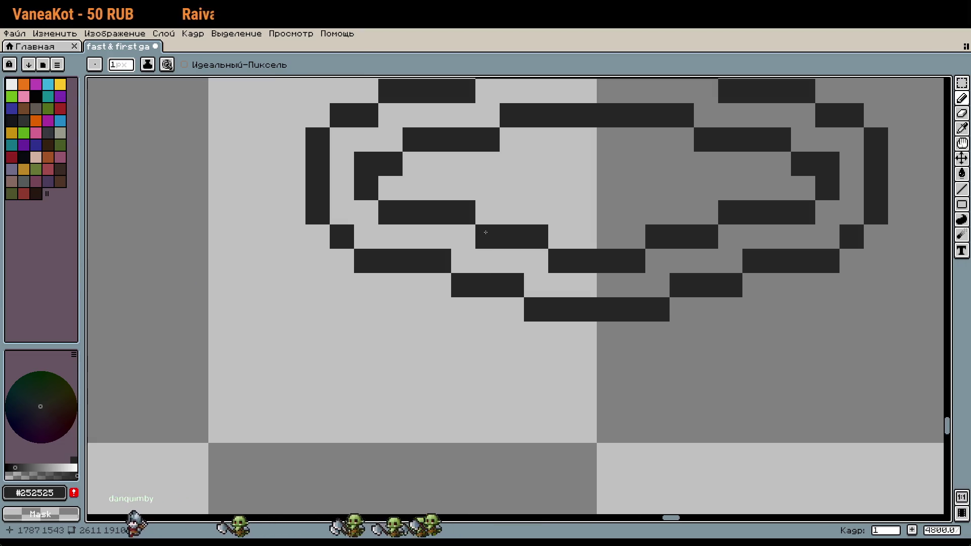
{"action": "key", "text": "m"}
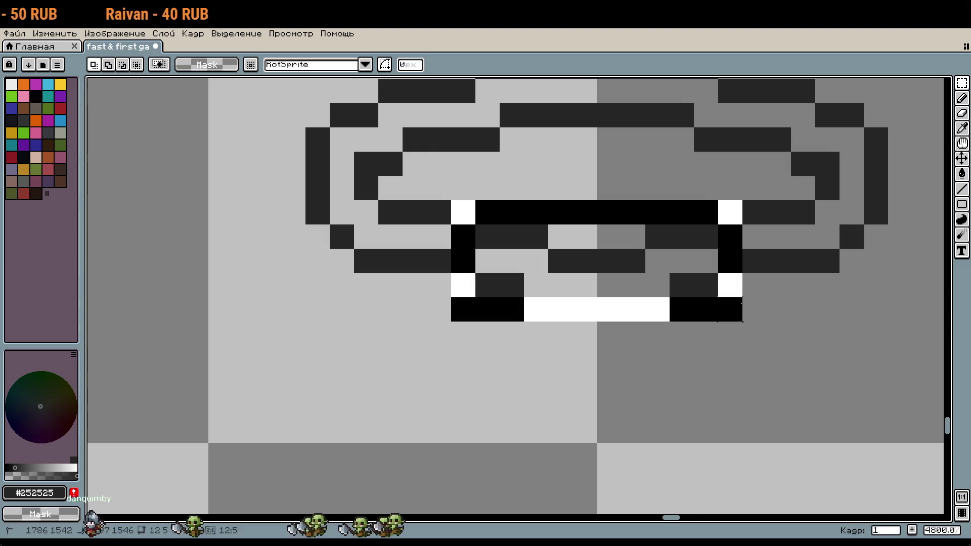
{"action": "left_click_drag", "start_coordinate": [449, 199], "coordinate": [744, 323]}
{"action": "left_click_drag", "start_coordinate": [674, 292], "coordinate": [663, 303]}
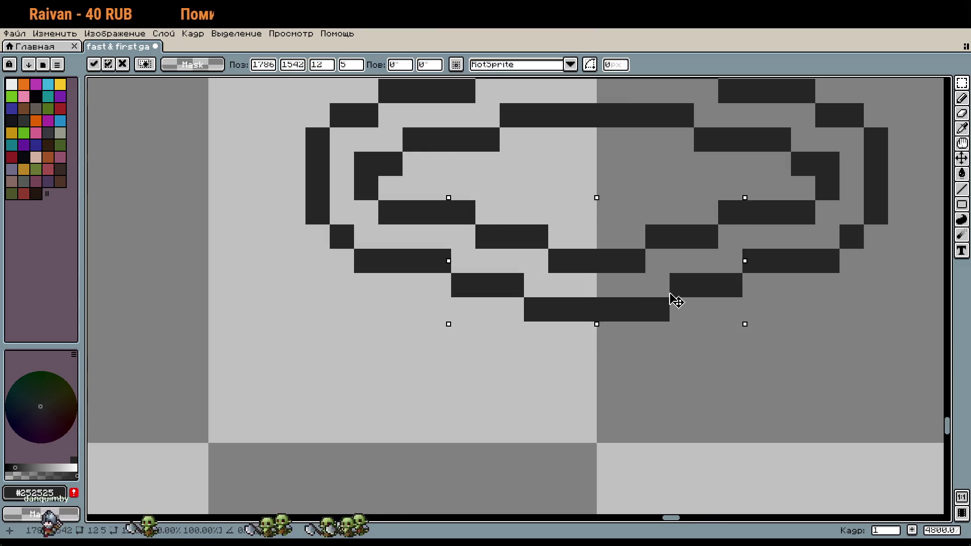
{"action": "key", "text": "Up"}
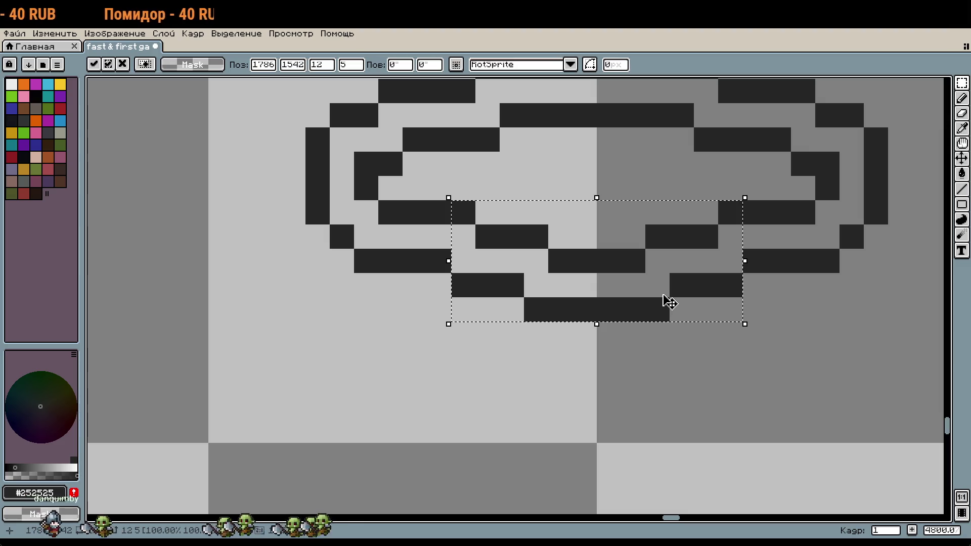
{"action": "key", "text": "Return"}
{"action": "left_click_drag", "start_coordinate": [649, 275], "coordinate": [641, 286]}
{"action": "key", "text": "ctrl+d"}
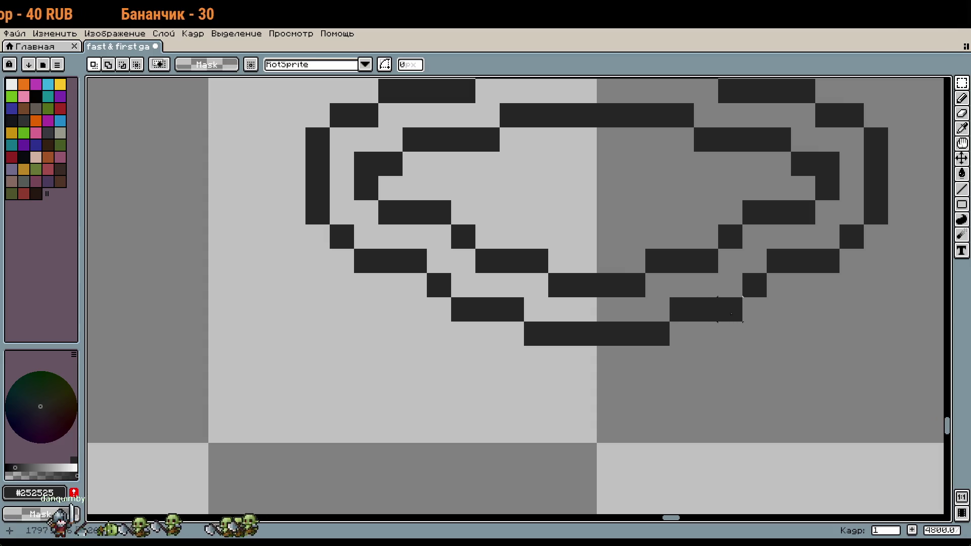
{"action": "mouse_move", "coordinate": [726, 310]}
{"action": "left_mouse_down"}
{"action": "mouse_move", "coordinate": [632, 310]}
{"action": "mouse_move", "coordinate": [448, 223]}
{"action": "mouse_move", "coordinate": [496, 248]}
{"action": "left_mouse_up"}
{"action": "key", "text": "ctrl+d"}
{"action": "key", "text": "ctrl+d"}
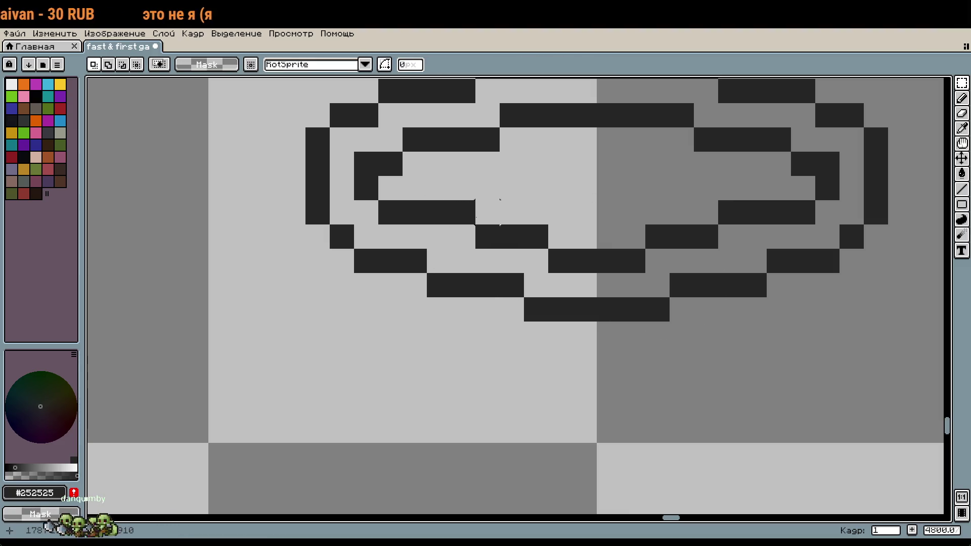
Try a handle line and trailing lash below the coil, undo both, then fix a left-loop pixel.
{"action": "key", "text": "b"}
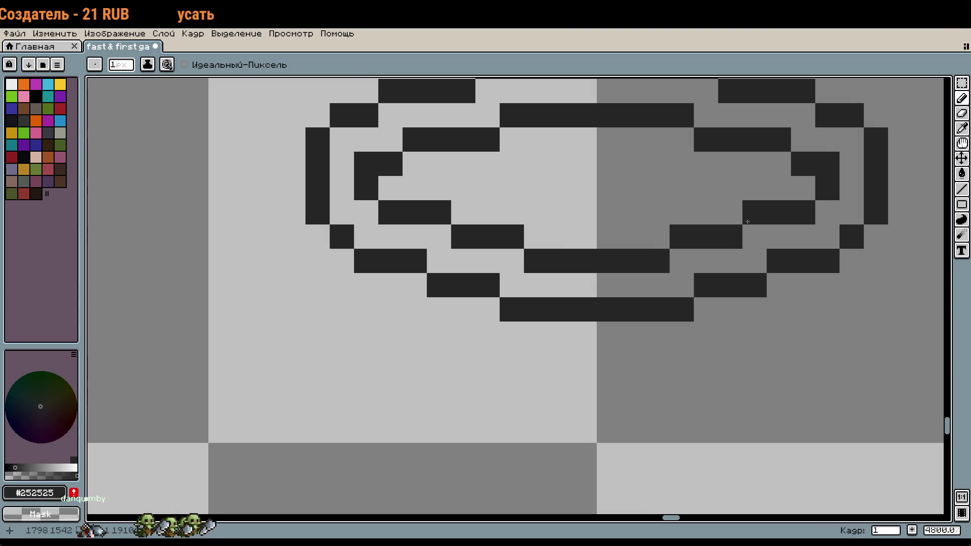
{"action": "scroll", "coordinate": [803, 358], "scroll_direction": "down", "scroll_amount": 1}
{"action": "mouse_move", "coordinate": [794, 344]}
{"action": "left_mouse_down"}
{"action": "mouse_move", "coordinate": [767, 314]}
{"action": "mouse_move", "coordinate": [701, 280]}
{"action": "left_mouse_up"}
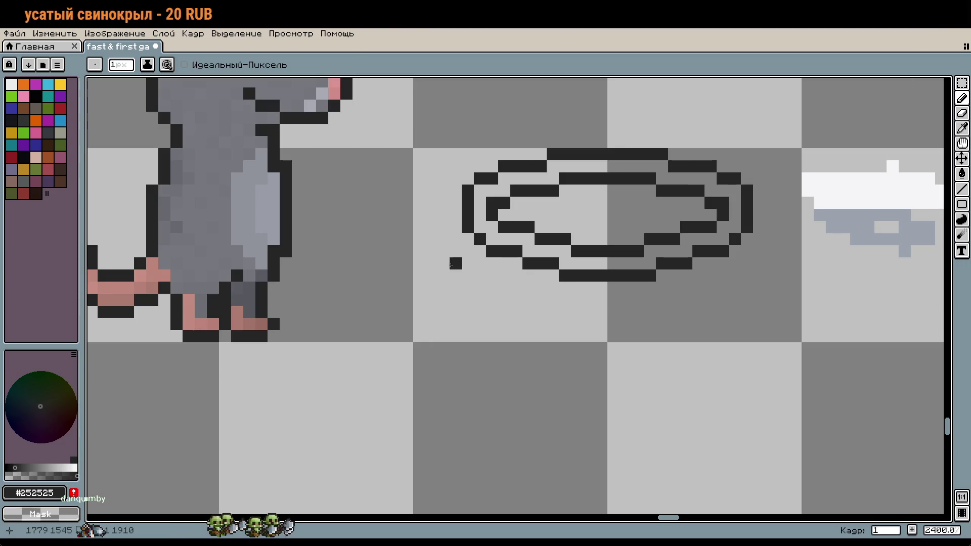
{"action": "left_click_drag", "start_coordinate": [468, 240], "coordinate": [708, 447]}
{"action": "scroll", "coordinate": [700, 385], "scroll_direction": "down", "scroll_amount": 2}
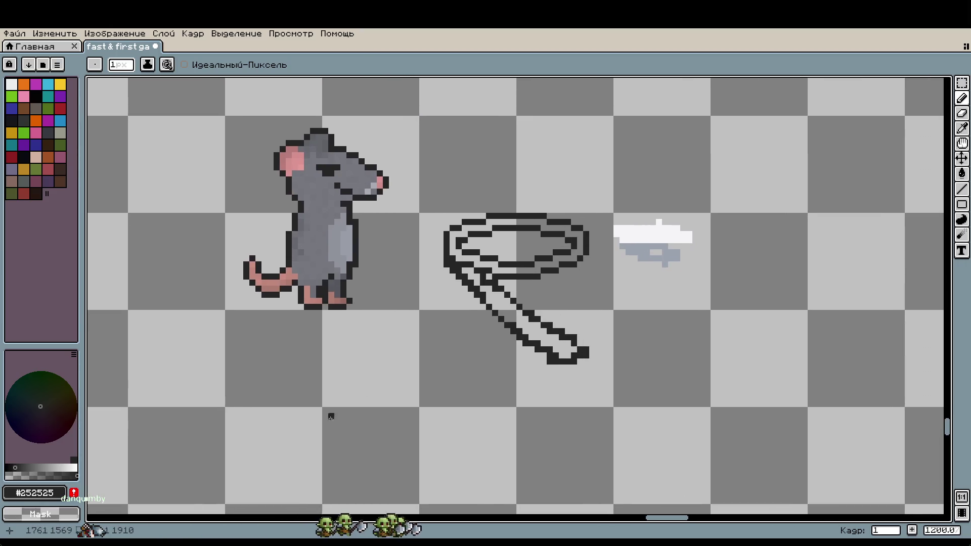
{"action": "key", "text": "ctrl+z"}
{"action": "key", "text": "v"}
{"action": "key", "text": "b"}
{"action": "left_click_drag", "start_coordinate": [450, 265], "coordinate": [449, 268]}
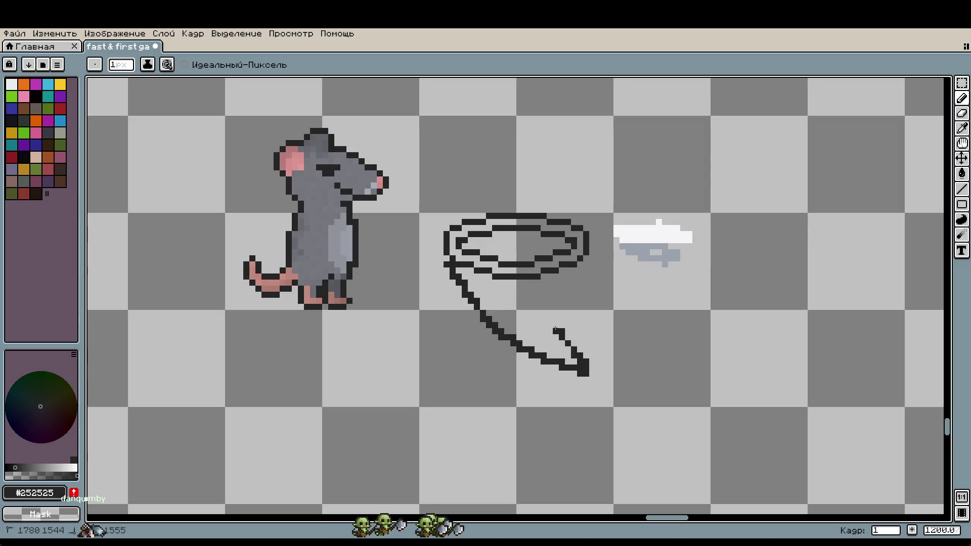
{"action": "key", "text": "ctrl+z"}
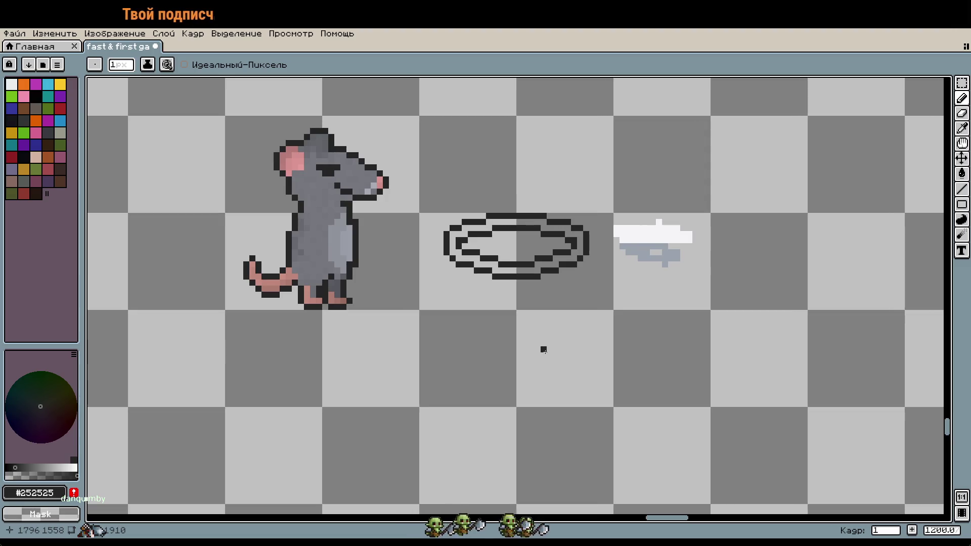
{"action": "scroll", "coordinate": [603, 337], "scroll_direction": "down", "scroll_amount": 1}
{"action": "scroll", "coordinate": [588, 350], "scroll_direction": "down", "scroll_amount": 1}
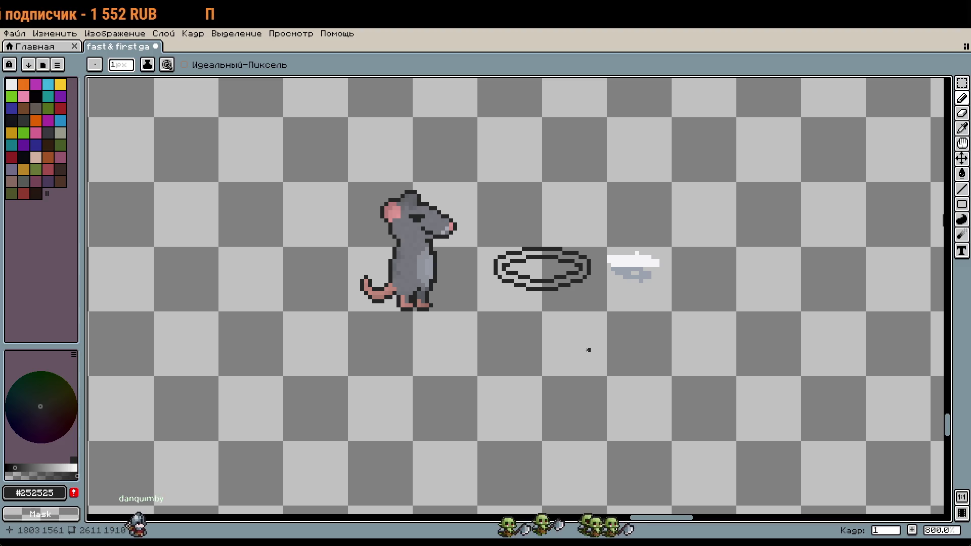
{"action": "scroll", "coordinate": [556, 292], "scroll_direction": "up", "scroll_amount": 7}
{"action": "scroll", "coordinate": [528, 194], "scroll_direction": "up", "scroll_amount": 3}
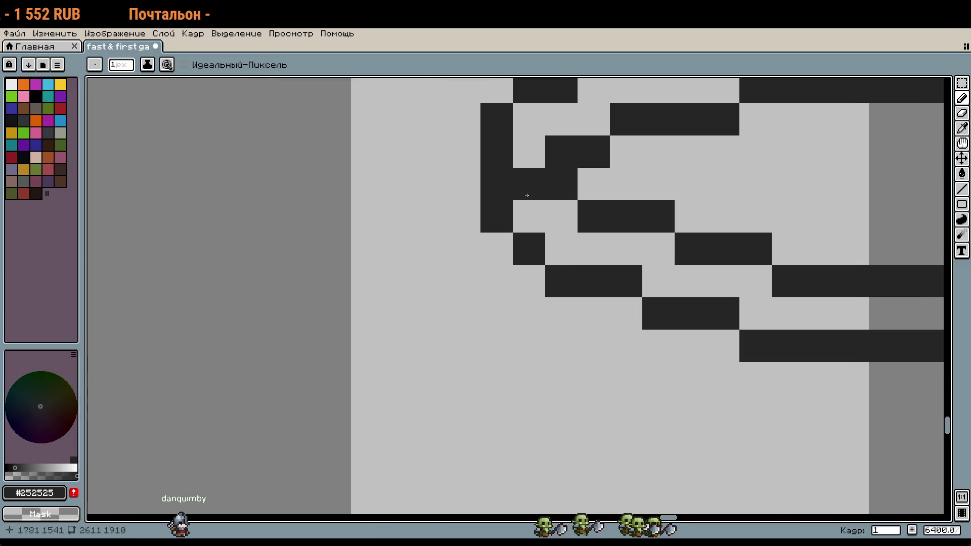
{"action": "left_click", "coordinate": [527, 188]}
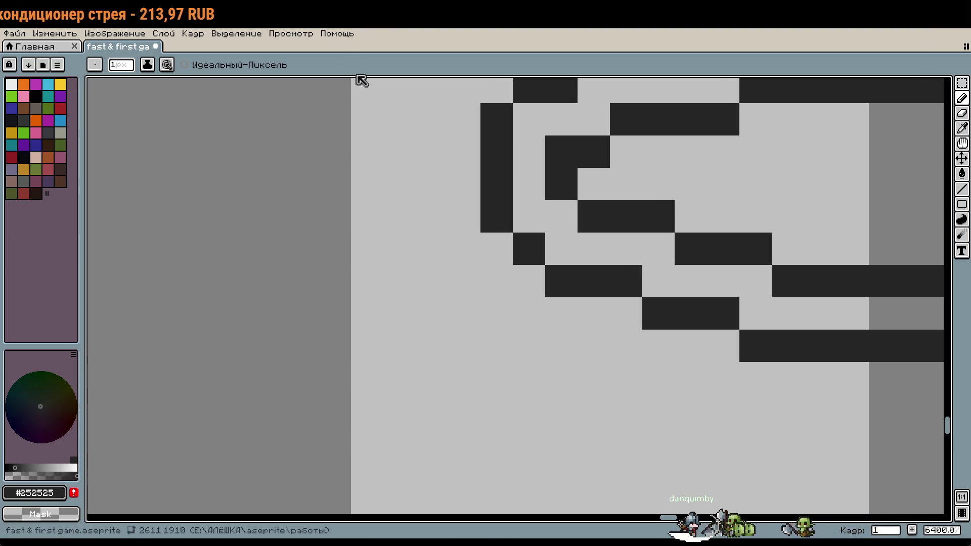
Select the coiled whip and move it up beside the rat's right side.
{"action": "key", "text": "i"}
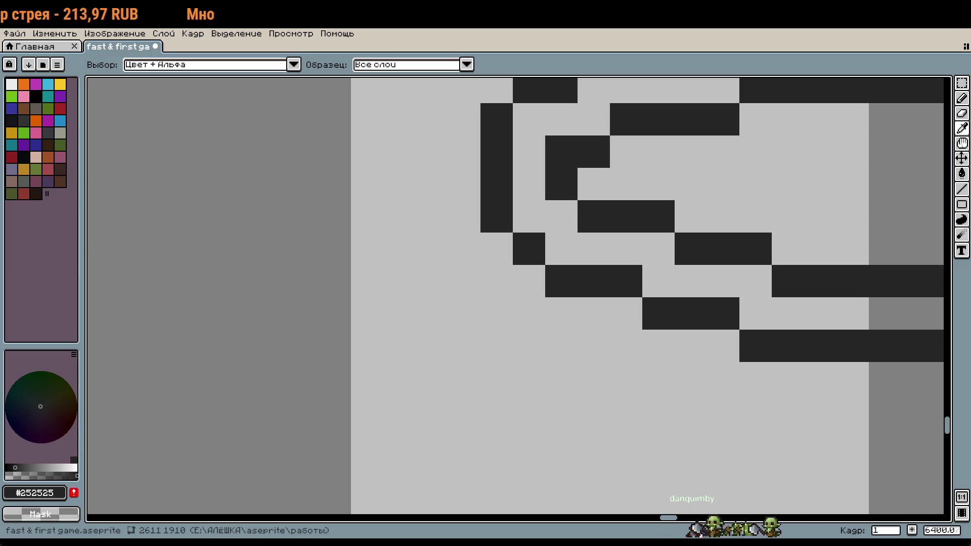
{"action": "key", "text": "b"}
{"action": "scroll", "coordinate": [536, 292], "scroll_direction": "down", "scroll_amount": 1}
{"action": "left_click_drag", "start_coordinate": [565, 301], "coordinate": [529, 297]}
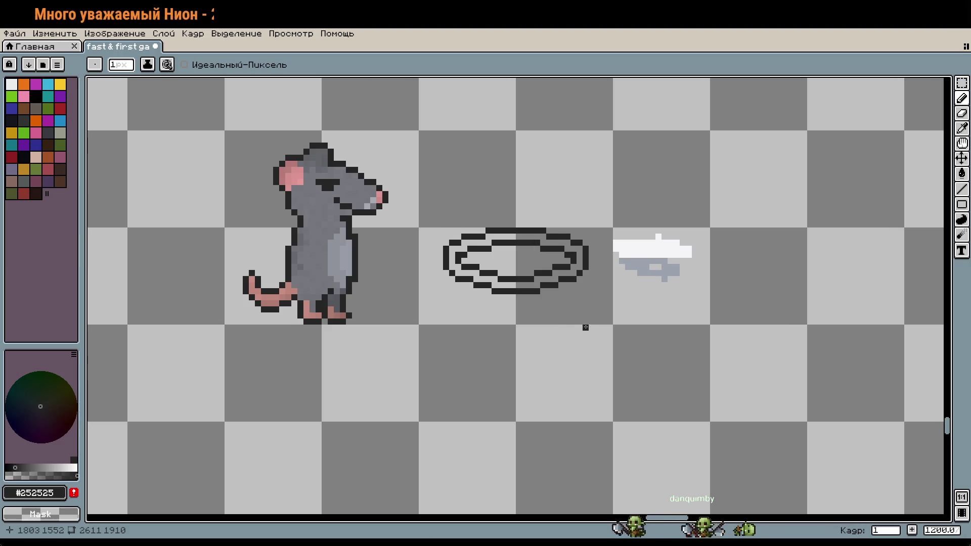
{"action": "key", "text": "m"}
{"action": "scroll", "coordinate": [573, 328], "scroll_direction": "down", "scroll_amount": 3}
{"action": "left_click_drag", "start_coordinate": [573, 328], "coordinate": [582, 352]}
{"action": "mouse_move", "coordinate": [508, 296]}
{"action": "left_mouse_down"}
{"action": "mouse_move", "coordinate": [603, 344]}
{"action": "mouse_move", "coordinate": [478, 260]}
{"action": "mouse_move", "coordinate": [461, 285]}
{"action": "mouse_move", "coordinate": [470, 259]}
{"action": "mouse_move", "coordinate": [470, 270]}
{"action": "mouse_move", "coordinate": [554, 309]}
{"action": "left_mouse_up"}
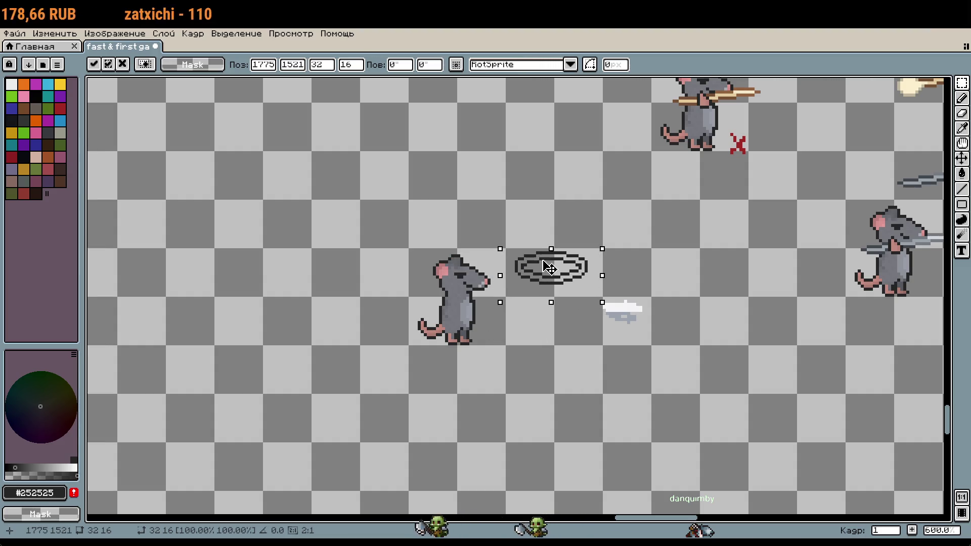
Commit the coil's placement and shift its left and right halves one pixel inward.
{"action": "key", "text": "Return"}
{"action": "scroll", "coordinate": [561, 319], "scroll_direction": "up", "scroll_amount": 2}
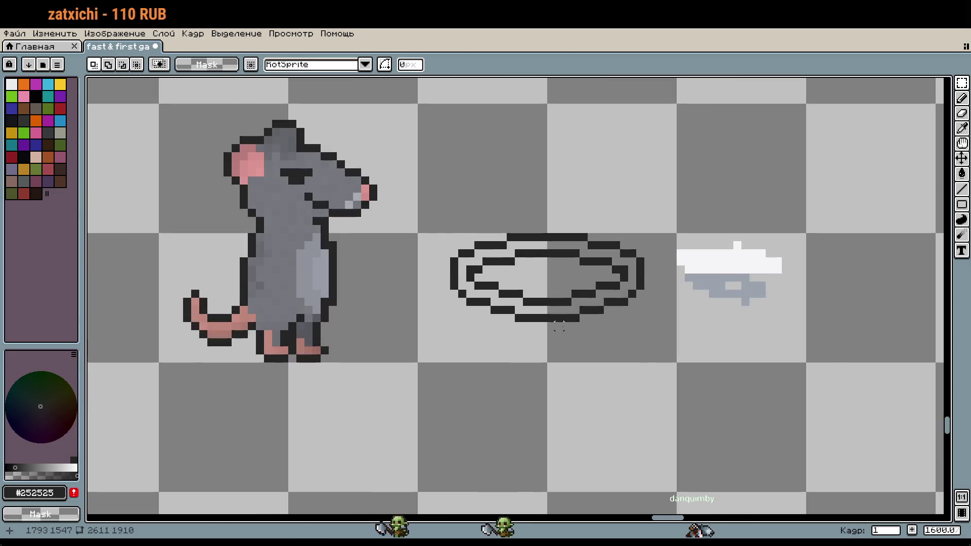
{"action": "scroll", "coordinate": [569, 329], "scroll_direction": "up", "scroll_amount": 3}
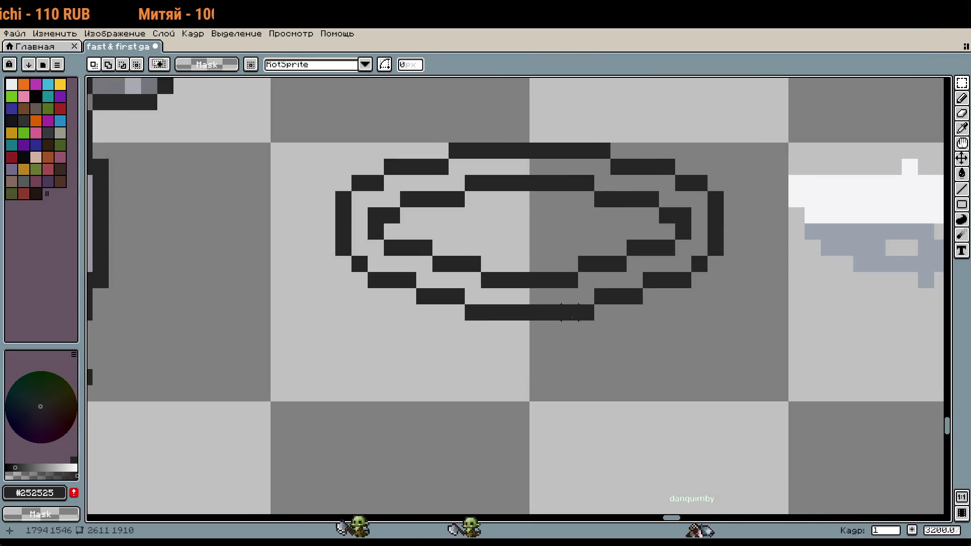
{"action": "key", "text": "b"}
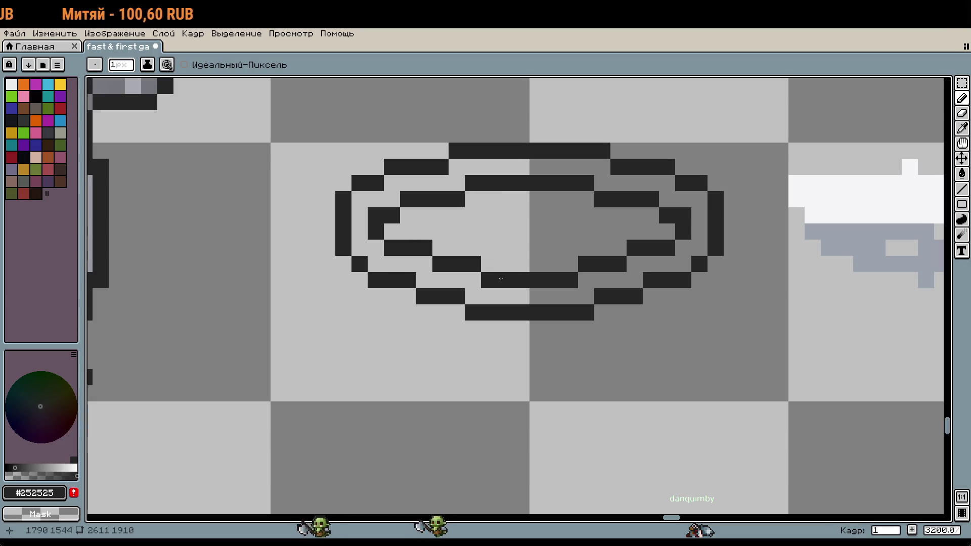
{"action": "key", "text": "m"}
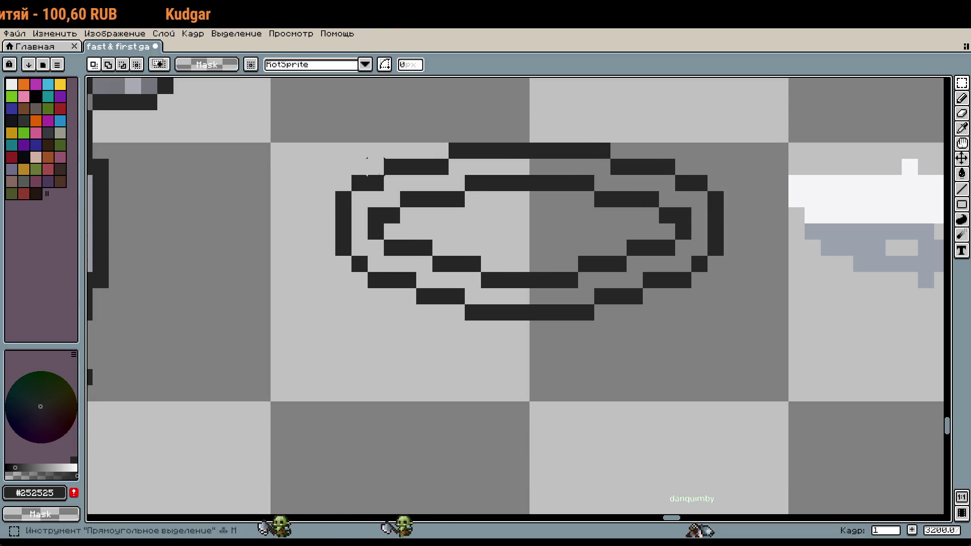
{"action": "left_click_drag", "start_coordinate": [343, 150], "coordinate": [497, 319]}
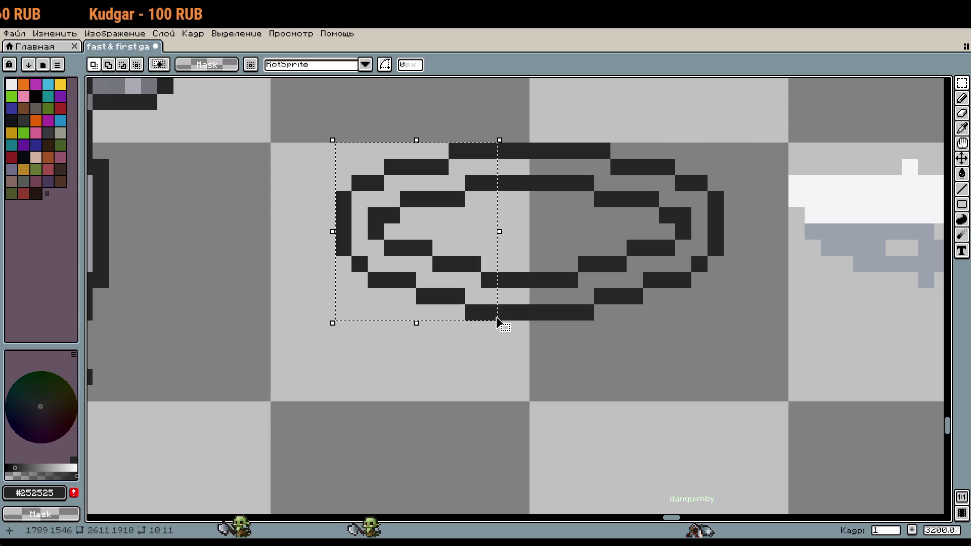
{"action": "key", "text": "Right"}
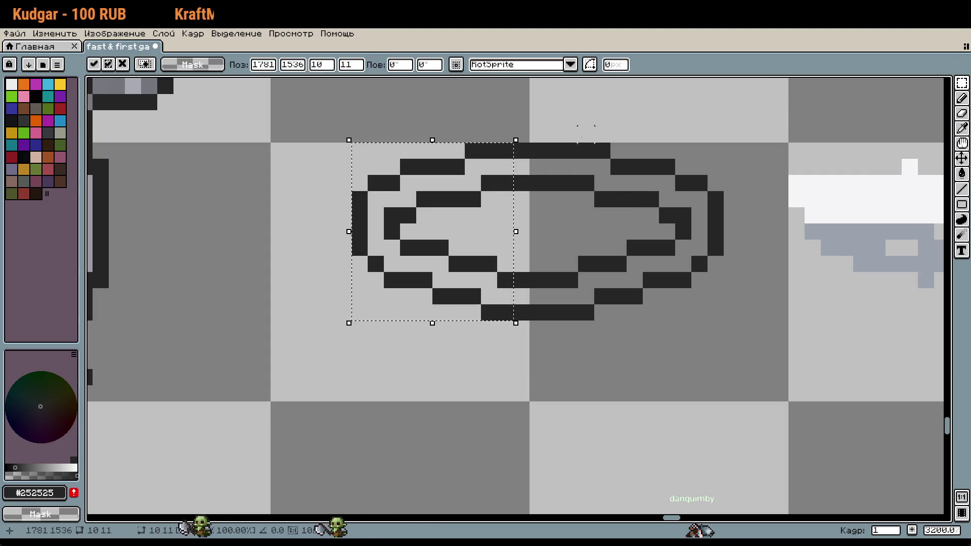
{"action": "left_click_drag", "start_coordinate": [570, 151], "coordinate": [744, 336]}
{"action": "key", "text": "Left"}
{"action": "key", "text": "ctrl+d"}
Raise the lower part of the coil outline by one pixel and drop it in place.
{"action": "scroll", "coordinate": [747, 328], "scroll_direction": "down", "scroll_amount": 1}
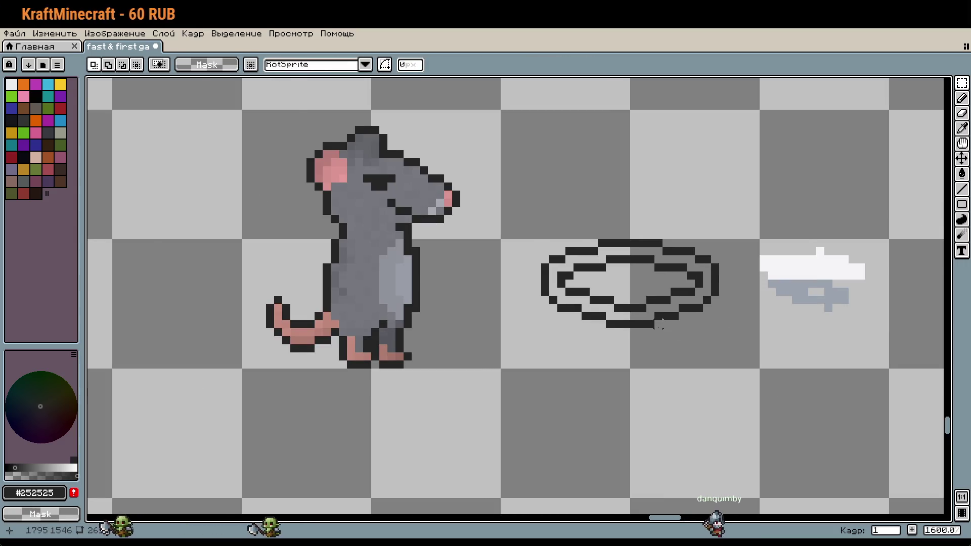
{"action": "scroll", "coordinate": [660, 324], "scroll_direction": "up", "scroll_amount": 1}
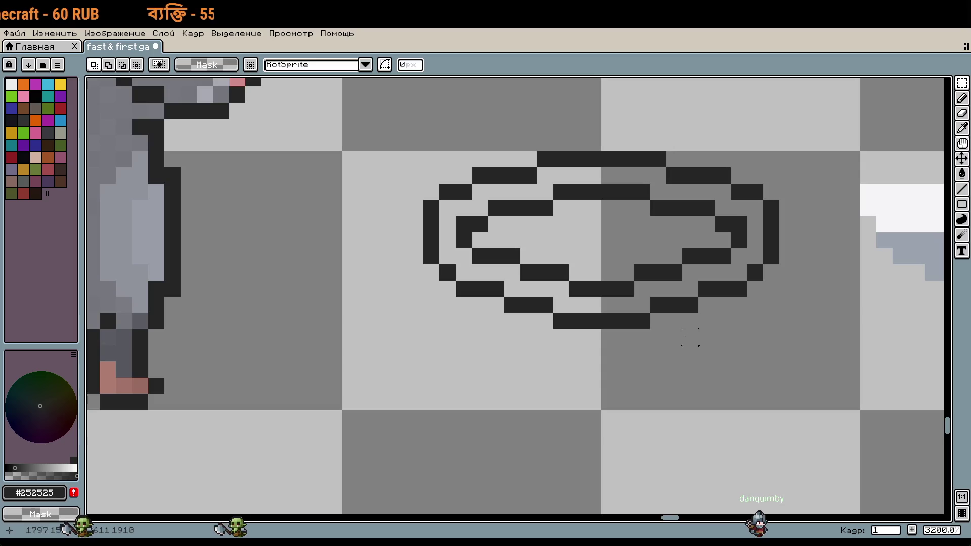
{"action": "left_click_drag", "start_coordinate": [699, 346], "coordinate": [504, 264]}
{"action": "key", "text": "Up"}
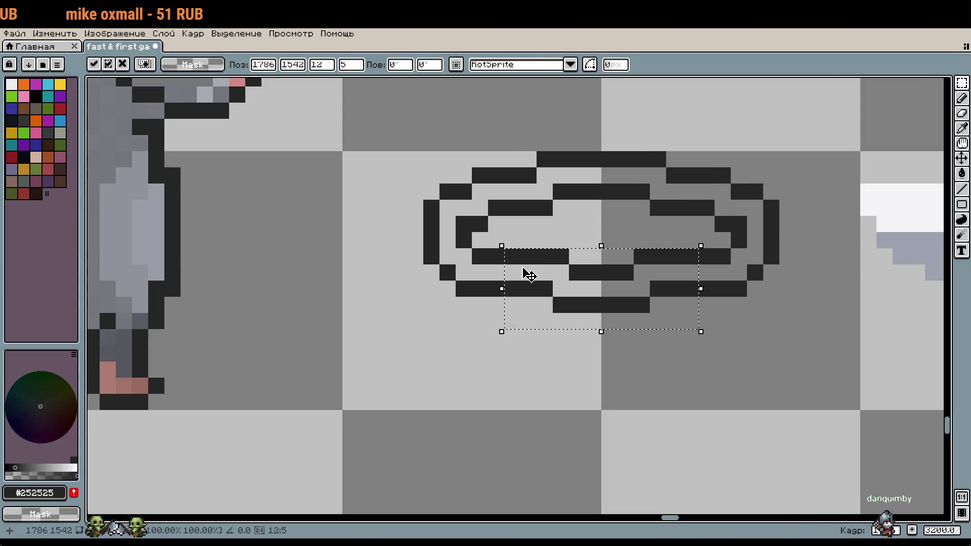
{"action": "left_click", "coordinate": [706, 353]}
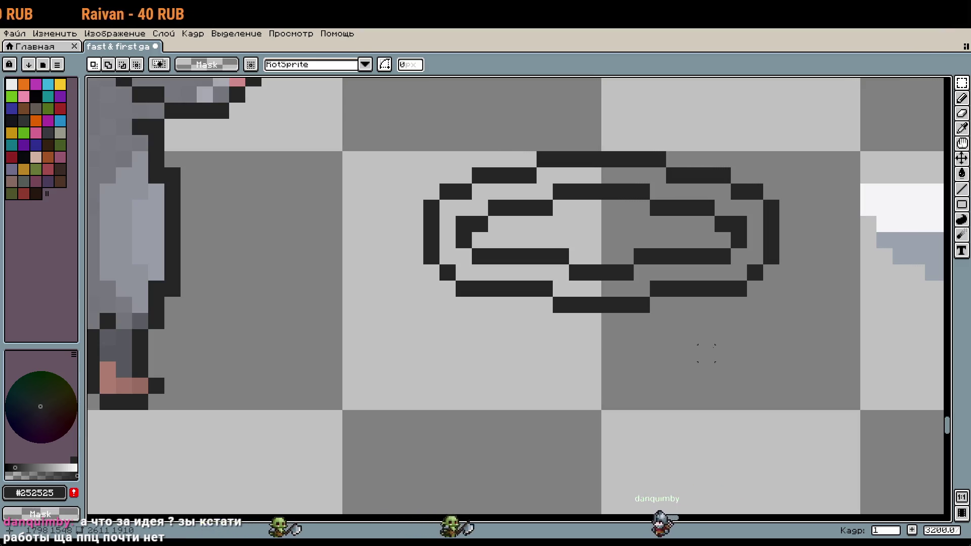
{"action": "scroll", "coordinate": [641, 306], "scroll_direction": "down", "scroll_amount": 3}
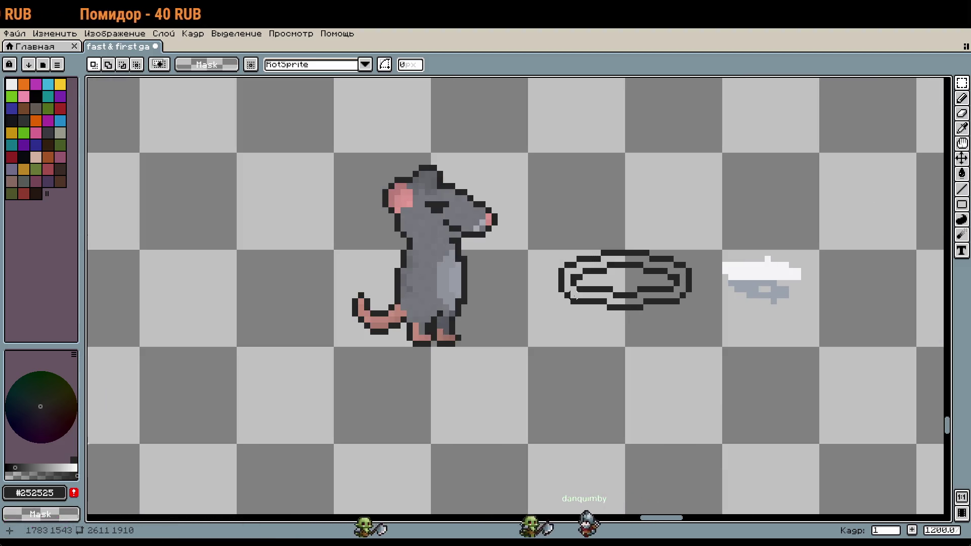
Erase stray pixels at the coil's lower-left and paint a dark pixel at the bottom bar's end.
{"action": "scroll", "coordinate": [585, 302], "scroll_direction": "down", "scroll_amount": 3}
{"action": "scroll", "coordinate": [585, 302], "scroll_direction": "down", "scroll_amount": 2}
{"action": "scroll", "coordinate": [487, 319], "scroll_direction": "down", "scroll_amount": 2}
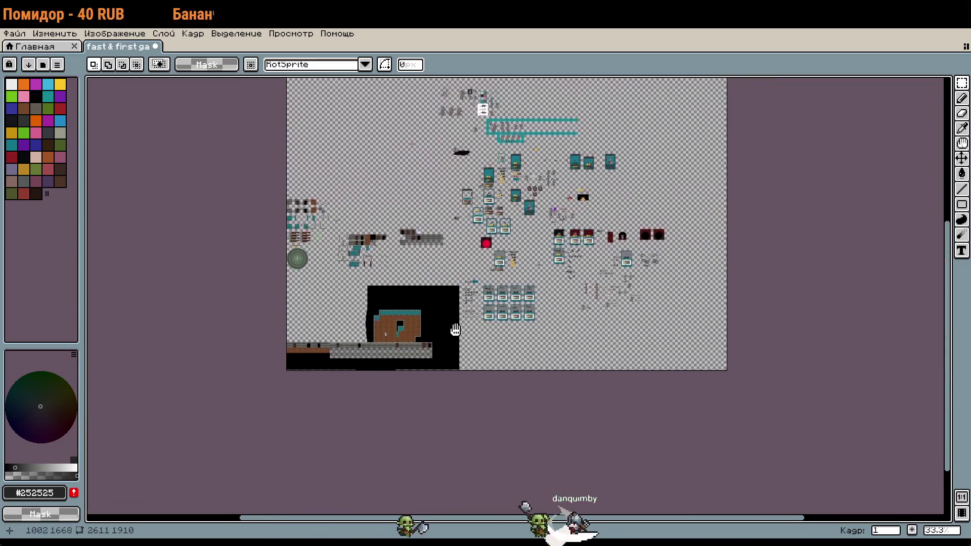
{"action": "scroll", "coordinate": [486, 319], "scroll_direction": "up", "scroll_amount": 4}
{"action": "scroll", "coordinate": [486, 319], "scroll_direction": "right", "scroll_amount": 5}
{"action": "scroll", "coordinate": [486, 319], "scroll_direction": "up", "scroll_amount": 2}
{"action": "scroll", "coordinate": [490, 343], "scroll_direction": "right", "scroll_amount": 5}
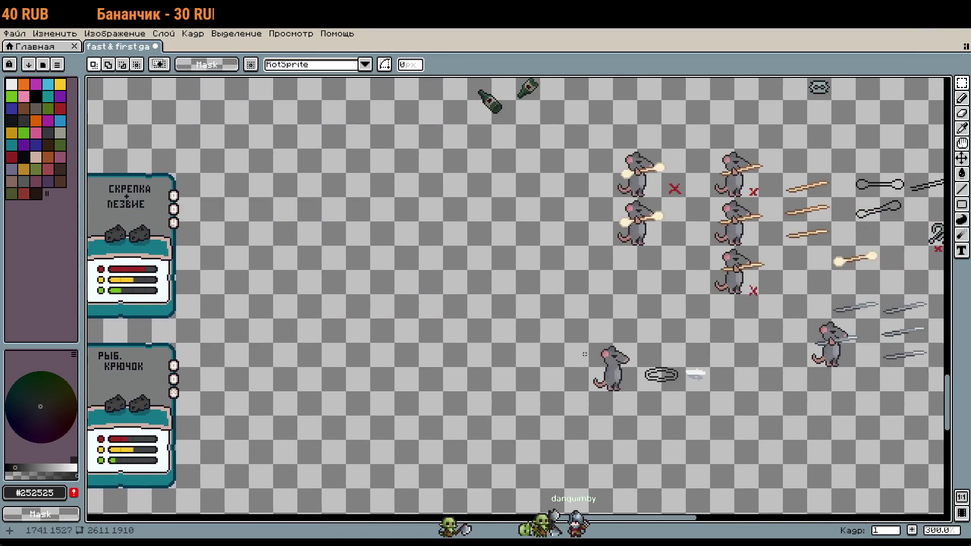
{"action": "scroll", "coordinate": [498, 371], "scroll_direction": "right", "scroll_amount": 5}
{"action": "scroll", "coordinate": [498, 371], "scroll_direction": "up", "scroll_amount": 2}
{"action": "scroll", "coordinate": [501, 380], "scroll_direction": "up", "scroll_amount": 2}
{"action": "scroll", "coordinate": [483, 324], "scroll_direction": "up", "scroll_amount": 3}
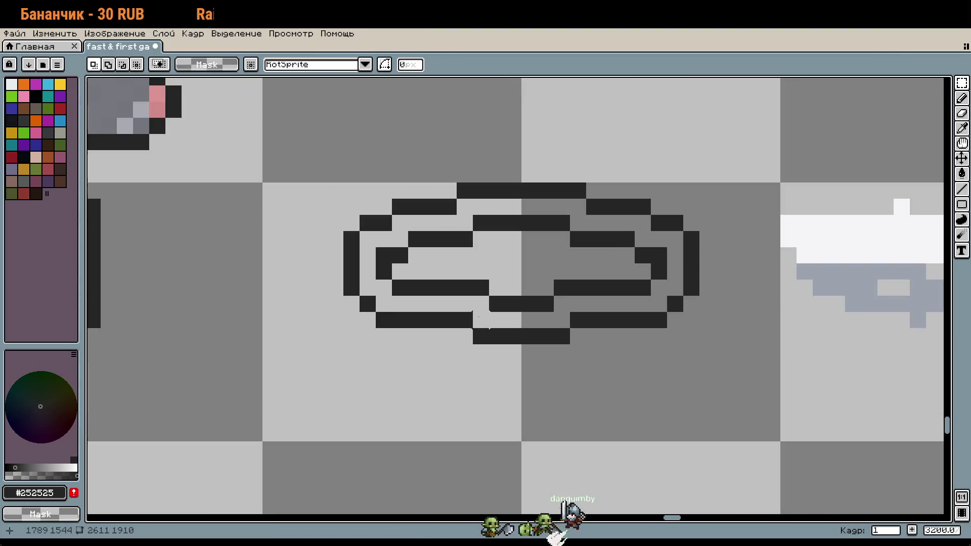
{"action": "scroll", "coordinate": [448, 287], "scroll_direction": "up", "scroll_amount": 1}
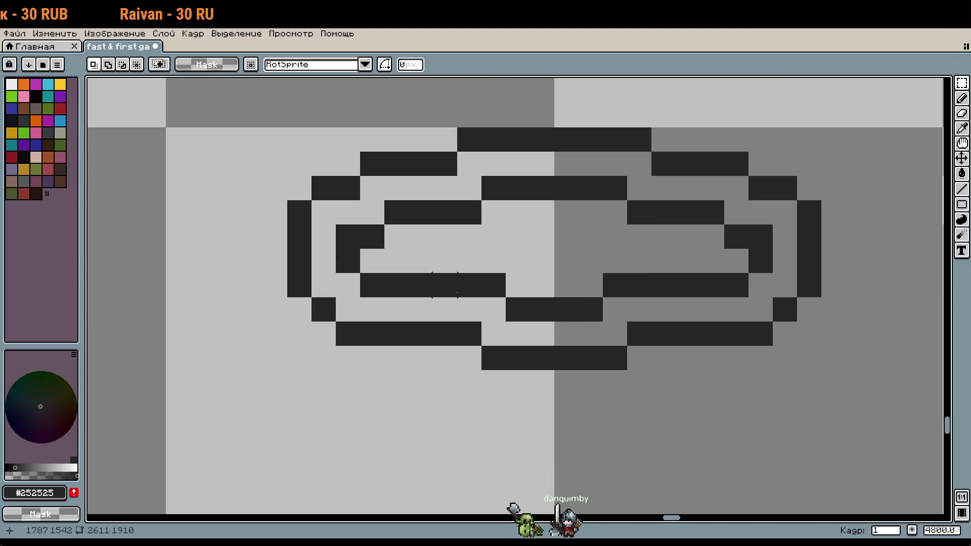
{"action": "key", "text": "b"}
{"action": "right_click", "coordinate": [453, 377]}
{"action": "left_click", "coordinate": [685, 379]}
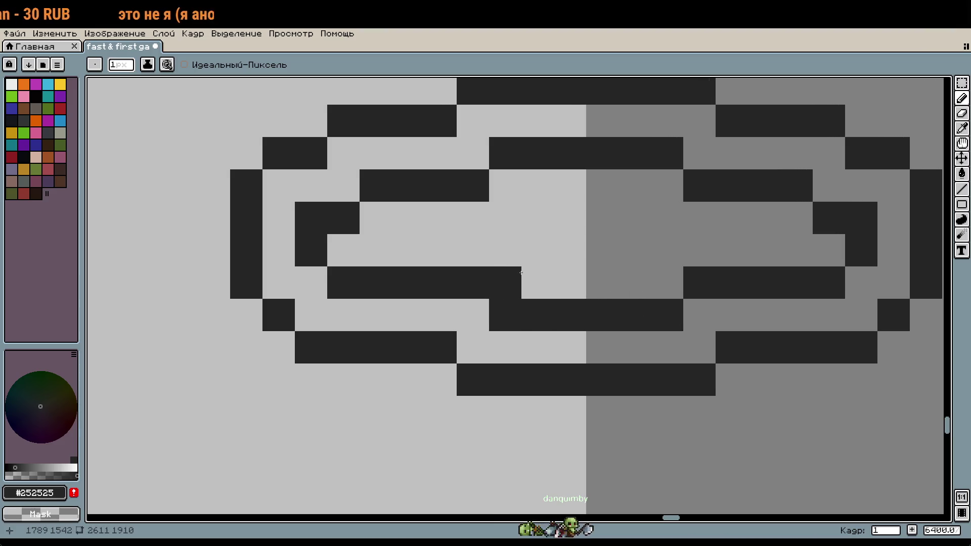
Add a dark pixel below-right of the coil, then undo that pencil stroke.
{"action": "scroll", "coordinate": [732, 326], "scroll_direction": "down", "scroll_amount": 1}
{"action": "left_click", "coordinate": [751, 385]}
{"action": "left_click_drag", "start_coordinate": [751, 386], "coordinate": [629, 365]}
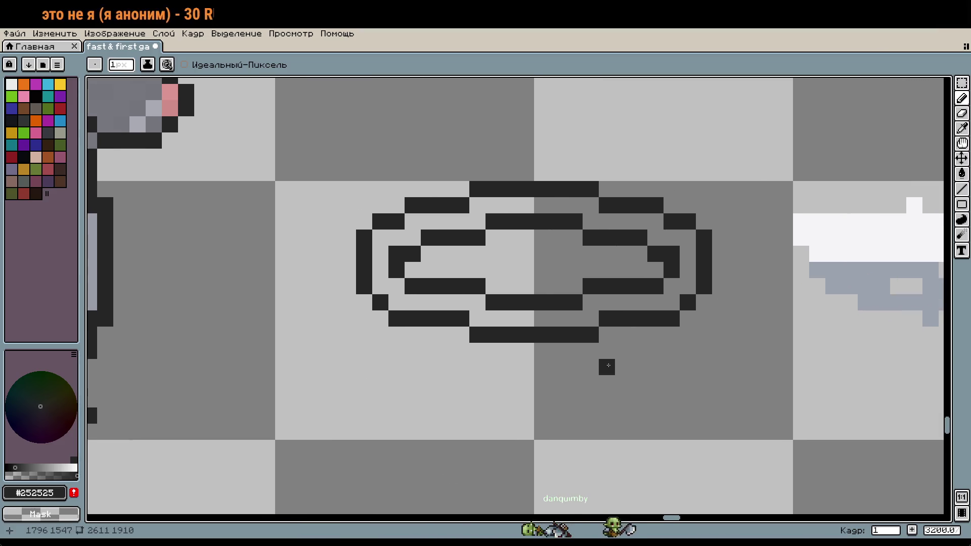
{"action": "scroll", "coordinate": [486, 348], "scroll_direction": "up", "scroll_amount": 1}
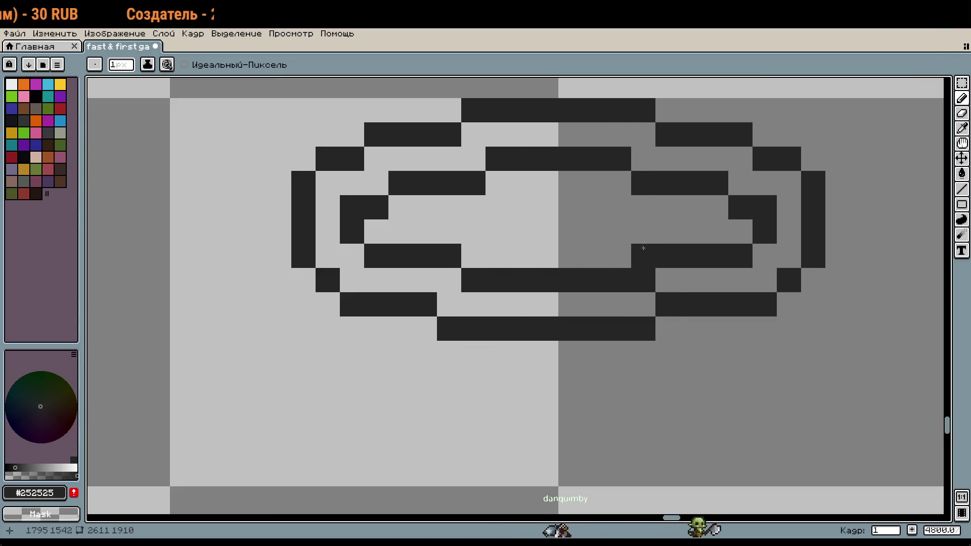
{"action": "scroll", "coordinate": [665, 307], "scroll_direction": "down", "scroll_amount": 2}
{"action": "left_click_drag", "start_coordinate": [754, 364], "coordinate": [626, 360]}
{"action": "scroll", "coordinate": [626, 359], "scroll_direction": "down", "scroll_amount": 1}
{"action": "key", "text": "ctrl+z"}
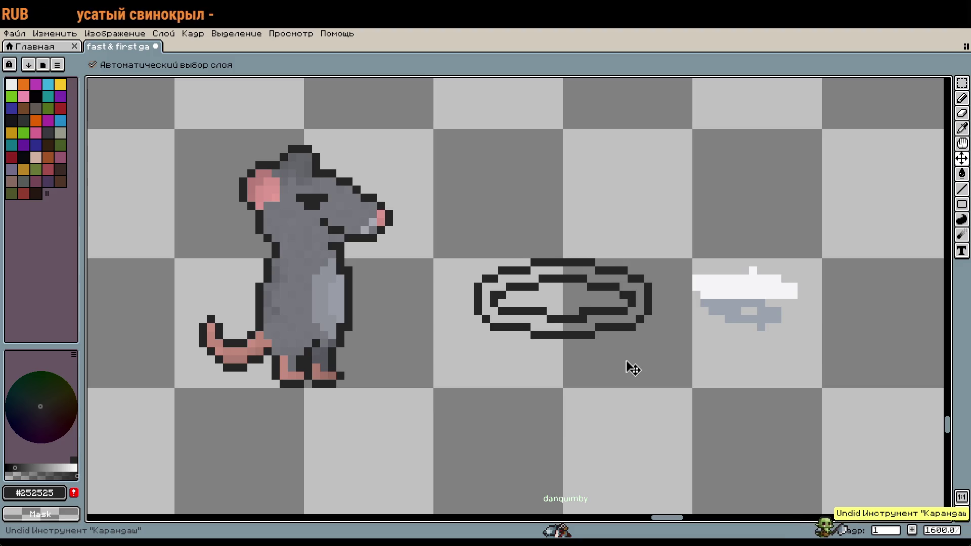
{"action": "key", "text": "b"}
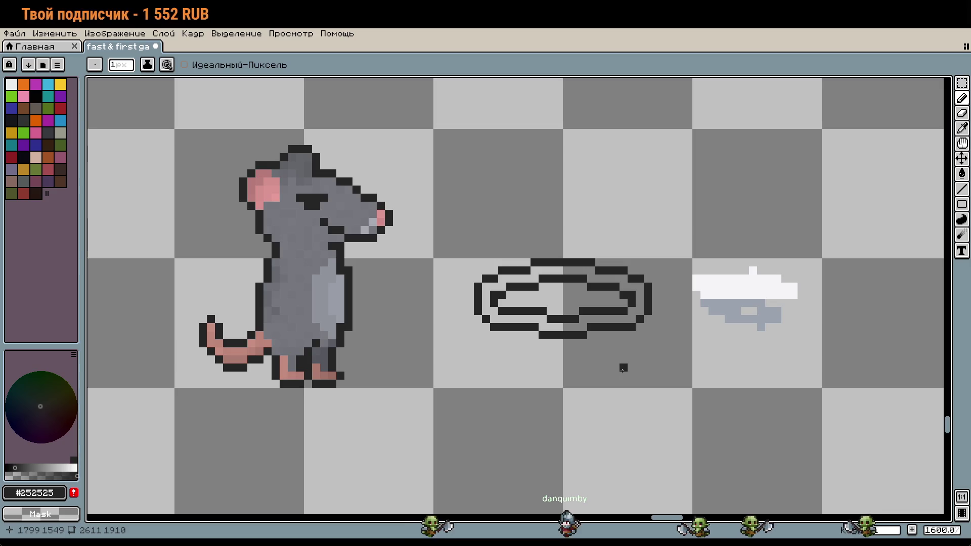
Place two dark pixels below the coil's lower-left edge to start the whip's hanging tail.
{"action": "scroll", "coordinate": [518, 392], "scroll_direction": "up", "scroll_amount": 1}
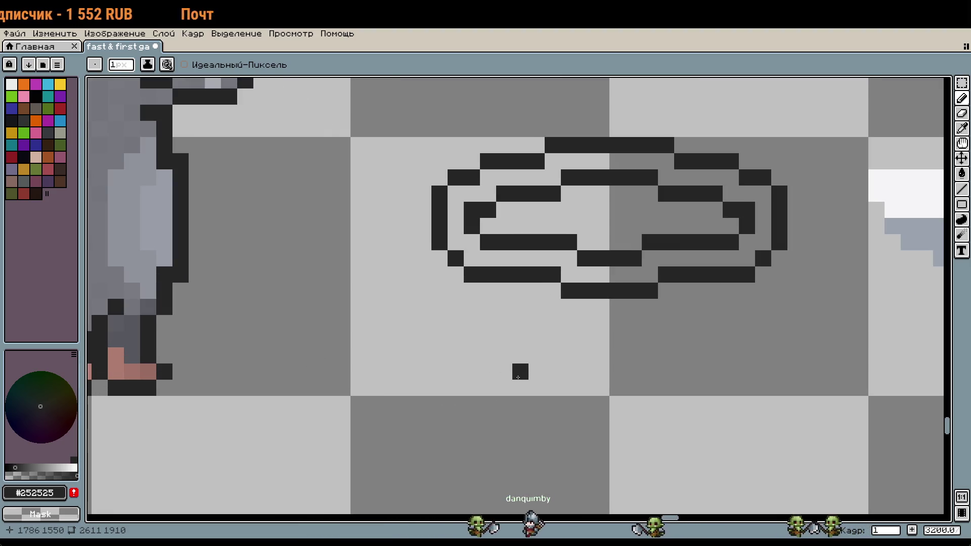
{"action": "left_click_drag", "start_coordinate": [519, 369], "coordinate": [446, 326]}
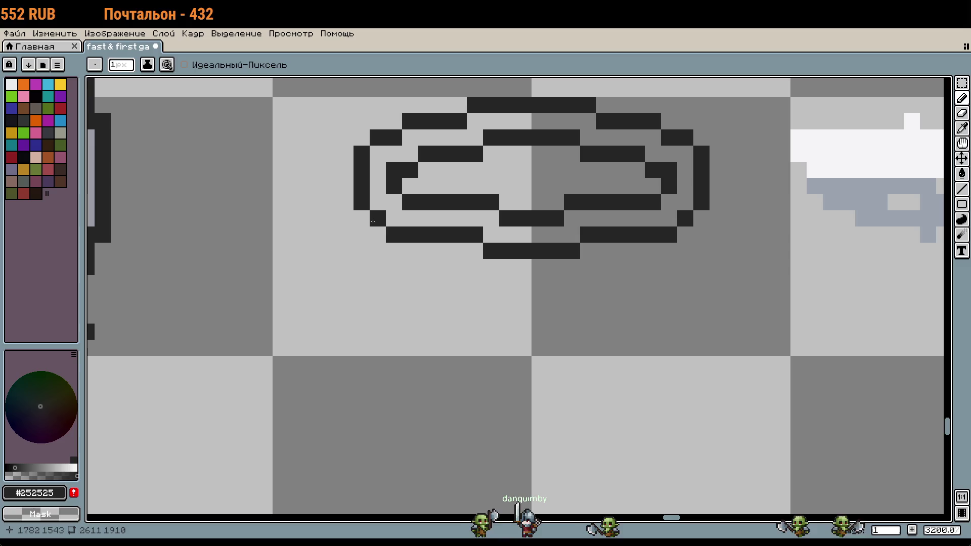
{"action": "scroll", "coordinate": [375, 235], "scroll_direction": "up", "scroll_amount": 1}
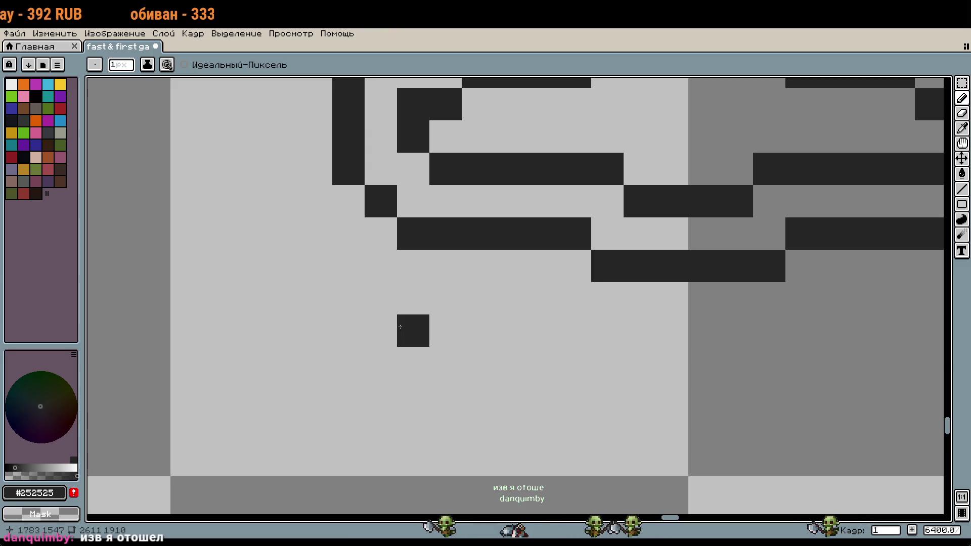
{"action": "left_click", "coordinate": [381, 234]}
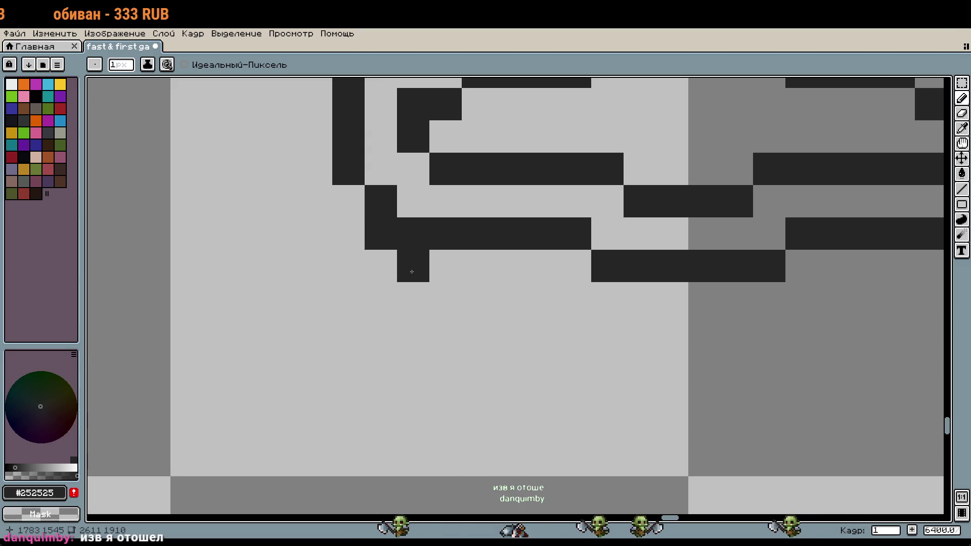
{"action": "scroll", "coordinate": [413, 268], "scroll_direction": "down", "scroll_amount": 6}
{"action": "scroll", "coordinate": [414, 275], "scroll_direction": "up", "scroll_amount": 4}
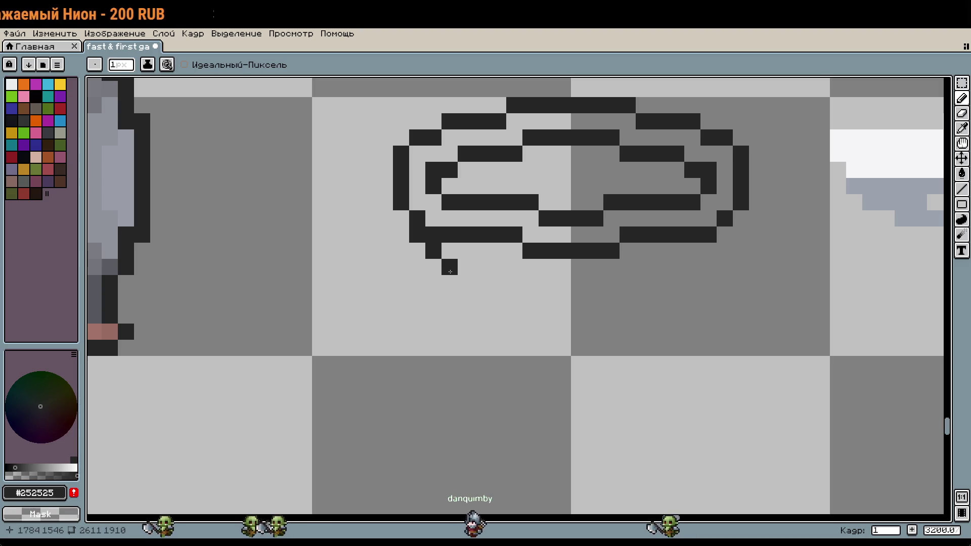
{"action": "scroll", "coordinate": [431, 252], "scroll_direction": "up", "scroll_amount": 1}
{"action": "left_click", "coordinate": [468, 265]}
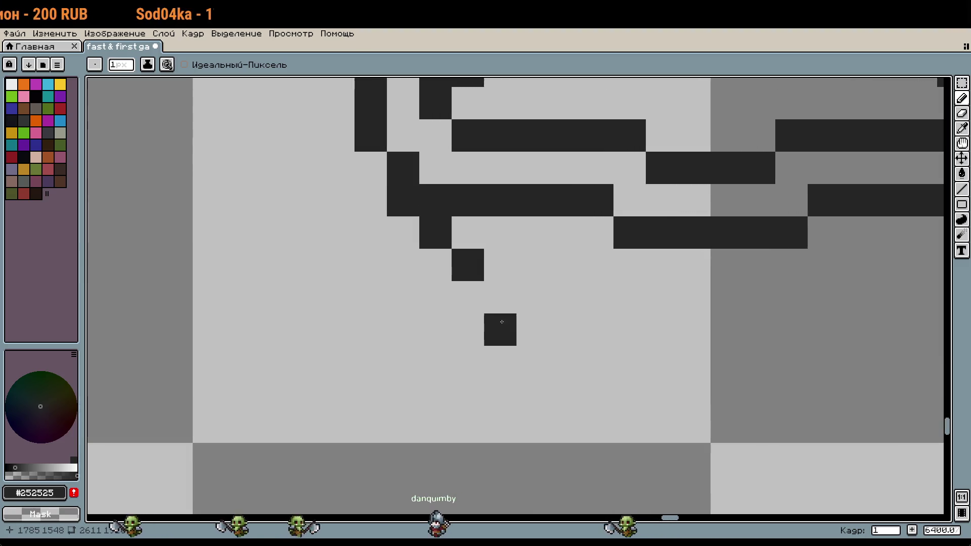
Draw stepped dark runs and two diagonal pixels forming the whip's trailing end below the coil.
{"action": "mouse_move", "coordinate": [507, 297]}
{"action": "left_mouse_down"}
{"action": "mouse_move", "coordinate": [587, 336]}
{"action": "mouse_move", "coordinate": [526, 244]}
{"action": "left_mouse_up"}
{"action": "left_click_drag", "start_coordinate": [464, 252], "coordinate": [612, 280]}
{"action": "left_click", "coordinate": [585, 230]}
{"action": "left_click_drag", "start_coordinate": [560, 219], "coordinate": [657, 219]}
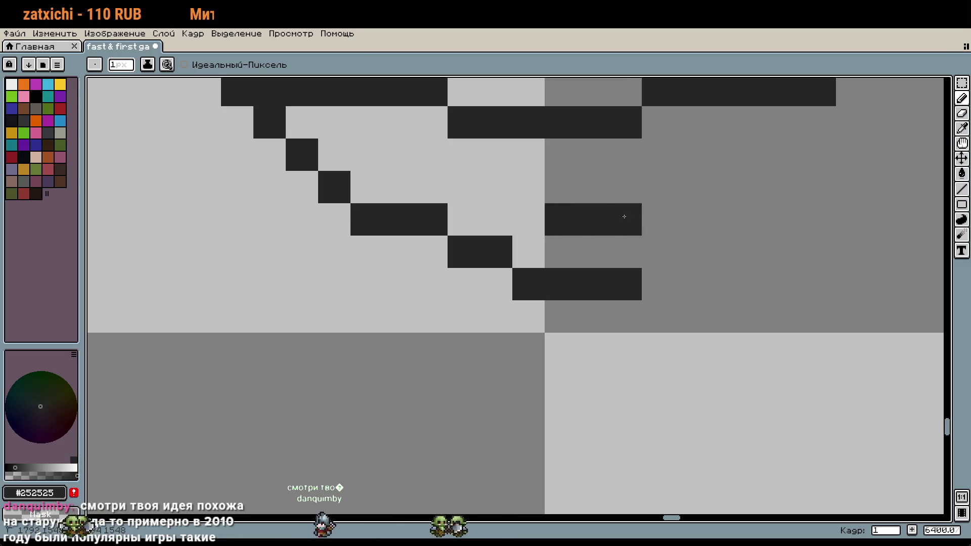
{"action": "left_click", "coordinate": [528, 187]}
{"action": "left_click", "coordinate": [496, 155]}
Try extending the coil rows with more dark pixels, then undo that stroke.
{"action": "scroll", "coordinate": [574, 217], "scroll_direction": "down", "scroll_amount": 3}
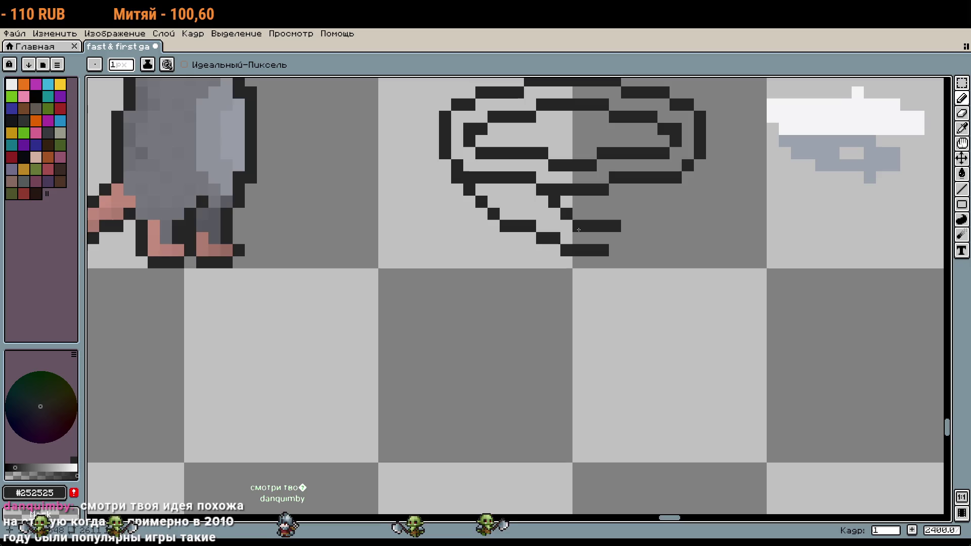
{"action": "scroll", "coordinate": [541, 192], "scroll_direction": "up", "scroll_amount": 3}
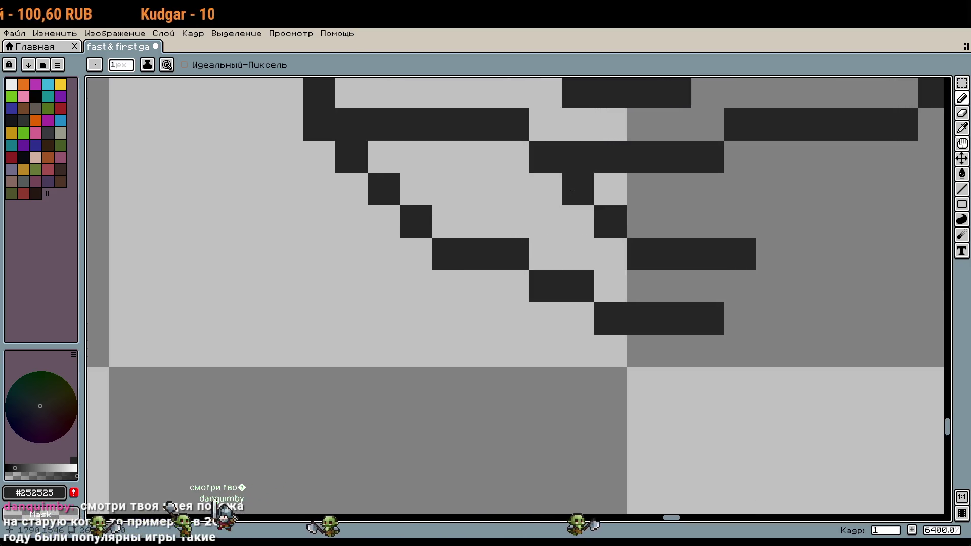
{"action": "scroll", "coordinate": [632, 235], "scroll_direction": "down", "scroll_amount": 4}
{"action": "scroll", "coordinate": [613, 253], "scroll_direction": "right", "scroll_amount": 3}
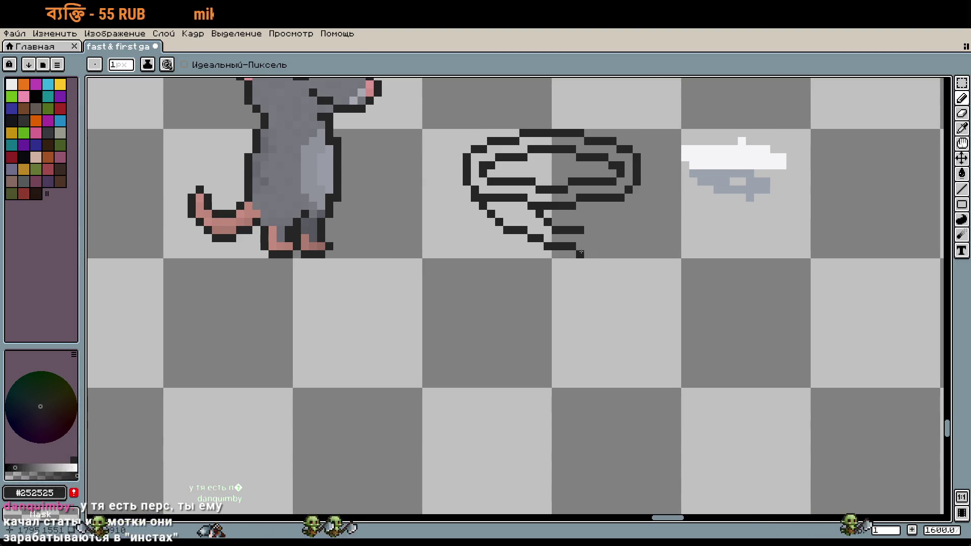
{"action": "scroll", "coordinate": [577, 285], "scroll_direction": "down", "scroll_amount": 1}
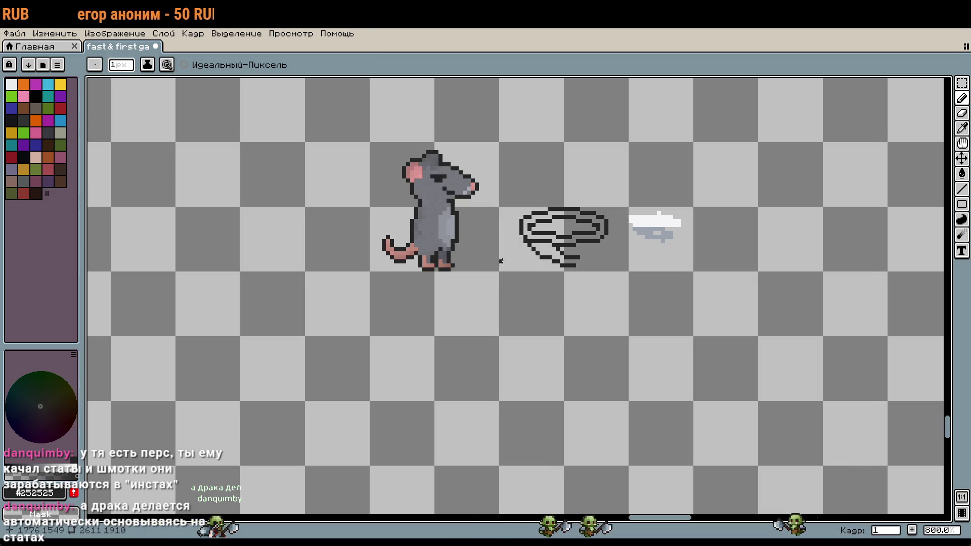
{"action": "scroll", "coordinate": [529, 220], "scroll_direction": "up", "scroll_amount": 6}
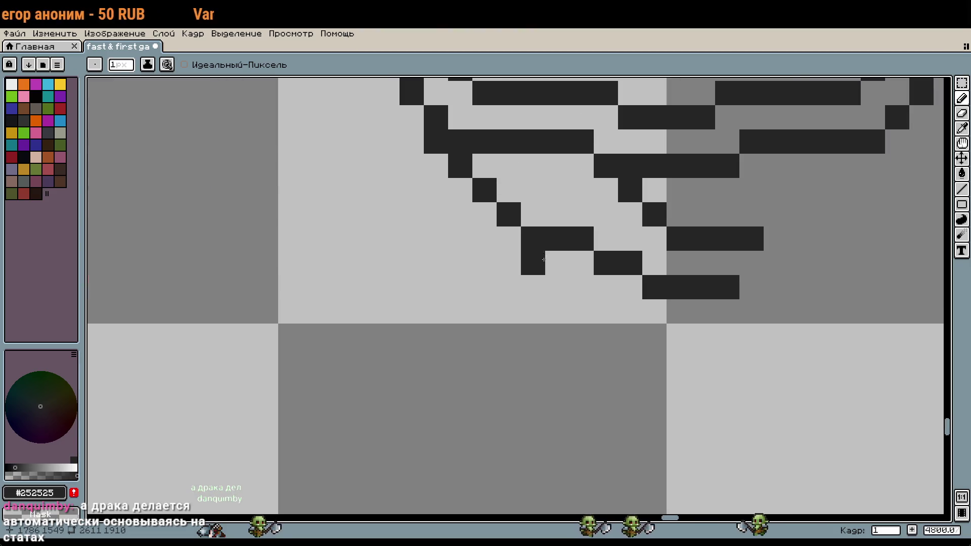
{"action": "mouse_move", "coordinate": [606, 233]}
{"action": "left_mouse_down"}
{"action": "mouse_move", "coordinate": [585, 314]}
{"action": "mouse_move", "coordinate": [519, 286]}
{"action": "left_mouse_up"}
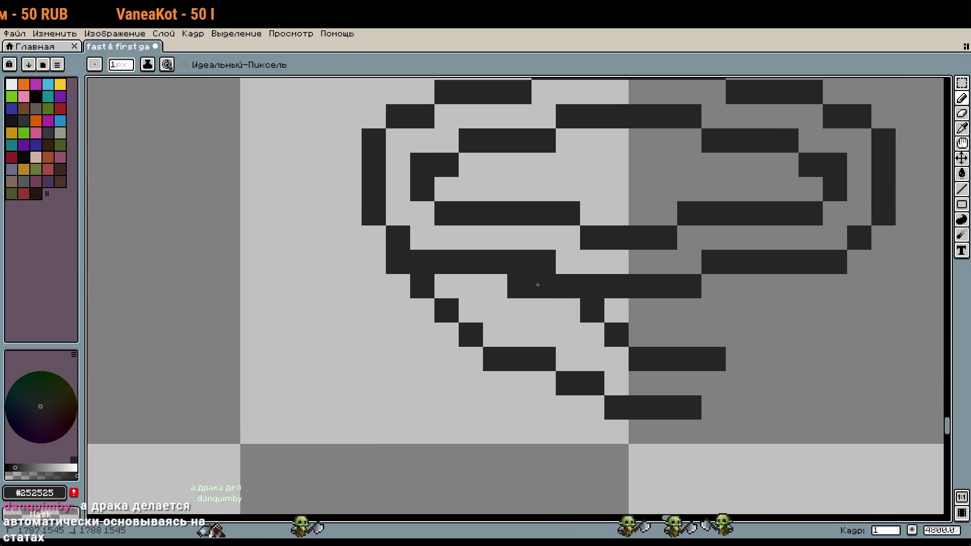
{"action": "key", "text": "ctrl+z"}
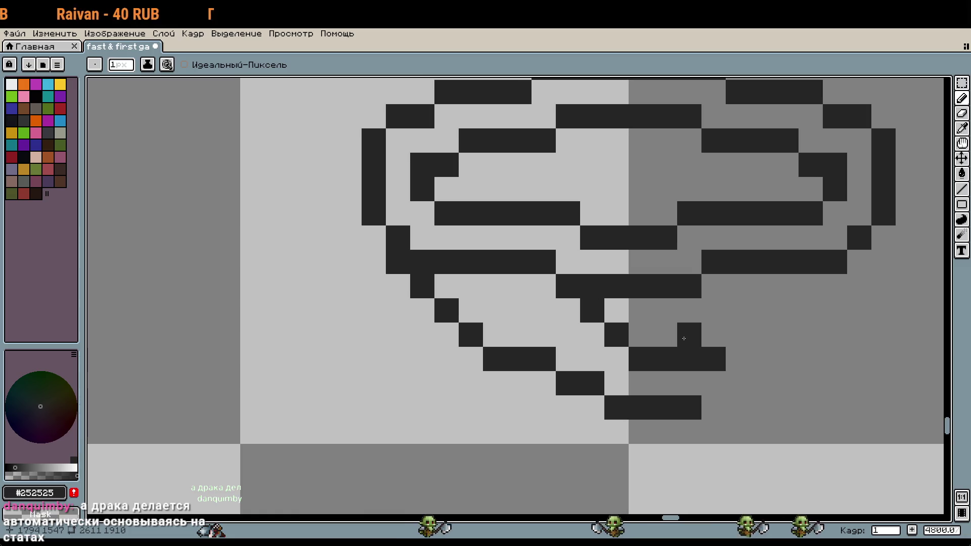
{"action": "key", "text": "w"}
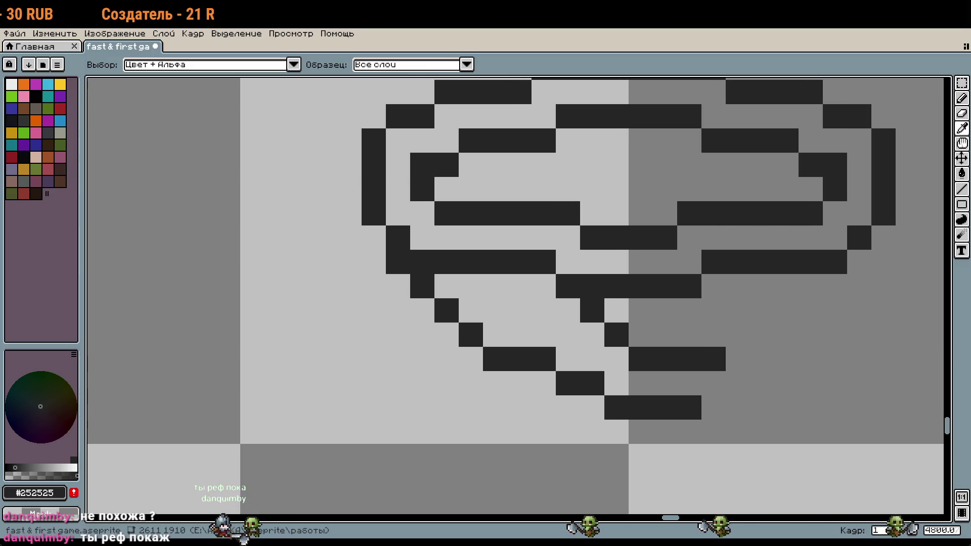
{"action": "key", "text": "b"}
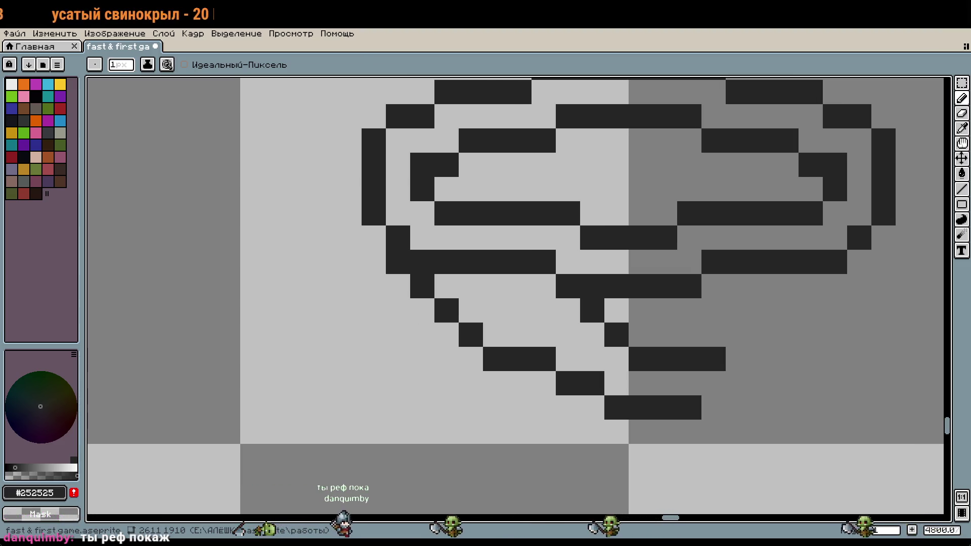
{"action": "key", "text": "alt+Tab"}
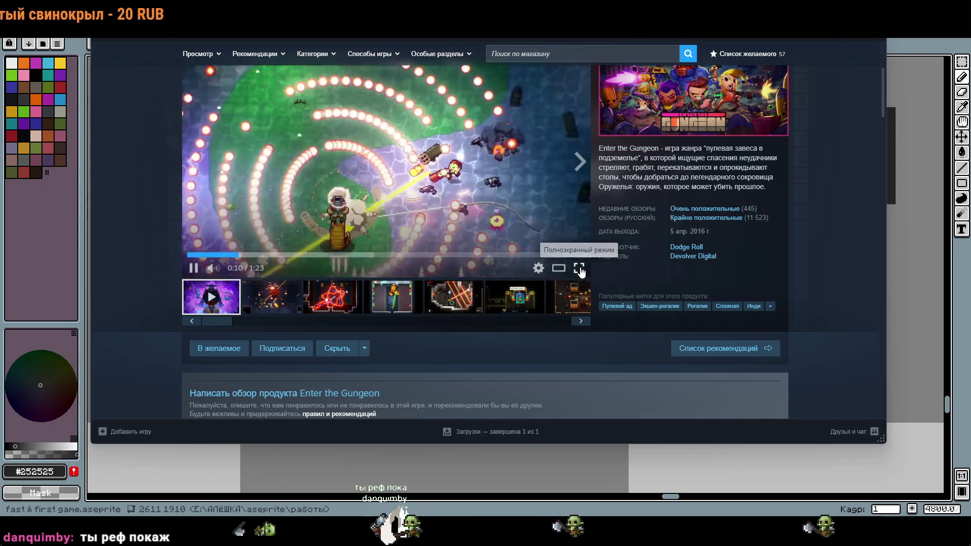
View the Enter the Gungeon trailer fullscreen, then leave it and return to Aseprite.
{"action": "left_click", "coordinate": [579, 269]}
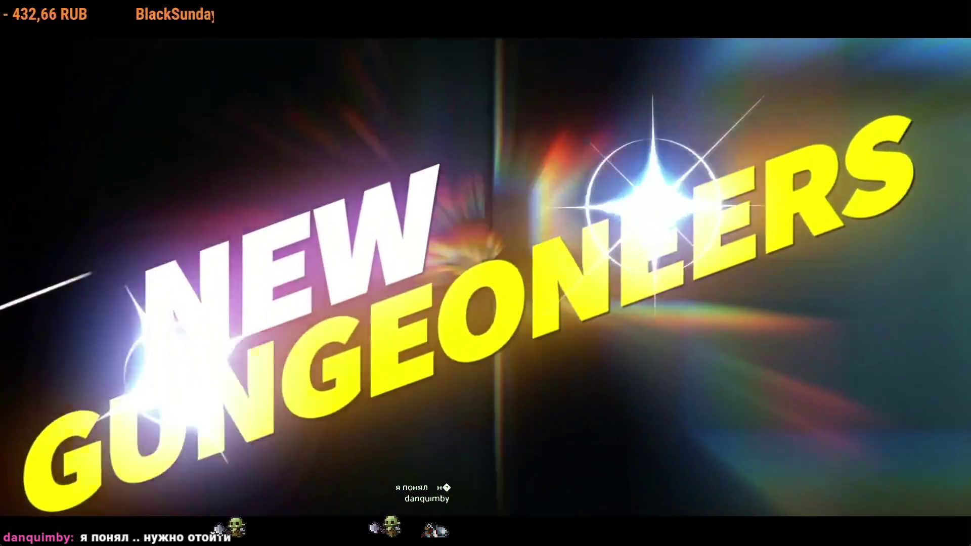
{"action": "key", "text": "Escape"}
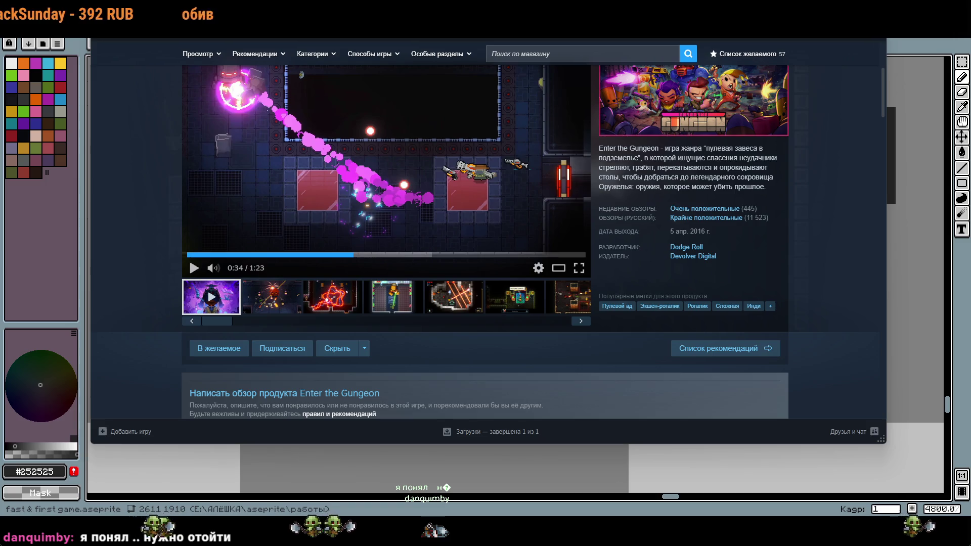
{"action": "key", "text": "alt+Tab"}
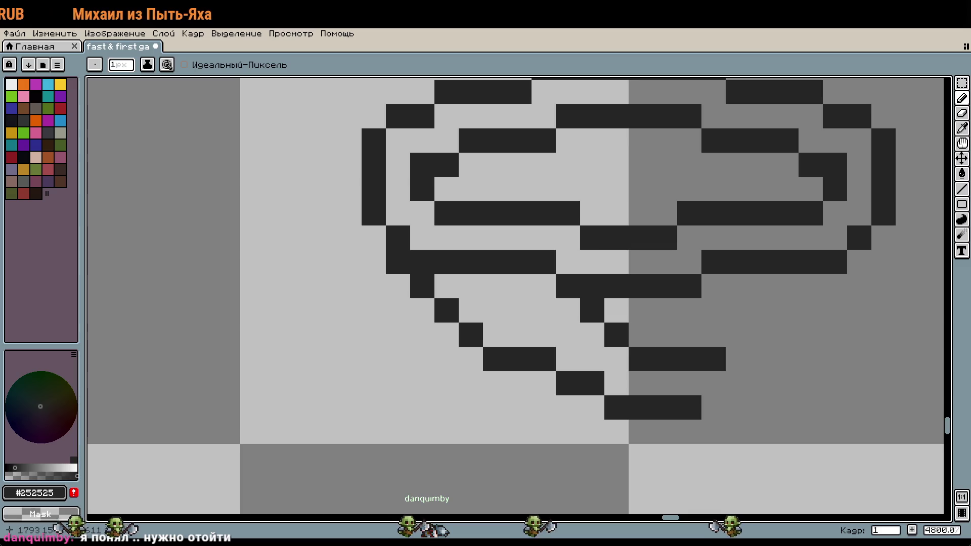
Add a dark pixel, an L-shaped stroke and a diagonal pixel extending the whip's tail down-right.
{"action": "left_click", "coordinate": [697, 336]}
{"action": "left_click_drag", "start_coordinate": [697, 336], "coordinate": [544, 303]}
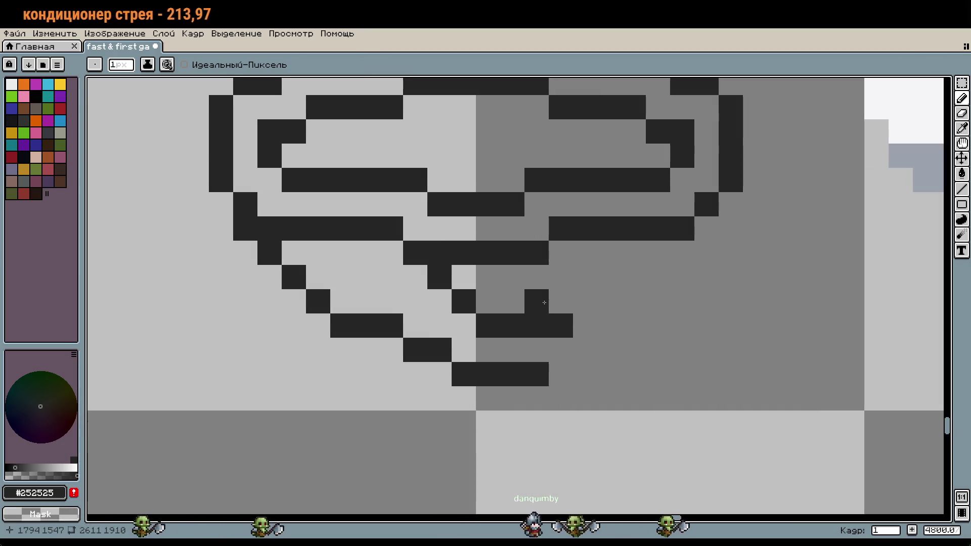
{"action": "left_click_drag", "start_coordinate": [609, 326], "coordinate": [554, 423]}
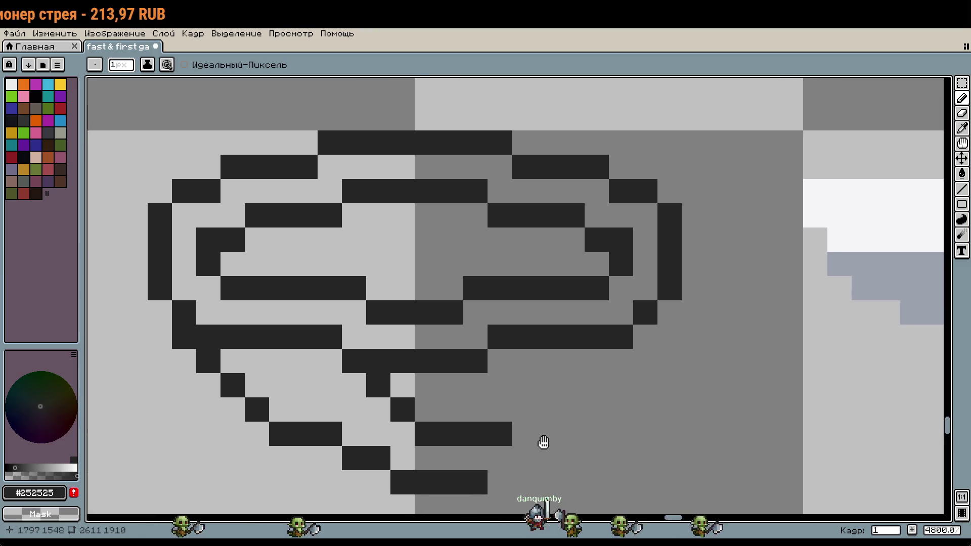
{"action": "scroll", "coordinate": [733, 347], "scroll_direction": "down", "scroll_amount": 1}
{"action": "left_click_drag", "start_coordinate": [720, 346], "coordinate": [620, 343]}
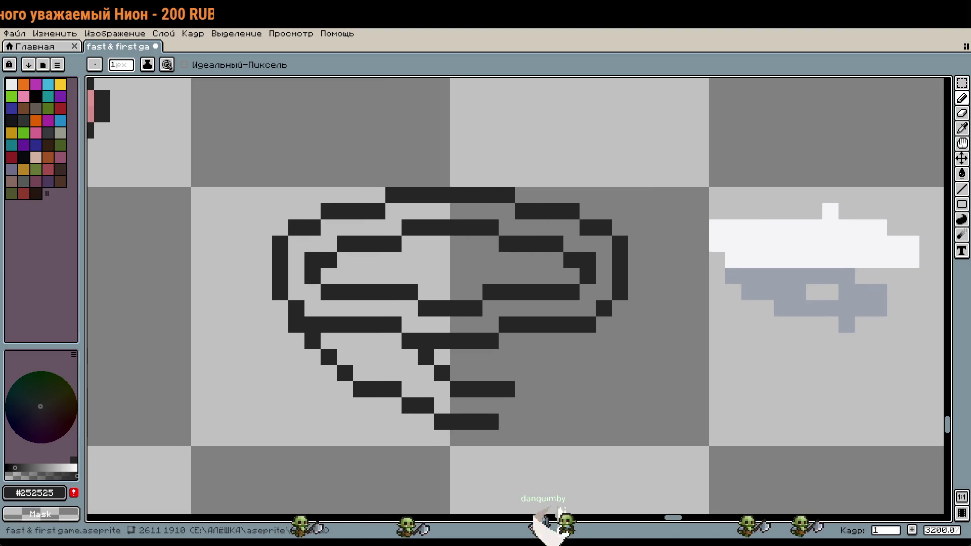
{"action": "left_click_drag", "start_coordinate": [504, 392], "coordinate": [447, 297]}
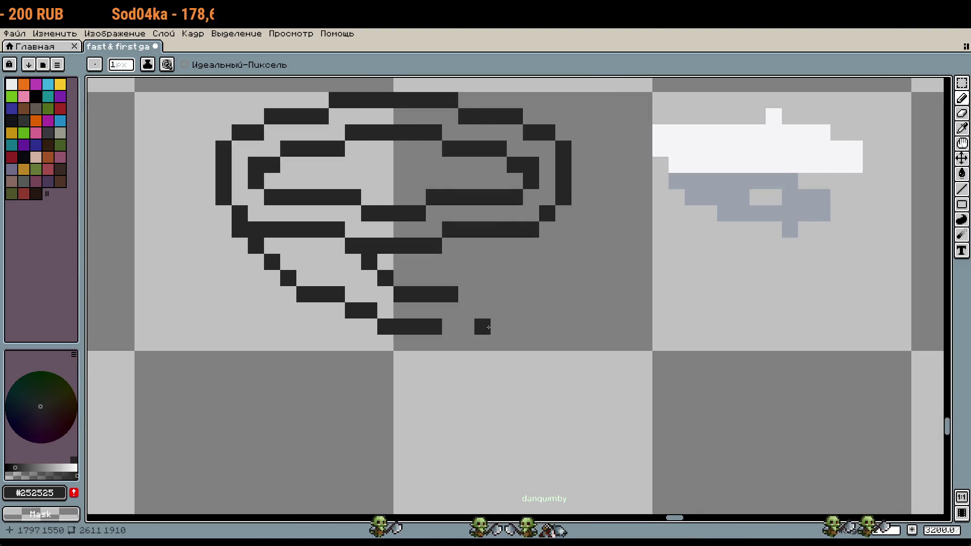
{"action": "mouse_move", "coordinate": [483, 311]}
{"action": "left_mouse_down"}
{"action": "mouse_move", "coordinate": [465, 332]}
{"action": "mouse_move", "coordinate": [482, 340]}
{"action": "left_mouse_up"}
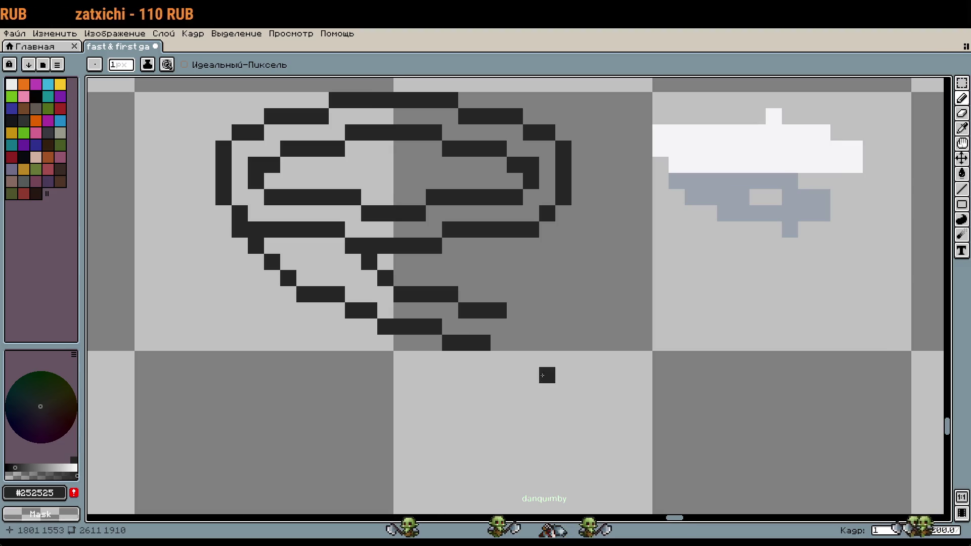
{"action": "scroll", "coordinate": [592, 298], "scroll_direction": "down", "scroll_amount": 2}
{"action": "scroll", "coordinate": [595, 305], "scroll_direction": "down", "scroll_amount": 1}
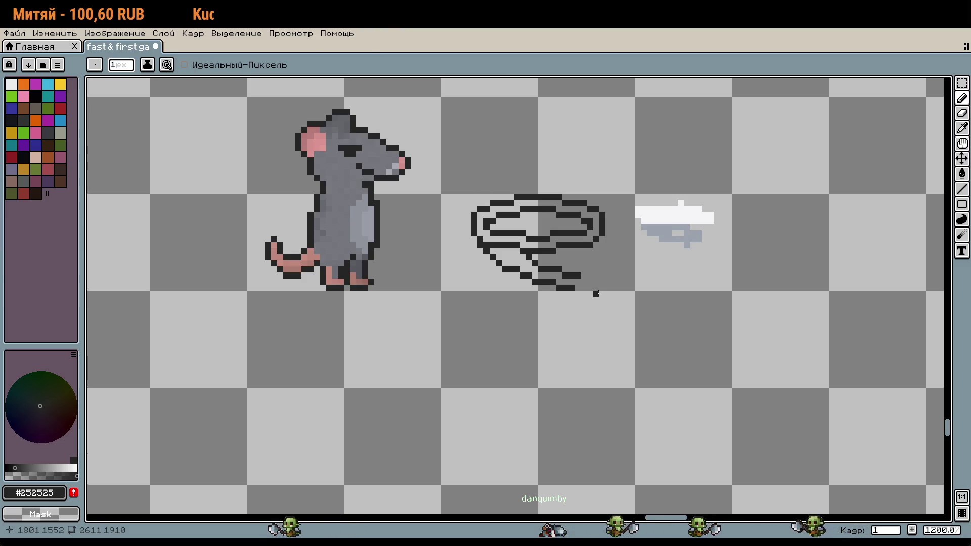
{"action": "scroll", "coordinate": [596, 293], "scroll_direction": "up", "scroll_amount": 1}
{"action": "scroll", "coordinate": [597, 292], "scroll_direction": "up", "scroll_amount": 3}
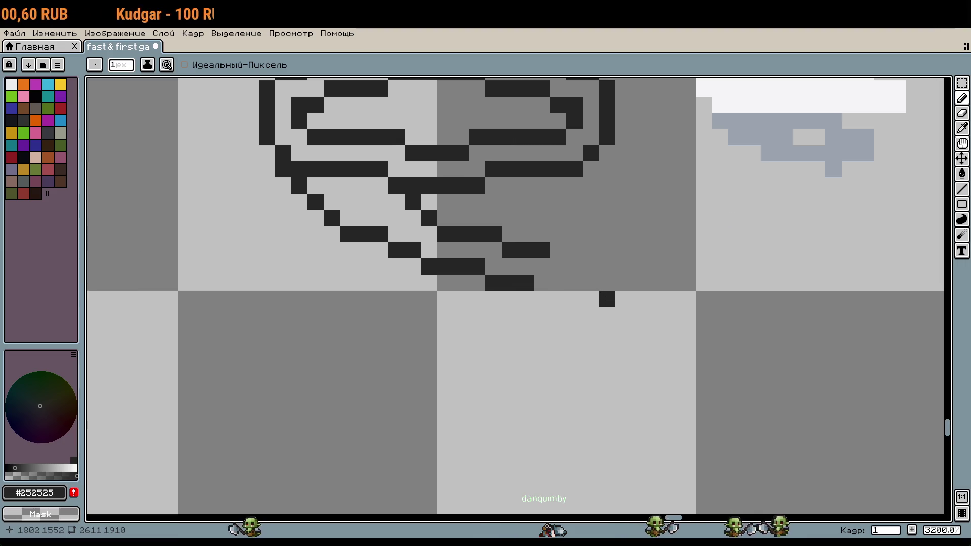
{"action": "left_click_drag", "start_coordinate": [567, 270], "coordinate": [580, 288]}
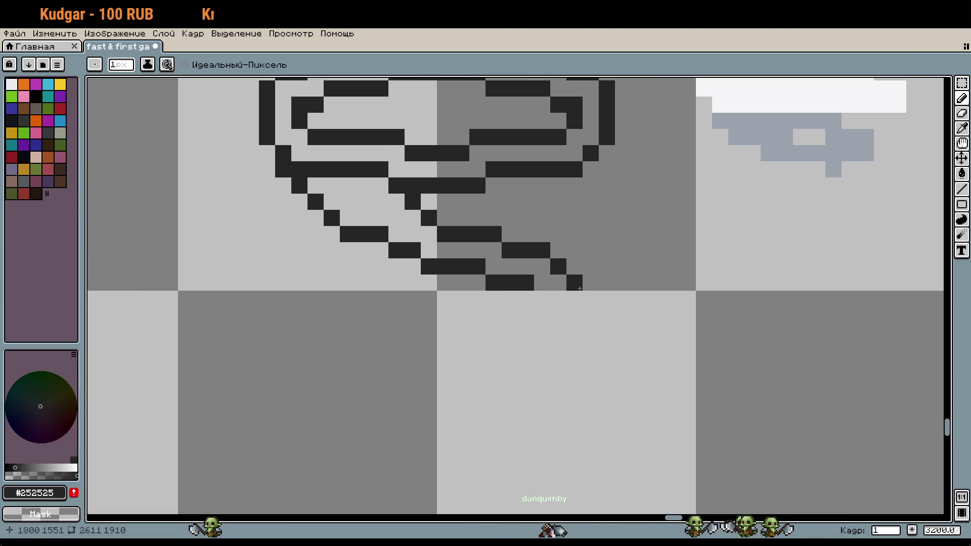
Undo a stray pixel below the tail's end and extend the tail two pixels to the right.
{"action": "left_click", "coordinate": [547, 299]}
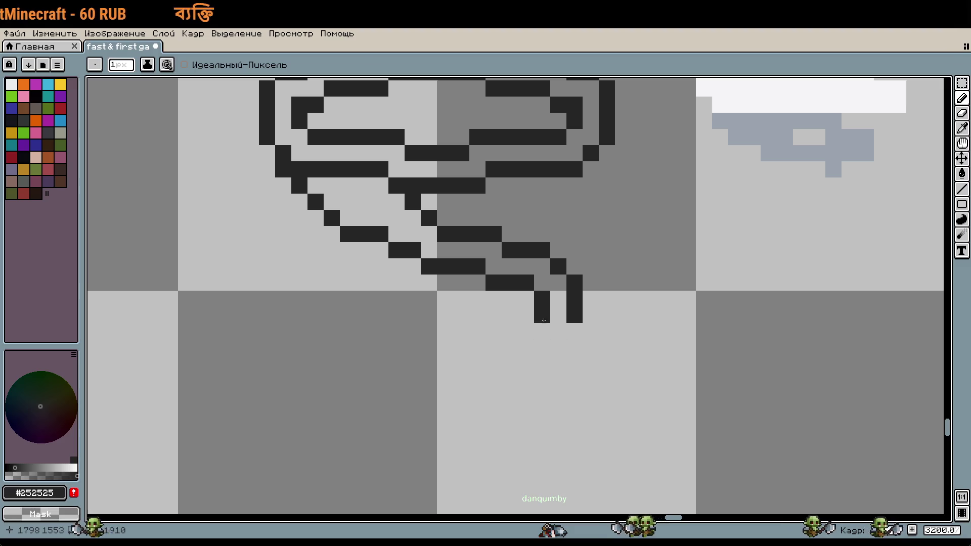
{"action": "key", "text": "ctrl+z"}
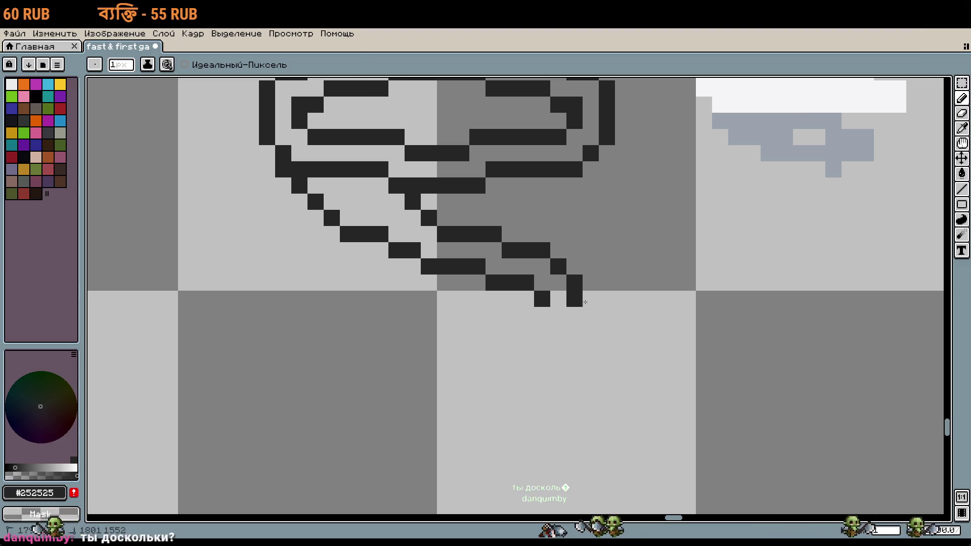
{"action": "scroll", "coordinate": [581, 367], "scroll_direction": "down", "scroll_amount": 3}
{"action": "scroll", "coordinate": [614, 355], "scroll_direction": "up", "scroll_amount": 3}
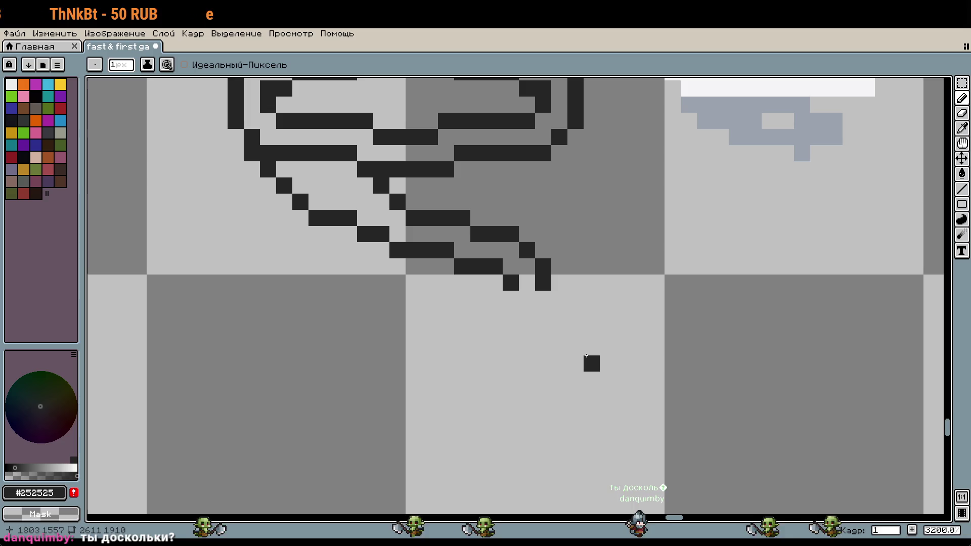
{"action": "scroll", "coordinate": [569, 293], "scroll_direction": "up", "scroll_amount": 1}
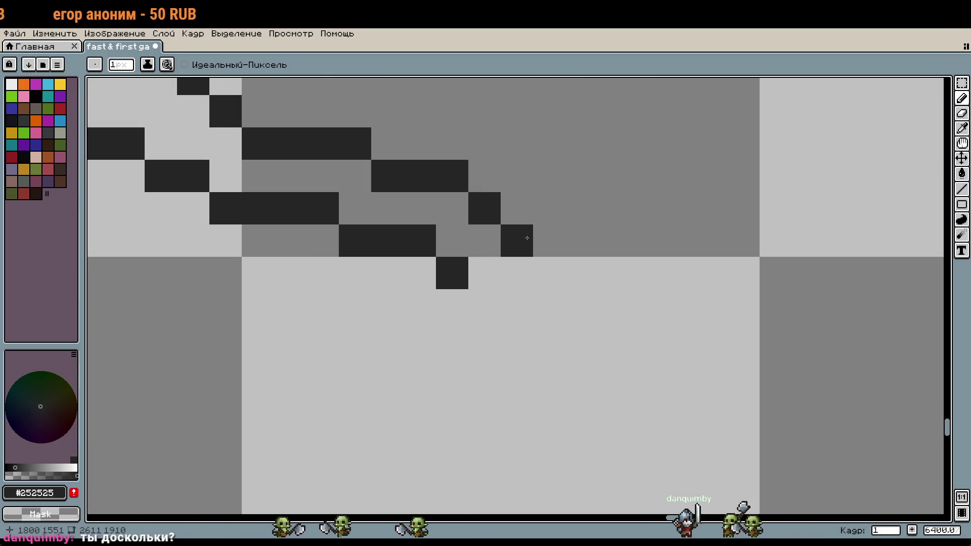
{"action": "left_click", "coordinate": [548, 242]}
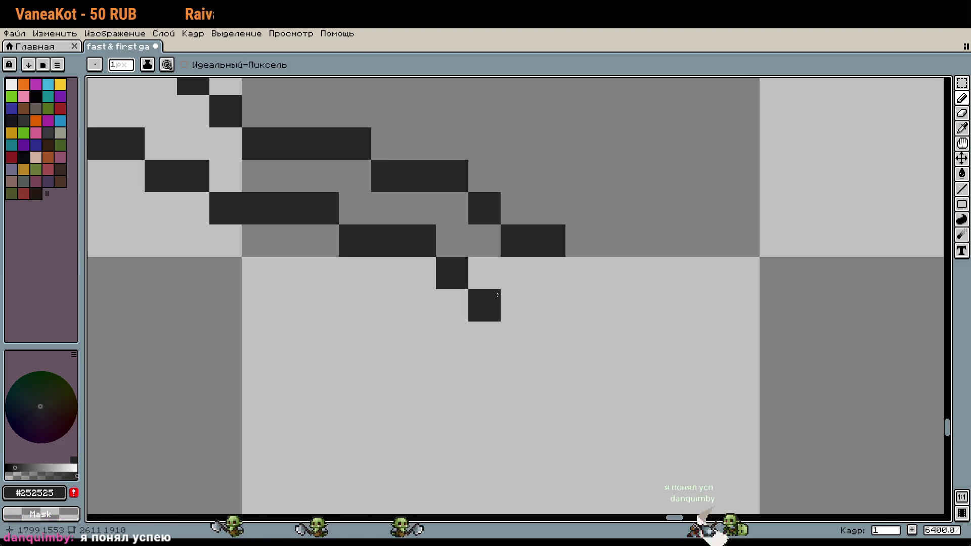
{"action": "left_click_drag", "start_coordinate": [497, 295], "coordinate": [517, 298]}
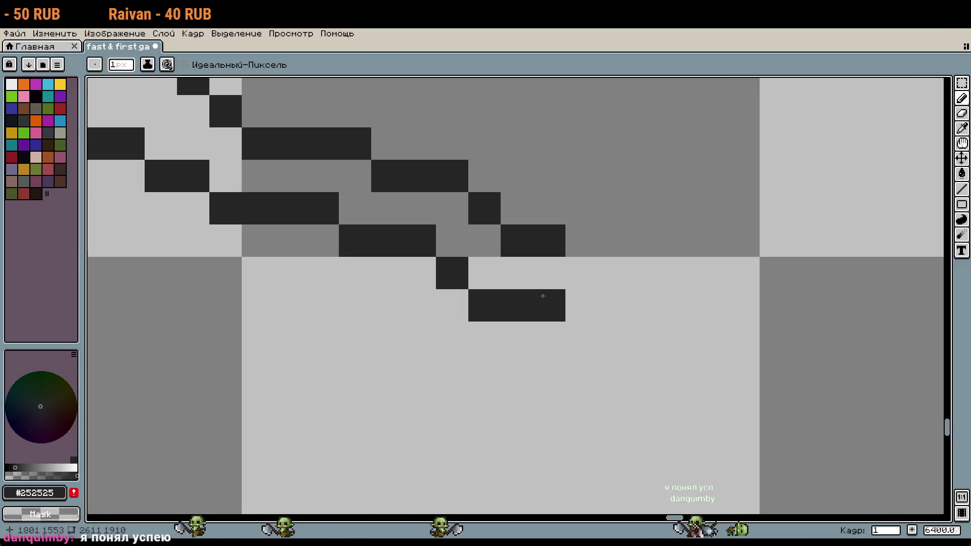
{"action": "scroll", "coordinate": [556, 304], "scroll_direction": "down", "scroll_amount": 3}
{"action": "scroll", "coordinate": [575, 323], "scroll_direction": "down", "scroll_amount": 2}
{"action": "scroll", "coordinate": [576, 324], "scroll_direction": "up", "scroll_amount": 2}
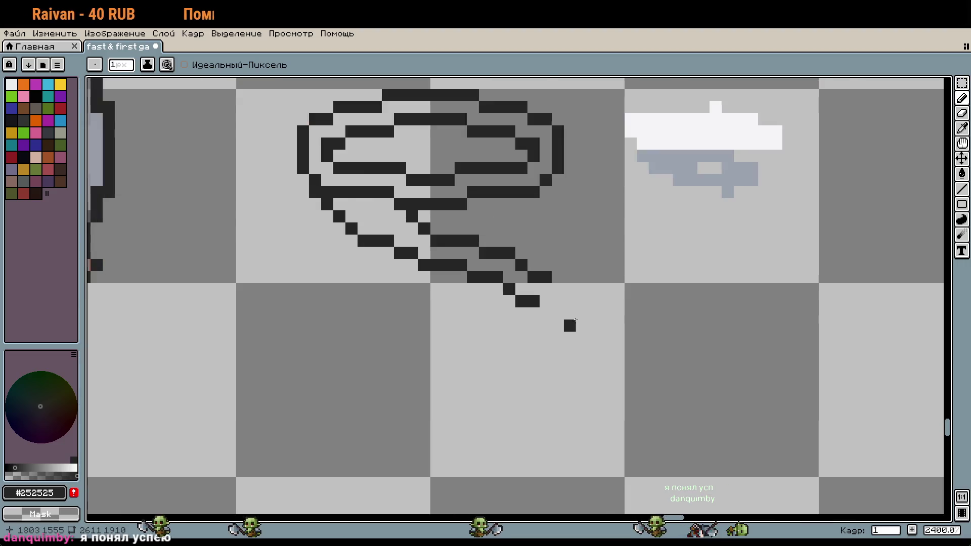
{"action": "scroll", "coordinate": [476, 273], "scroll_direction": "up", "scroll_amount": 1}
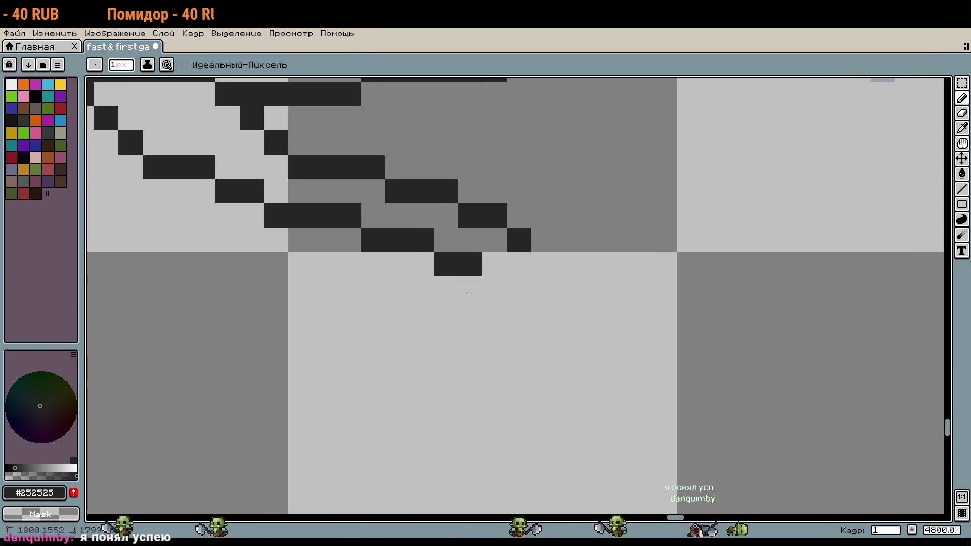
Add two more dark pixels to the tail's end, then sketch a large loop around the rat.
{"action": "left_click", "coordinate": [519, 288]}
{"action": "left_click", "coordinate": [543, 312]}
{"action": "scroll", "coordinate": [548, 312], "scroll_direction": "down", "scroll_amount": 3}
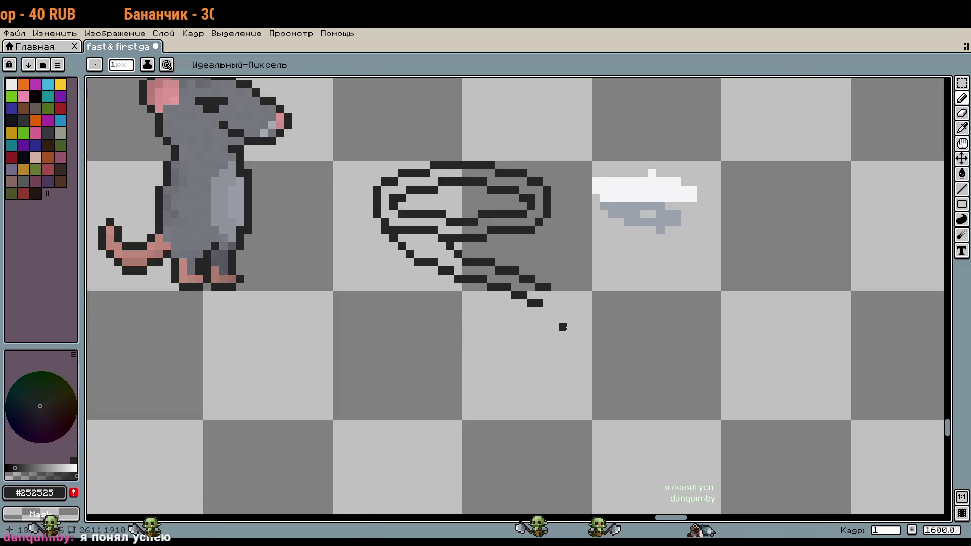
{"action": "scroll", "coordinate": [563, 335], "scroll_direction": "down", "scroll_amount": 1}
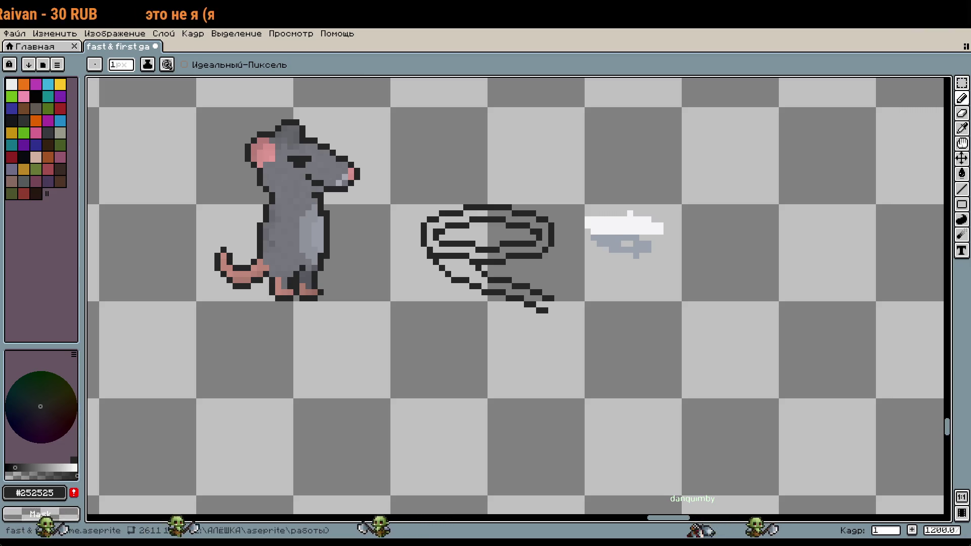
{"action": "scroll", "coordinate": [569, 332], "scroll_direction": "up", "scroll_amount": 1}
{"action": "scroll", "coordinate": [572, 332], "scroll_direction": "up", "scroll_amount": 1}
{"action": "scroll", "coordinate": [568, 335], "scroll_direction": "down", "scroll_amount": 2}
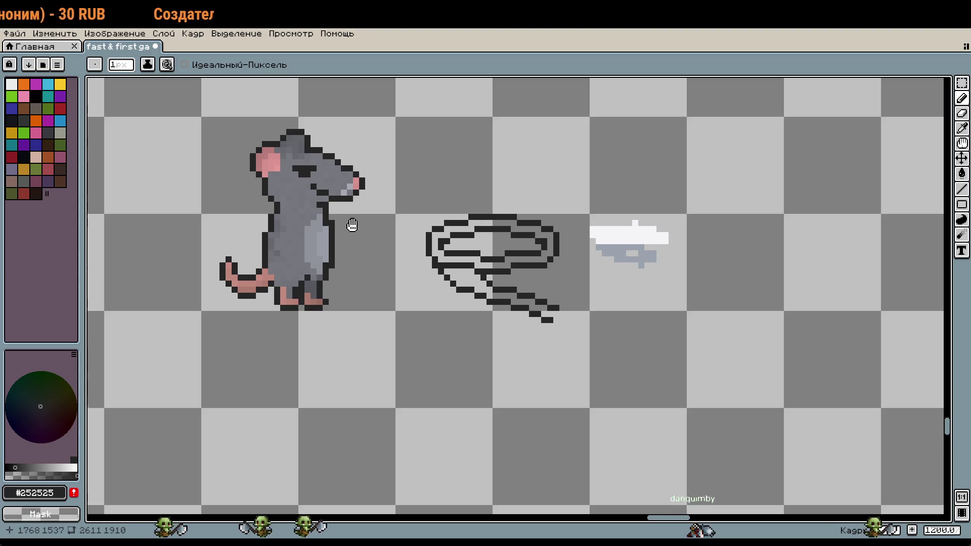
{"action": "left_click_drag", "start_coordinate": [346, 213], "coordinate": [529, 320]}
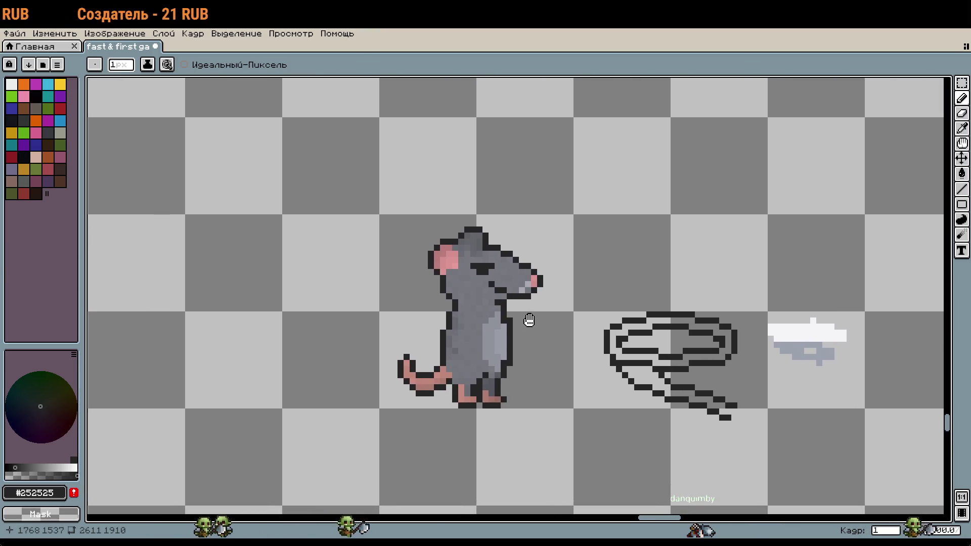
{"action": "left_click_drag", "start_coordinate": [425, 168], "coordinate": [364, 382]}
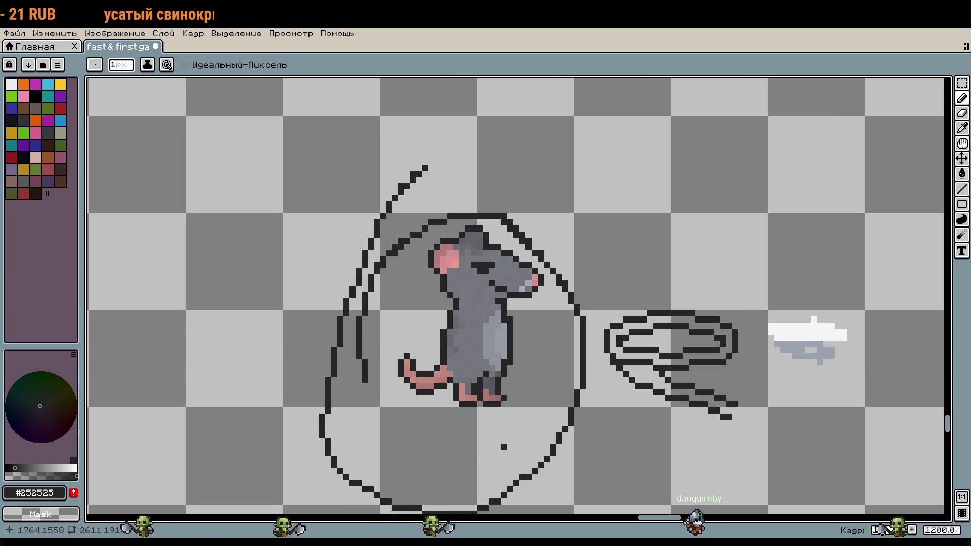
Undo the loop around the rat and pencil a small 8x8 dark ring below the whip's tail.
{"action": "key", "text": "ctrl+z"}
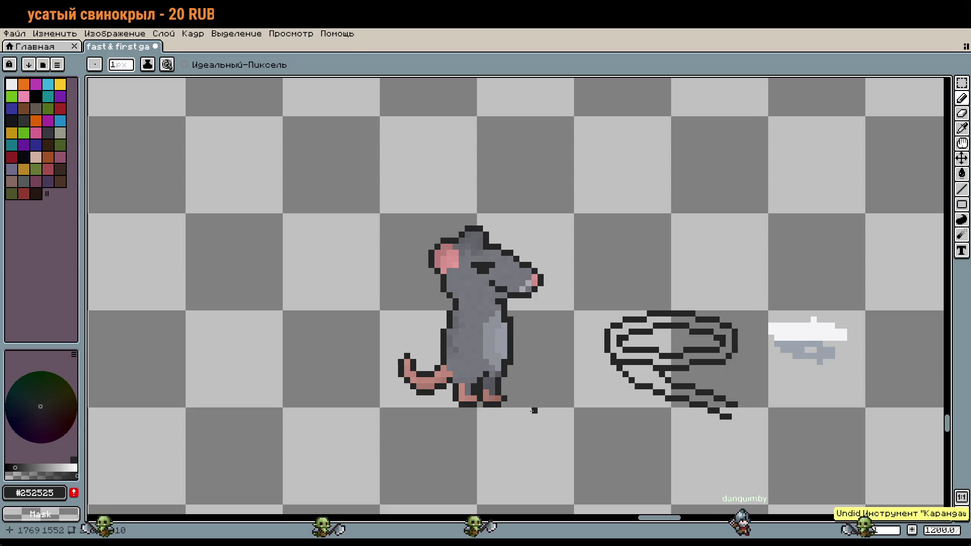
{"action": "mouse_move", "coordinate": [655, 440]}
{"action": "left_mouse_down"}
{"action": "mouse_move", "coordinate": [547, 371]}
{"action": "mouse_move", "coordinate": [538, 347]}
{"action": "left_mouse_up"}
{"action": "left_click", "coordinate": [545, 360]}
{"action": "scroll", "coordinate": [549, 365], "scroll_direction": "up", "scroll_amount": 2}
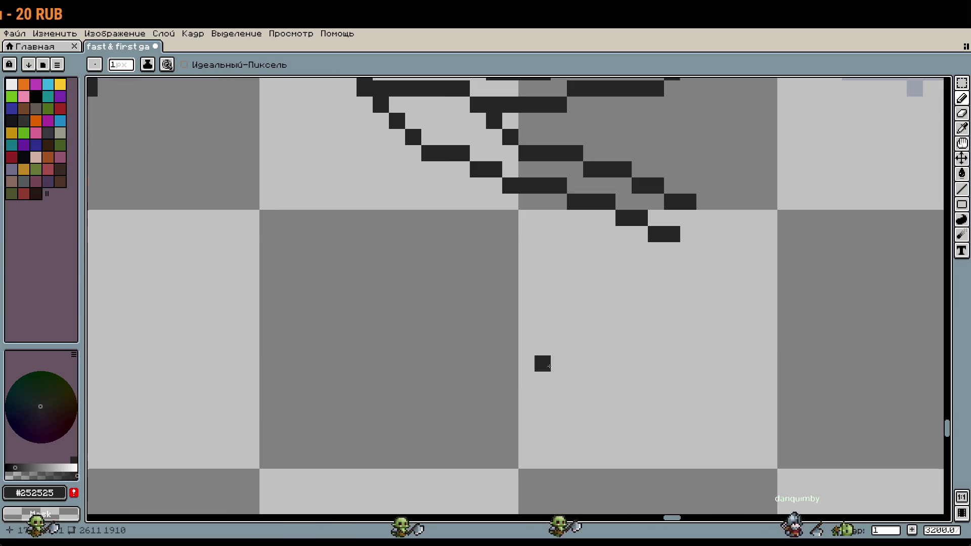
{"action": "scroll", "coordinate": [527, 385], "scroll_direction": "up", "scroll_amount": 1}
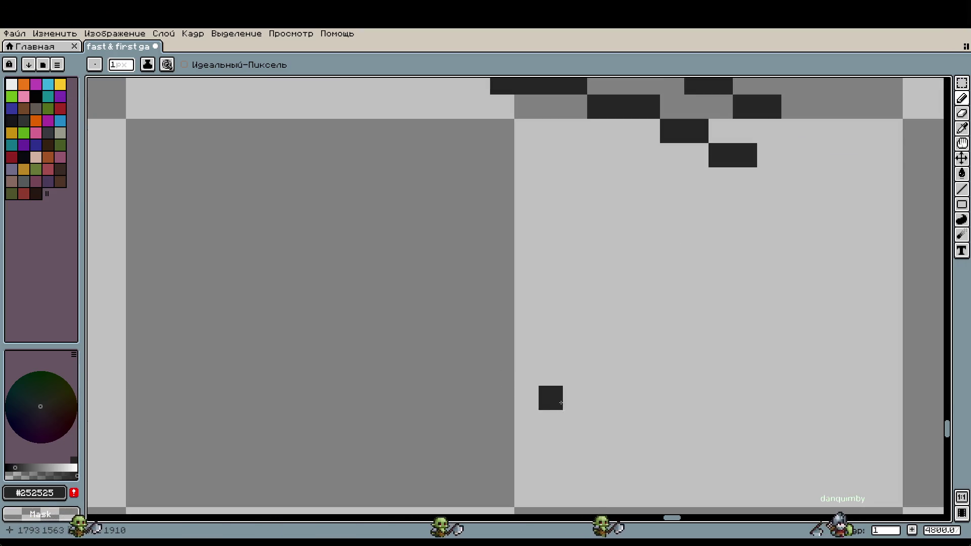
{"action": "left_click_drag", "start_coordinate": [551, 397], "coordinate": [526, 422]}
{"action": "left_click_drag", "start_coordinate": [588, 421], "coordinate": [582, 341]}
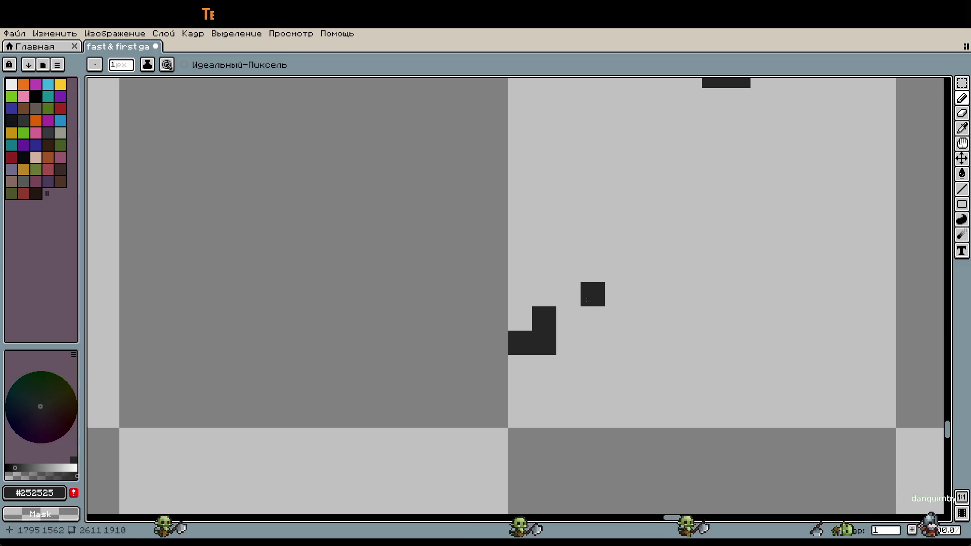
{"action": "mouse_move", "coordinate": [588, 303]}
{"action": "left_mouse_down"}
{"action": "mouse_move", "coordinate": [617, 319]}
{"action": "mouse_move", "coordinate": [592, 367]}
{"action": "mouse_move", "coordinate": [556, 392]}
{"action": "left_mouse_up"}
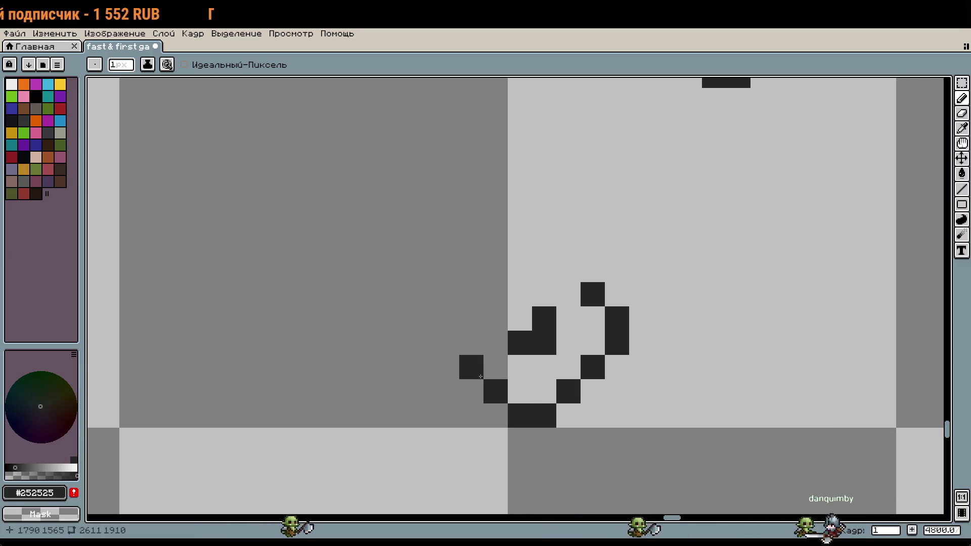
{"action": "mouse_move", "coordinate": [450, 344]}
{"action": "left_mouse_down"}
{"action": "mouse_move", "coordinate": [453, 323]}
{"action": "mouse_move", "coordinate": [491, 302]}
{"action": "mouse_move", "coordinate": [544, 246]}
{"action": "left_mouse_up"}
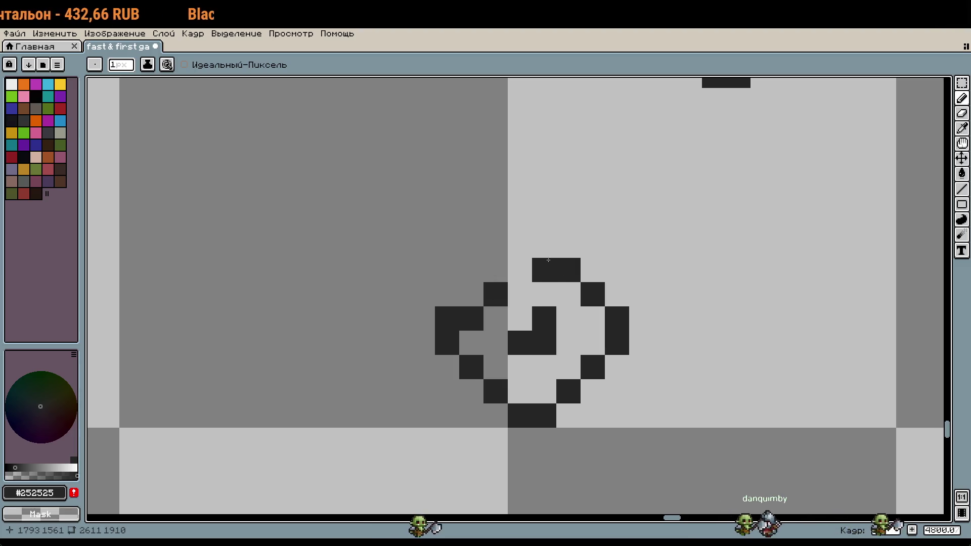
Select the small ring and move it one pixel up-left.
{"action": "scroll", "coordinate": [635, 383], "scroll_direction": "down", "scroll_amount": 1}
{"action": "key", "text": "m"}
{"action": "left_click_drag", "start_coordinate": [644, 425], "coordinate": [515, 295]}
{"action": "left_click_drag", "start_coordinate": [615, 374], "coordinate": [599, 358]}
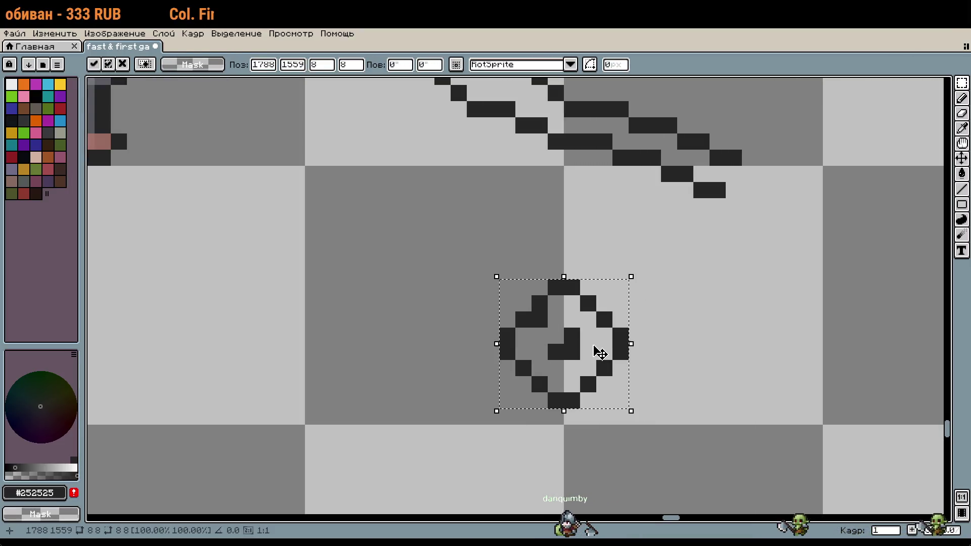
Reshape the small end loop with the Pencil, adding and erasing pixels along its top and bottom edges.
{"action": "scroll", "coordinate": [600, 353], "scroll_direction": "down", "scroll_amount": 2}
{"action": "scroll", "coordinate": [607, 364], "scroll_direction": "down", "scroll_amount": 1}
{"action": "scroll", "coordinate": [610, 384], "scroll_direction": "up", "scroll_amount": 4}
{"action": "key", "text": "b"}
{"action": "left_click", "coordinate": [610, 389]}
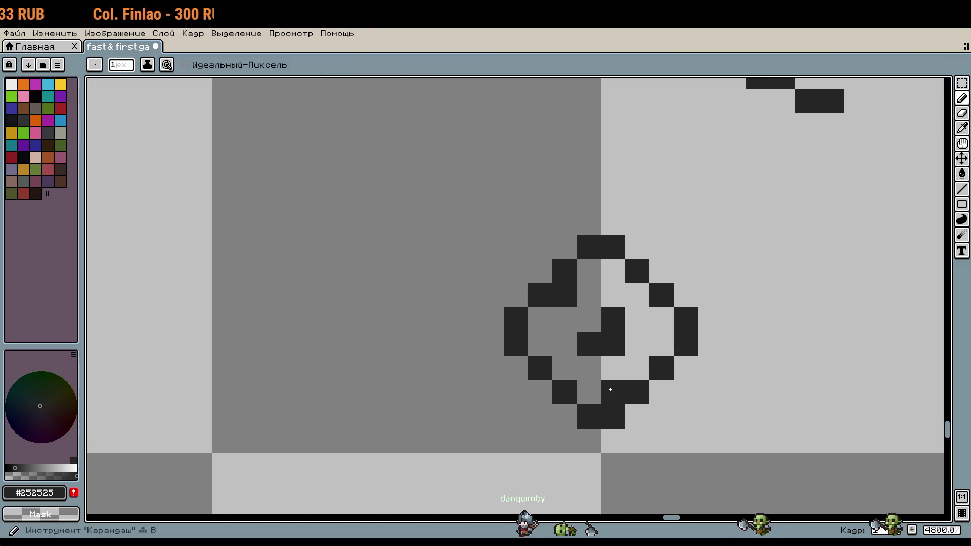
{"action": "left_click", "coordinate": [589, 393]}
{"action": "right_click", "coordinate": [612, 417]}
{"action": "right_click", "coordinate": [588, 417]}
{"action": "left_click_drag", "start_coordinate": [589, 271], "coordinate": [612, 271]}
{"action": "right_click", "coordinate": [589, 247]}
{"action": "right_click", "coordinate": [613, 247]}
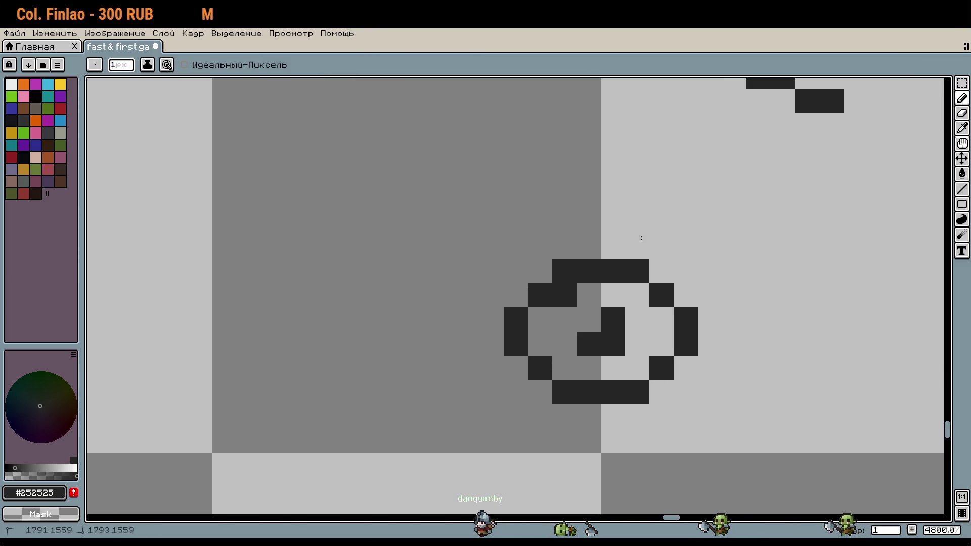
{"action": "right_click", "coordinate": [573, 273]}
{"action": "left_click", "coordinate": [637, 271]}
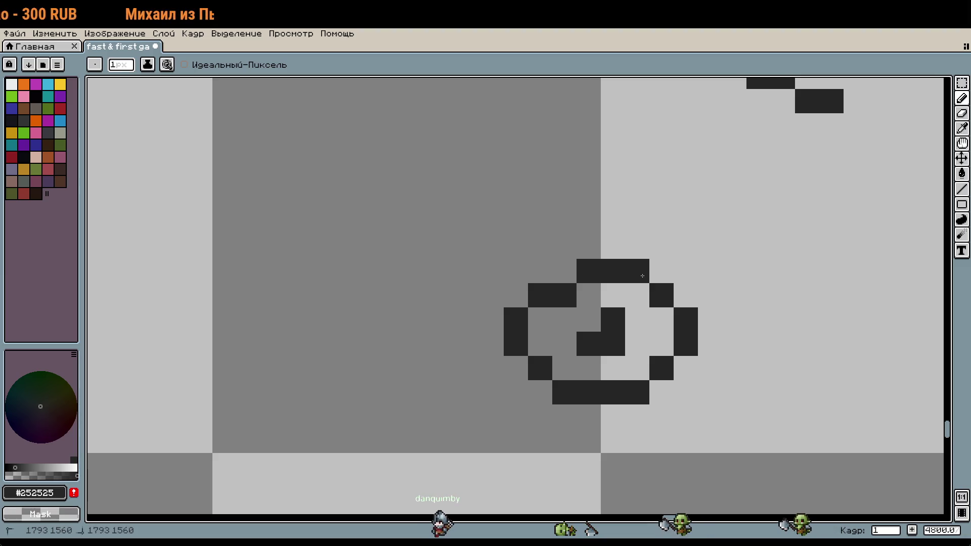
Draw dark tail lines extending rightward from the small loop and lengthen its top bar.
{"action": "scroll", "coordinate": [715, 352], "scroll_direction": "down", "scroll_amount": 3}
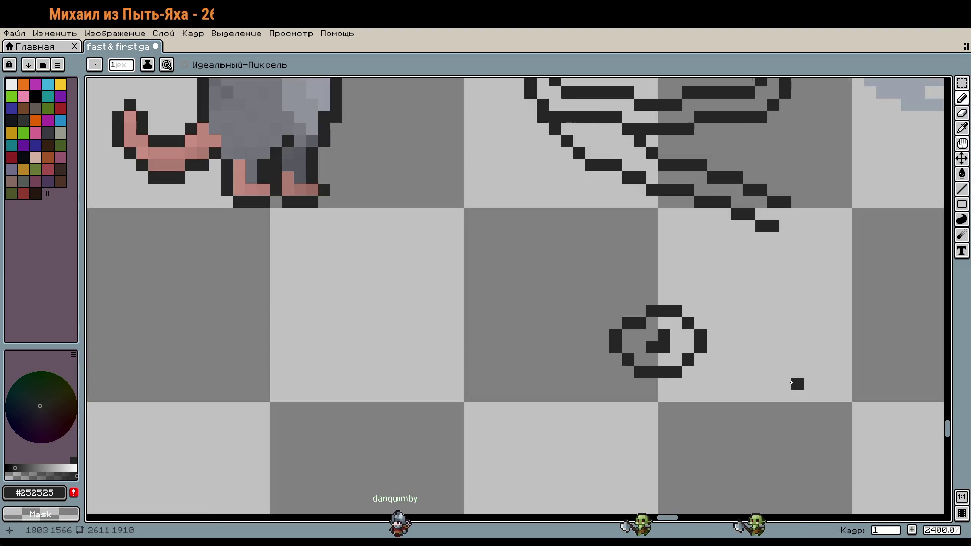
{"action": "left_click_drag", "start_coordinate": [734, 385], "coordinate": [572, 399]}
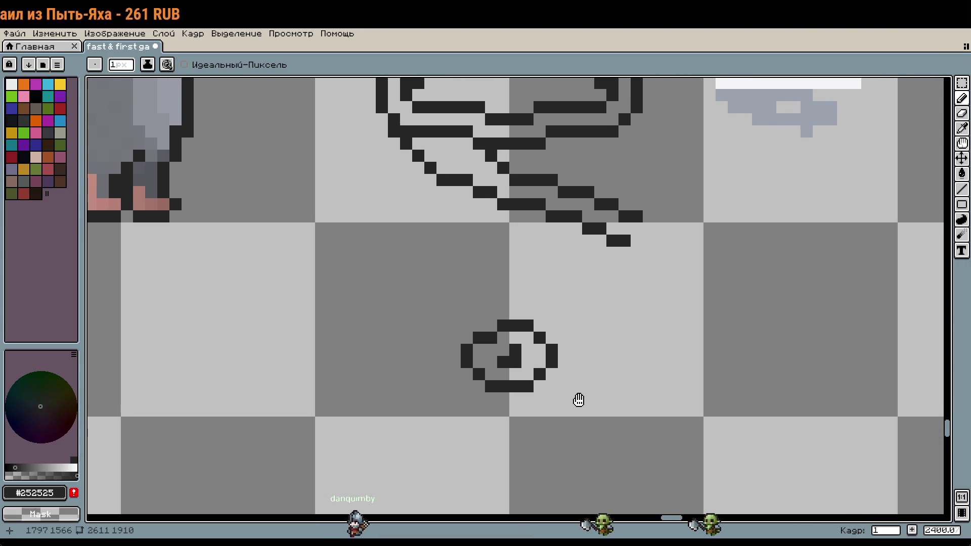
{"action": "scroll", "coordinate": [527, 323], "scroll_direction": "up", "scroll_amount": 3}
{"action": "scroll", "coordinate": [527, 323], "scroll_direction": "up", "scroll_amount": 1}
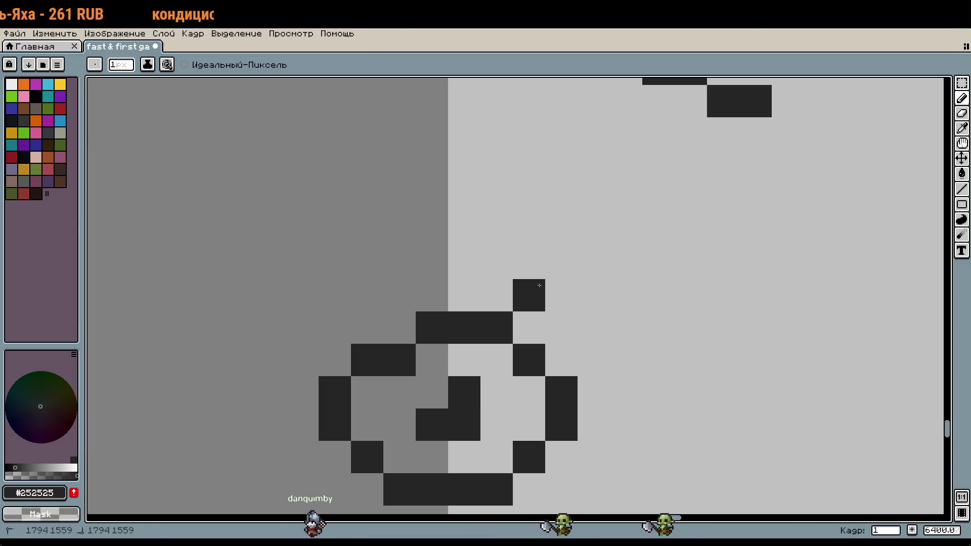
{"action": "left_click_drag", "start_coordinate": [529, 295], "coordinate": [561, 295]}
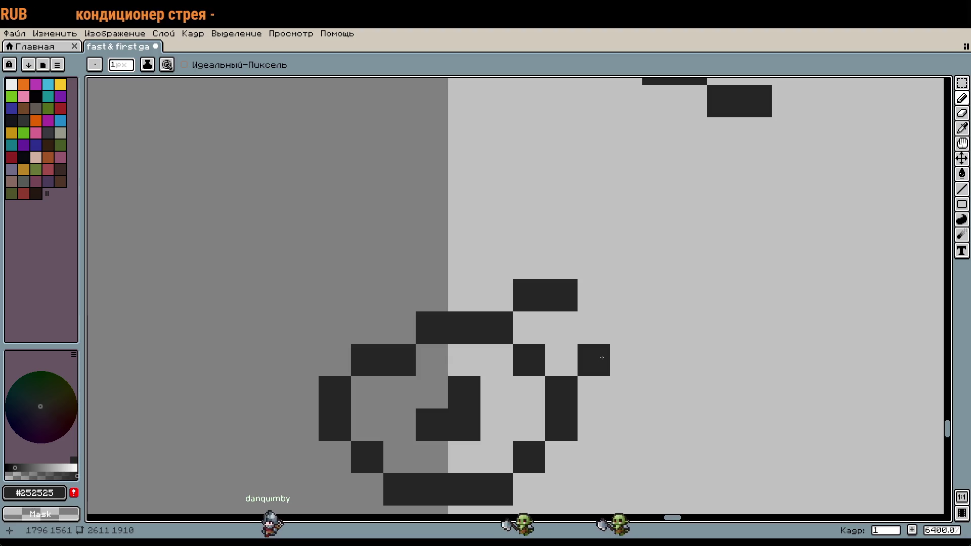
{"action": "left_click_drag", "start_coordinate": [602, 357], "coordinate": [680, 356]}
{"action": "left_click", "coordinate": [618, 286]}
{"action": "left_click_drag", "start_coordinate": [594, 291], "coordinate": [630, 290]}
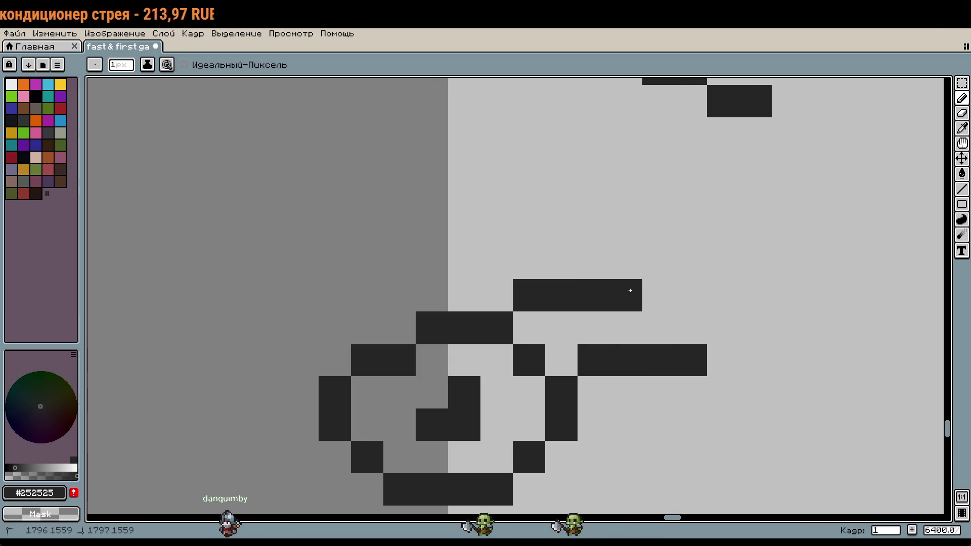
{"action": "left_click", "coordinate": [653, 291]}
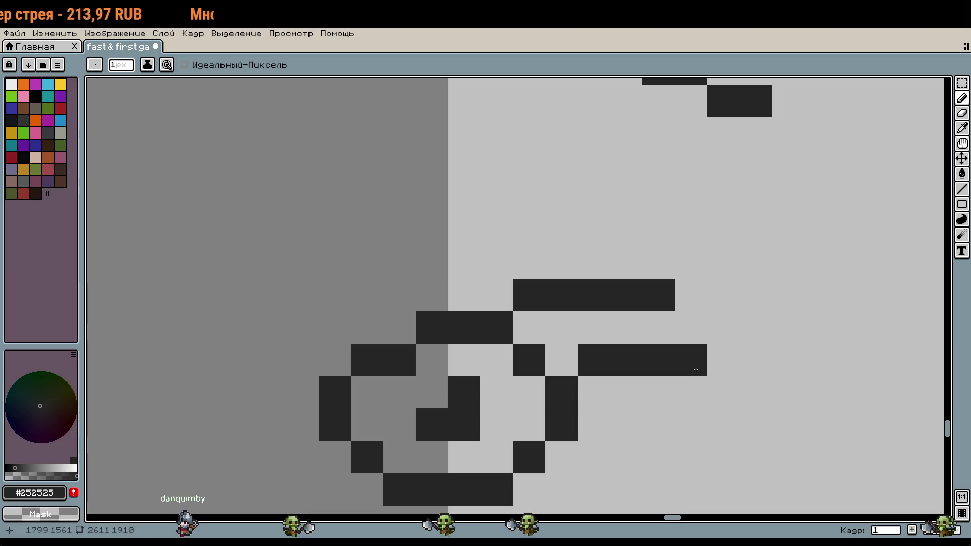
Shift the lower tail strokes up and left by one pixel using a rectangle selection.
{"action": "scroll", "coordinate": [750, 381], "scroll_direction": "down", "scroll_amount": 1}
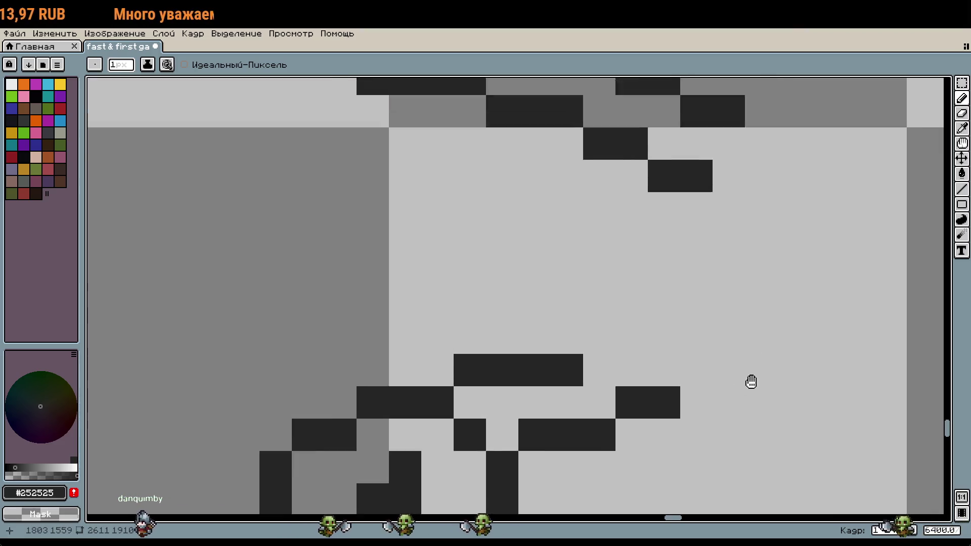
{"action": "scroll", "coordinate": [750, 381], "scroll_direction": "down", "scroll_amount": 1}
{"action": "scroll", "coordinate": [708, 404], "scroll_direction": "down", "scroll_amount": 1}
{"action": "scroll", "coordinate": [679, 425], "scroll_direction": "down", "scroll_amount": 1}
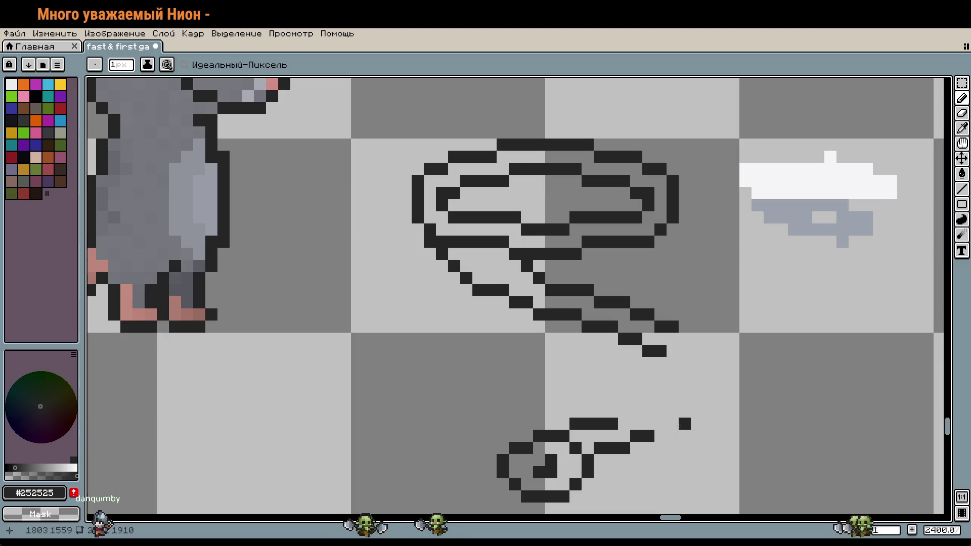
{"action": "scroll", "coordinate": [679, 425], "scroll_direction": "down", "scroll_amount": 2}
{"action": "scroll", "coordinate": [629, 352], "scroll_direction": "up", "scroll_amount": 1}
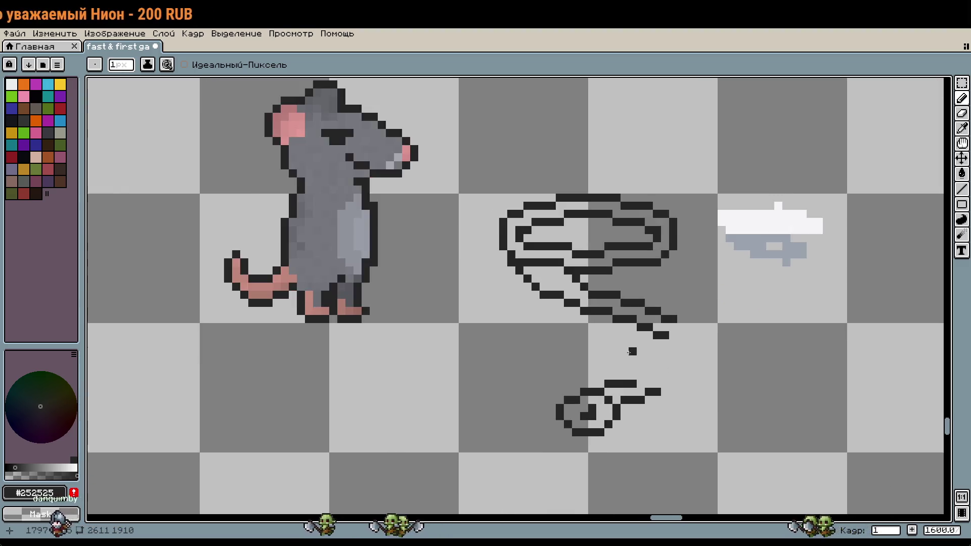
{"action": "scroll", "coordinate": [630, 352], "scroll_direction": "up", "scroll_amount": 1}
{"action": "key", "text": "m"}
{"action": "left_click_drag", "start_coordinate": [703, 336], "coordinate": [553, 258]}
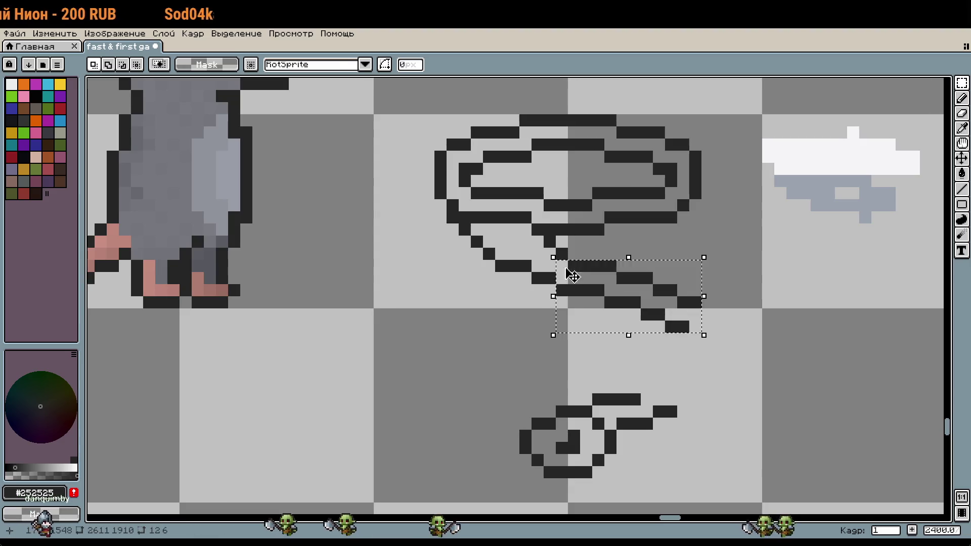
{"action": "left_click_drag", "start_coordinate": [599, 283], "coordinate": [583, 277]}
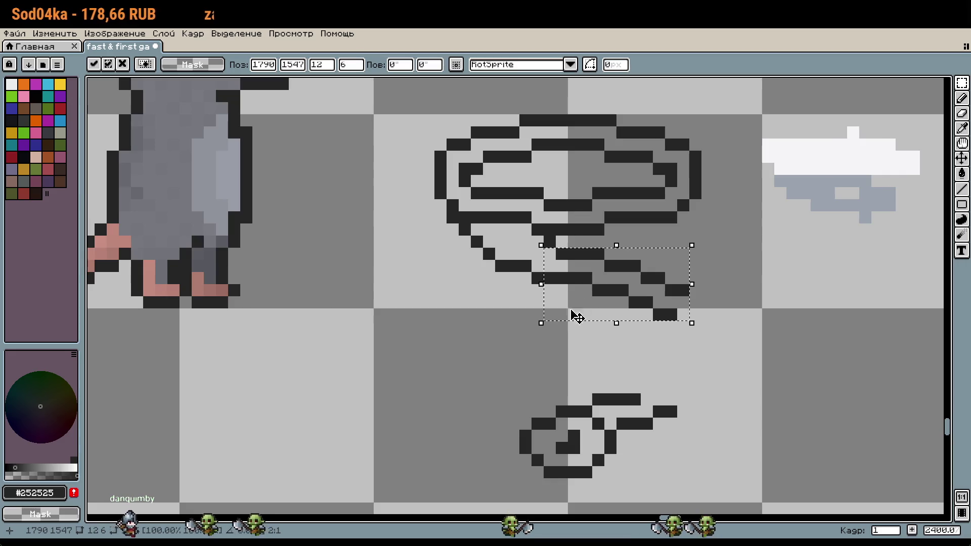
{"action": "key", "text": "b"}
Undo a stray pencil pixel and shift the tail strokes one more pixel left.
{"action": "scroll", "coordinate": [637, 399], "scroll_direction": "up", "scroll_amount": 1}
{"action": "scroll", "coordinate": [637, 399], "scroll_direction": "up", "scroll_amount": 3}
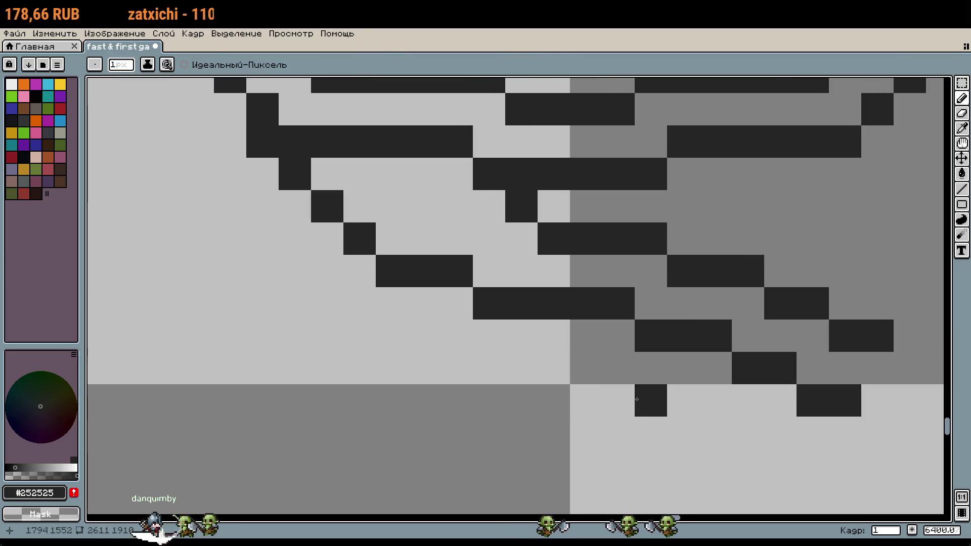
{"action": "key", "text": "ctrl+z"}
{"action": "key", "text": "m"}
{"action": "left_click_drag", "start_coordinate": [929, 419], "coordinate": [600, 220]}
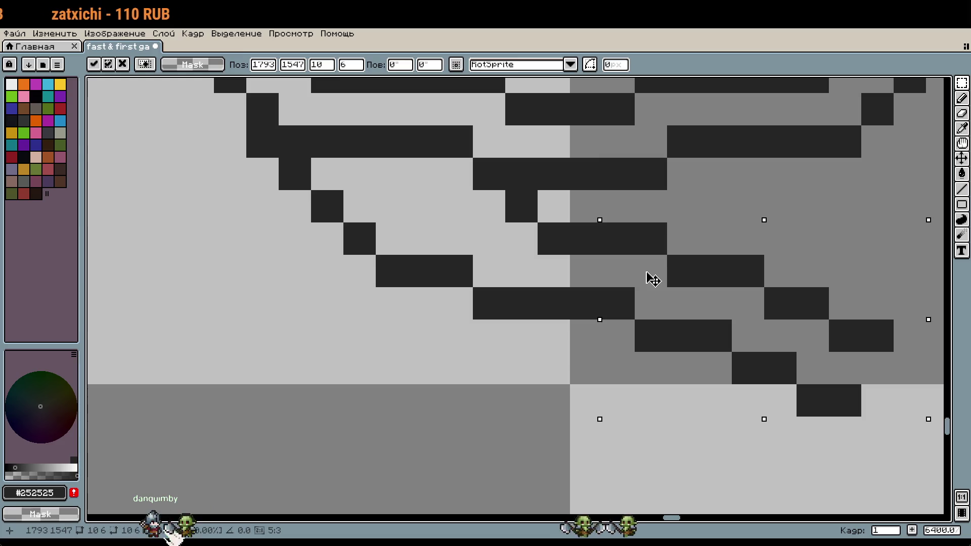
{"action": "left_click_drag", "start_coordinate": [653, 279], "coordinate": [630, 275]}
{"action": "key", "text": "b"}
Continue the tail line one pixel lower with a diagonal pixel.
{"action": "scroll", "coordinate": [622, 343], "scroll_direction": "down", "scroll_amount": 5}
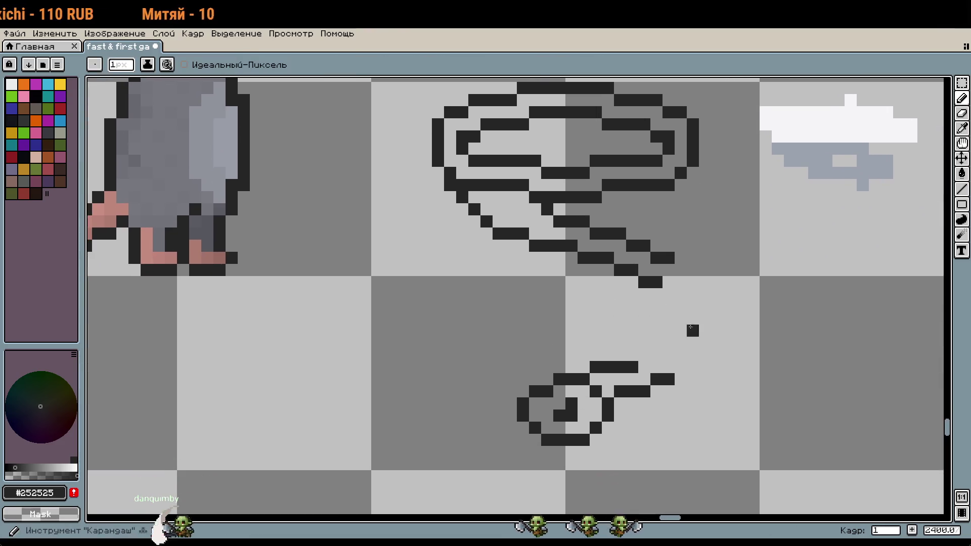
{"action": "scroll", "coordinate": [691, 327], "scroll_direction": "up", "scroll_amount": 1}
{"action": "scroll", "coordinate": [701, 291], "scroll_direction": "up", "scroll_amount": 2}
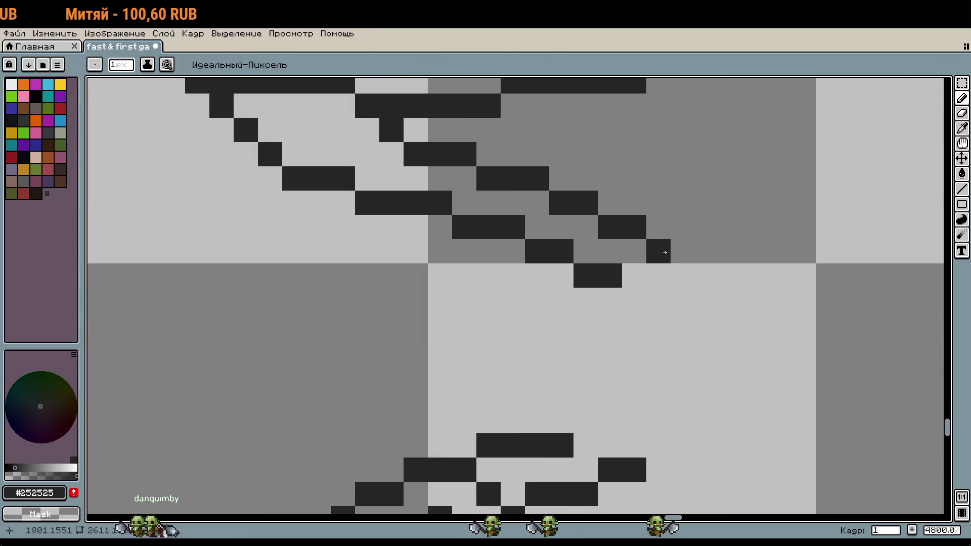
{"action": "left_click_drag", "start_coordinate": [673, 261], "coordinate": [689, 278]}
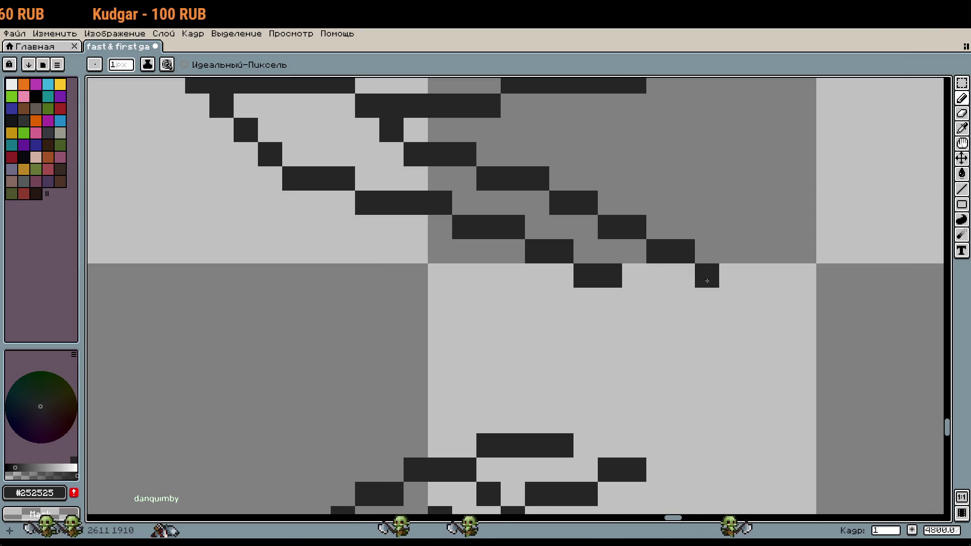
{"action": "left_click", "coordinate": [707, 281]}
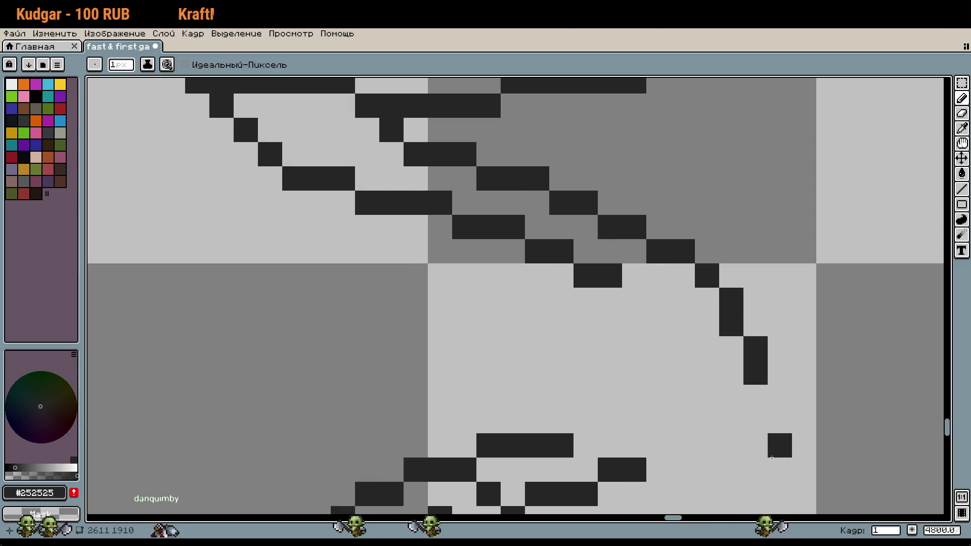
Draw the tail's inner second line down toward the small end ring.
{"action": "scroll", "coordinate": [772, 458], "scroll_direction": "down", "scroll_amount": 2}
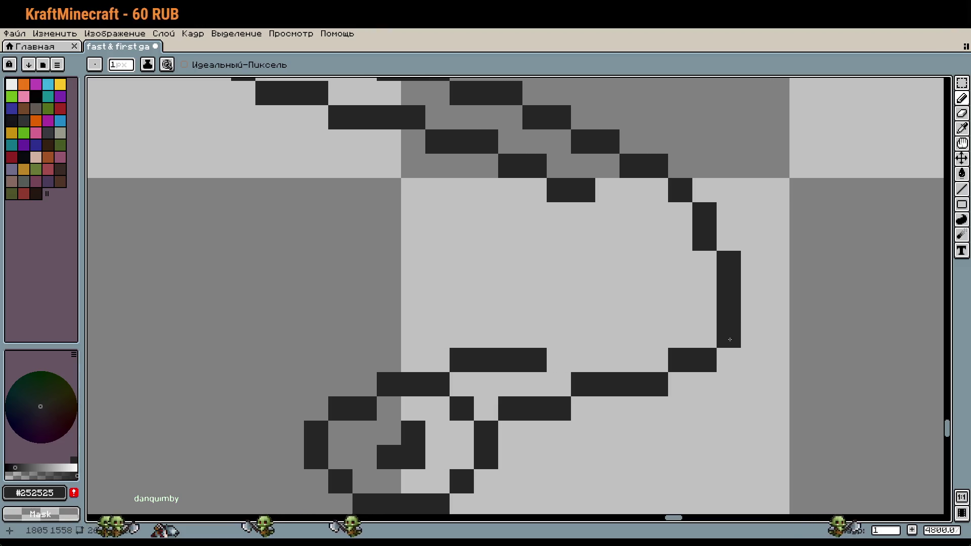
{"action": "scroll", "coordinate": [730, 339], "scroll_direction": "down", "scroll_amount": 2}
{"action": "scroll", "coordinate": [729, 340], "scroll_direction": "down", "scroll_amount": 1}
{"action": "scroll", "coordinate": [729, 339], "scroll_direction": "up", "scroll_amount": 4}
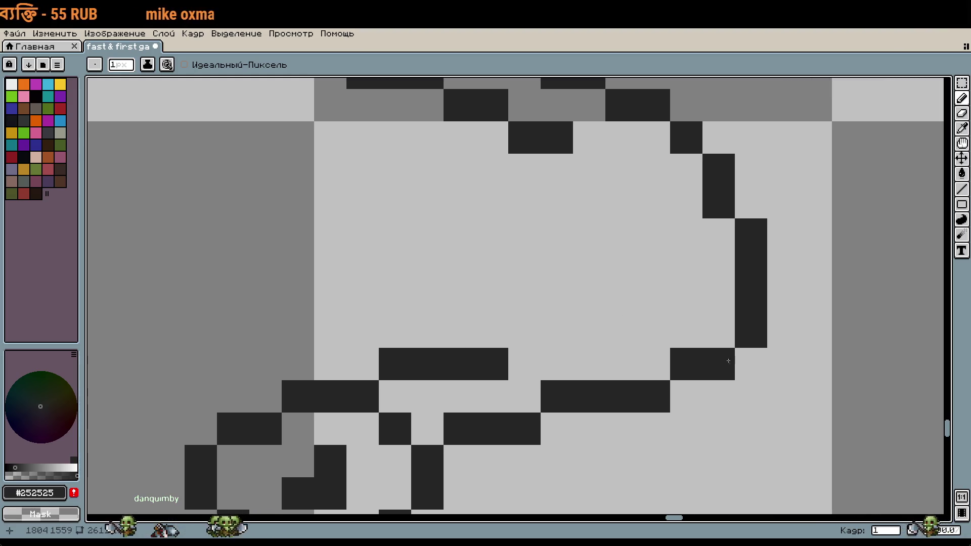
{"action": "scroll", "coordinate": [712, 388], "scroll_direction": "down", "scroll_amount": 2}
{"action": "scroll", "coordinate": [711, 390], "scroll_direction": "down", "scroll_amount": 1}
{"action": "scroll", "coordinate": [666, 310], "scroll_direction": "up", "scroll_amount": 3}
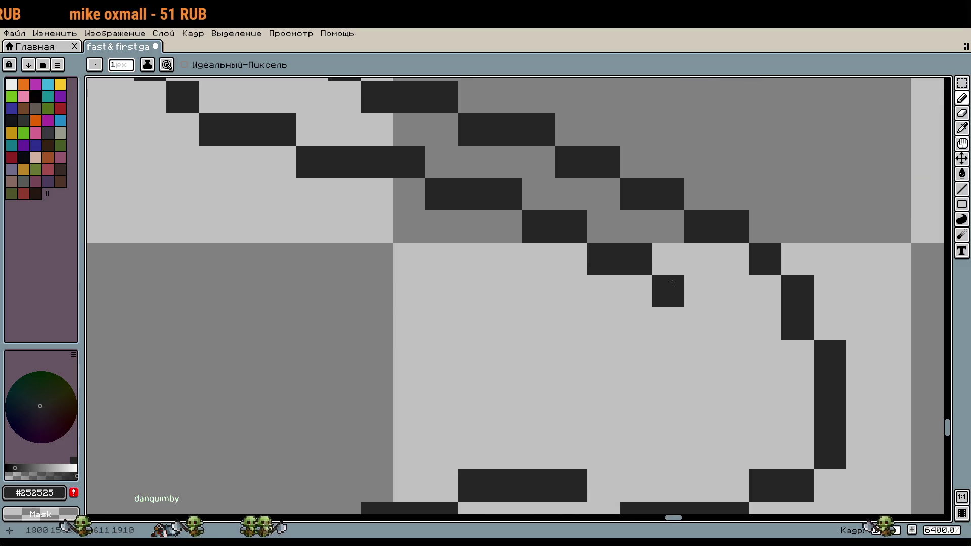
{"action": "left_click", "coordinate": [694, 283]}
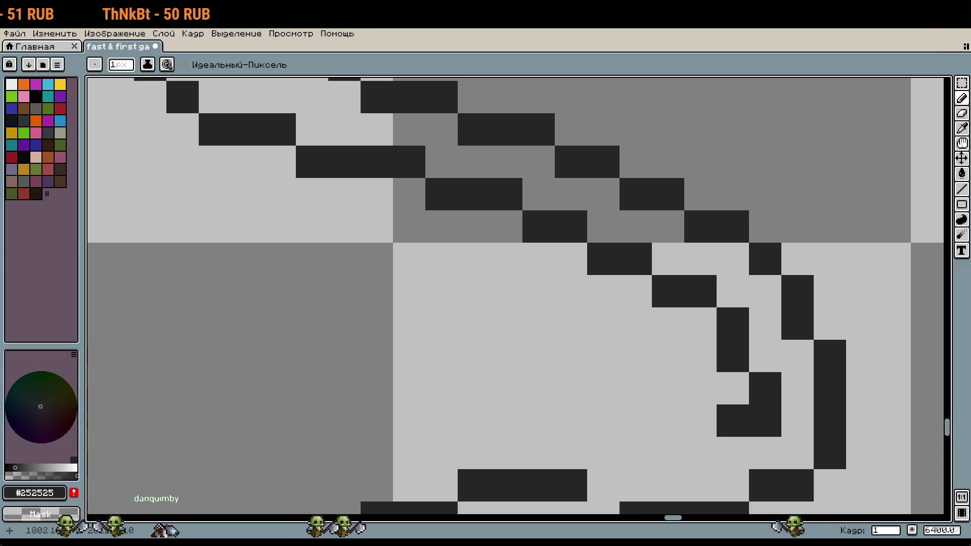
{"action": "left_click_drag", "start_coordinate": [701, 454], "coordinate": [604, 454]}
{"action": "scroll", "coordinate": [640, 312], "scroll_direction": "down", "scroll_amount": 8}
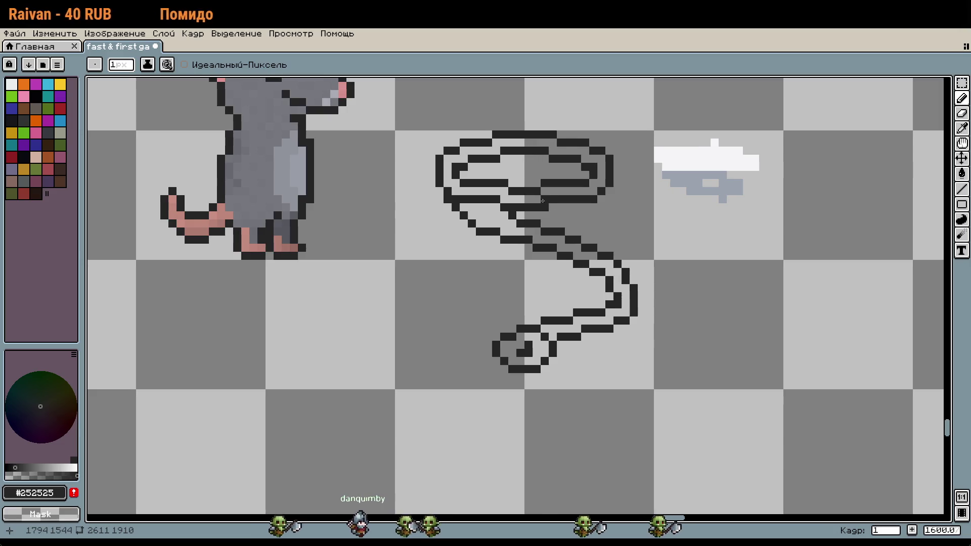
Select the strands under the upper coil and nudge them down one pixel, then deselect.
{"action": "scroll", "coordinate": [543, 201], "scroll_direction": "up", "scroll_amount": 2}
{"action": "key", "text": "m"}
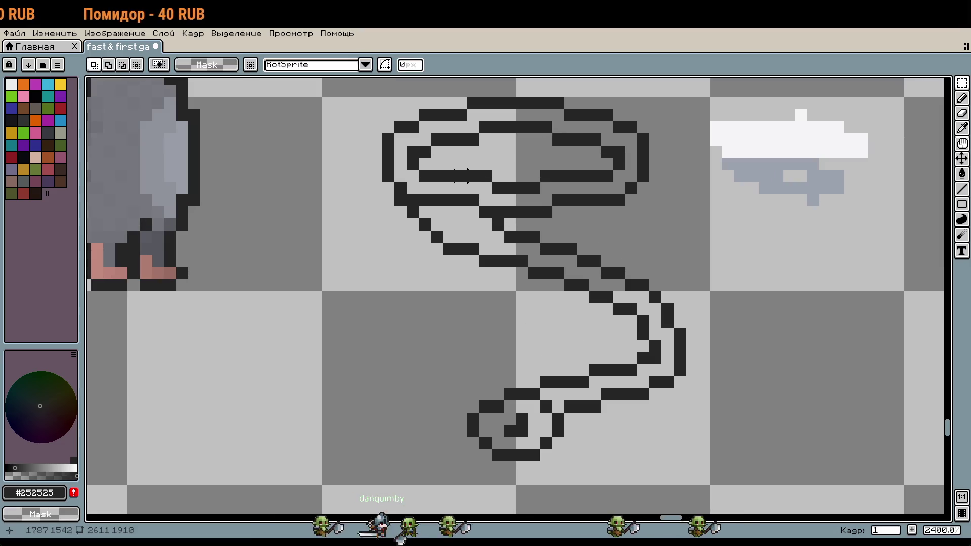
{"action": "left_click_drag", "start_coordinate": [461, 176], "coordinate": [581, 214]}
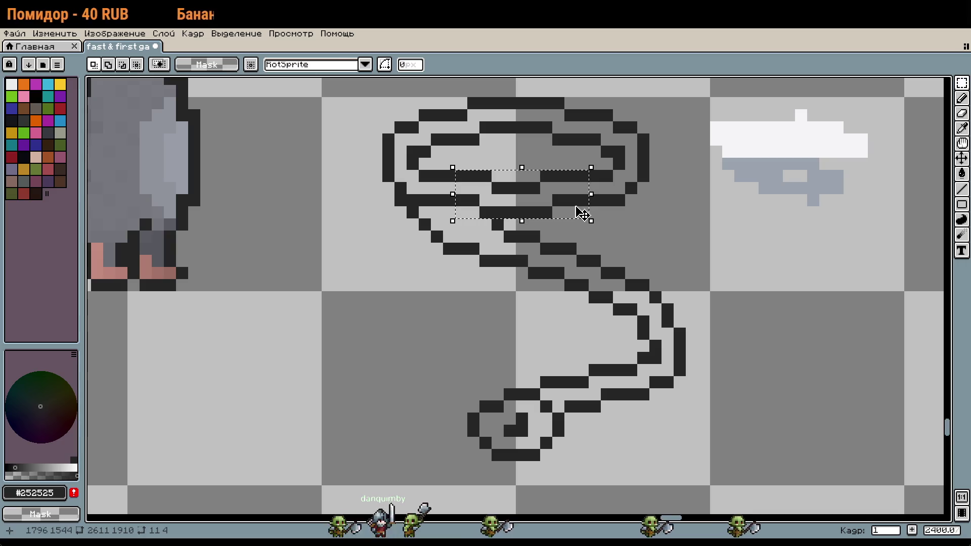
{"action": "key", "text": "Down"}
{"action": "key", "text": "ctrl+d"}
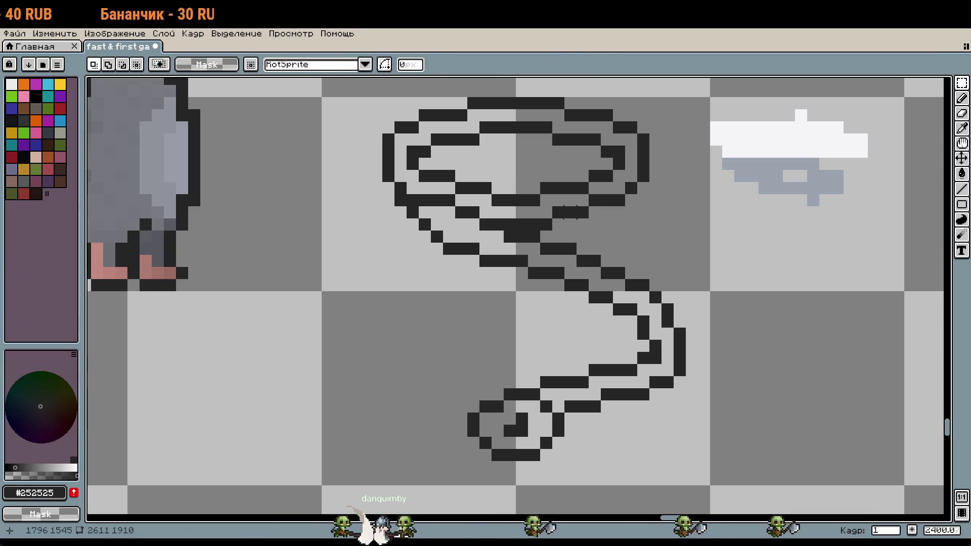
Touch up the strand crossing with the Pencil, erasing stray pixels and filling gaps.
{"action": "scroll", "coordinate": [565, 218], "scroll_direction": "up", "scroll_amount": 1}
{"action": "key", "text": "b"}
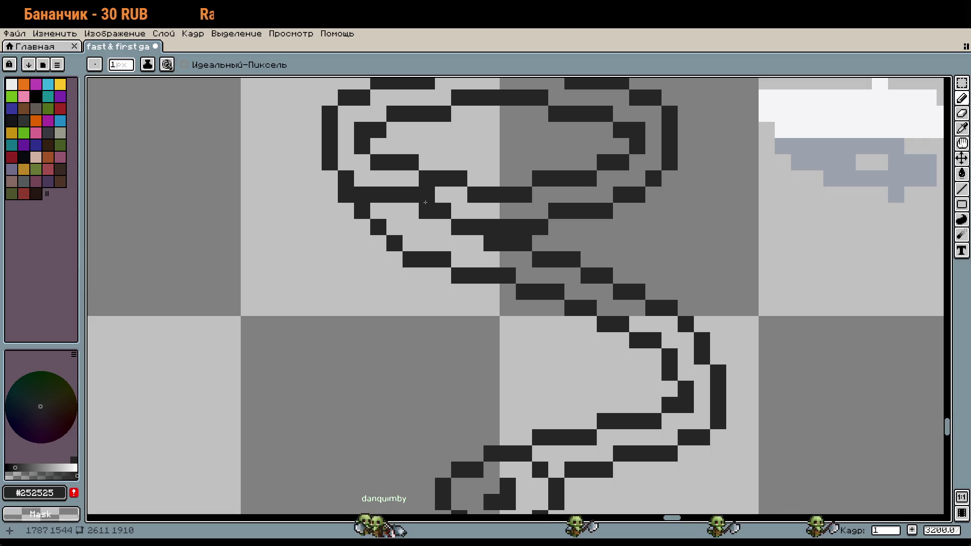
{"action": "right_click", "coordinate": [413, 200]}
{"action": "left_click", "coordinate": [550, 311]}
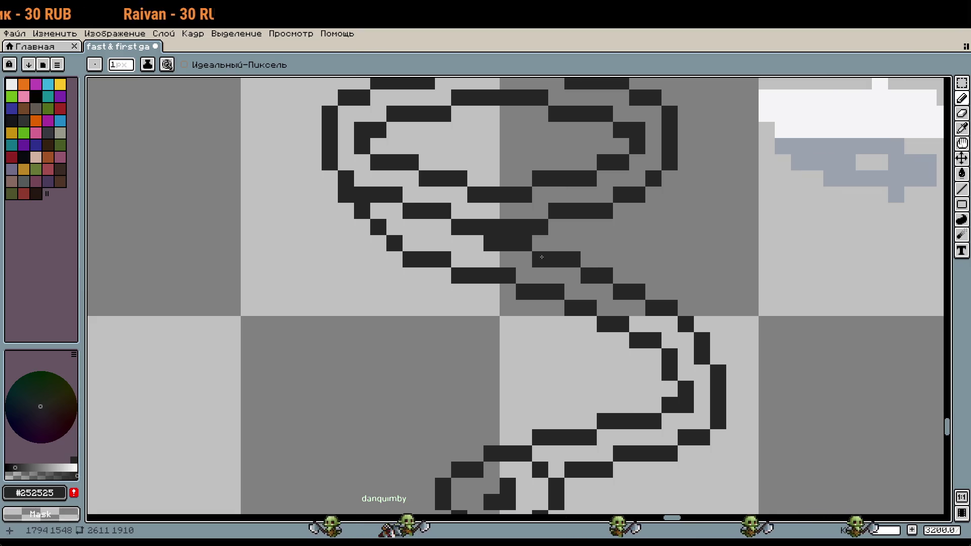
{"action": "right_click", "coordinate": [550, 312]}
{"action": "left_click", "coordinate": [506, 319]}
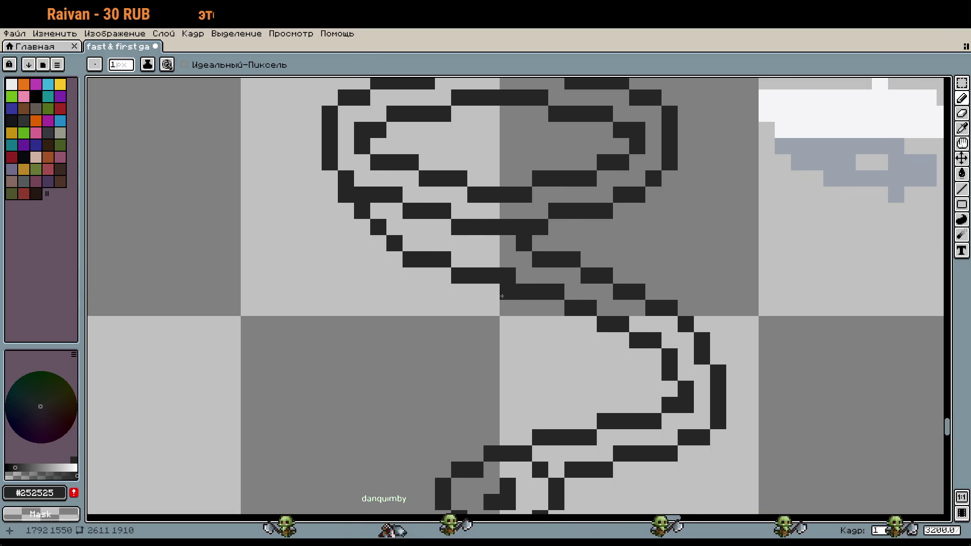
{"action": "scroll", "coordinate": [505, 319], "scroll_direction": "down", "scroll_amount": 1}
{"action": "scroll", "coordinate": [505, 316], "scroll_direction": "down", "scroll_amount": 1}
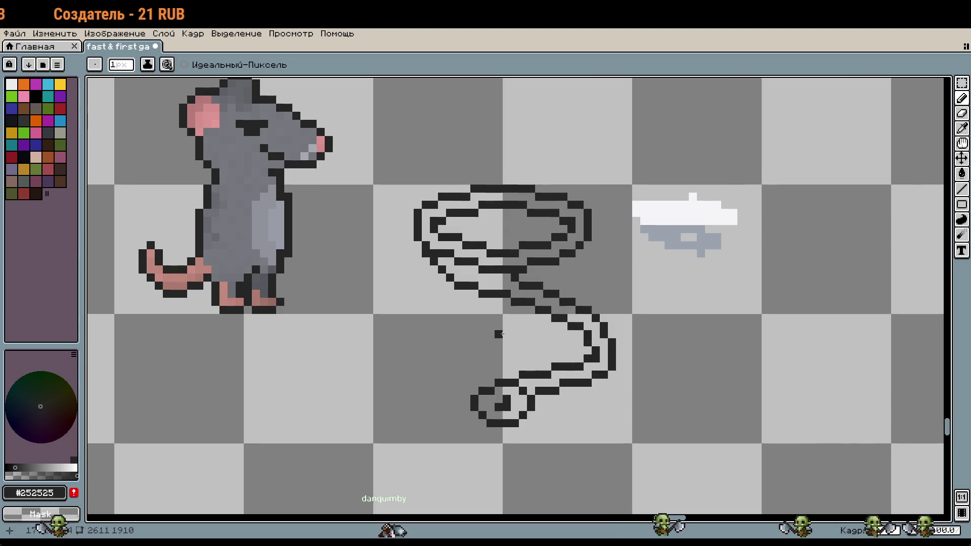
Move the selected whip drawing to sit just right of the grey rat.
{"action": "left_click_drag", "start_coordinate": [515, 351], "coordinate": [523, 344]}
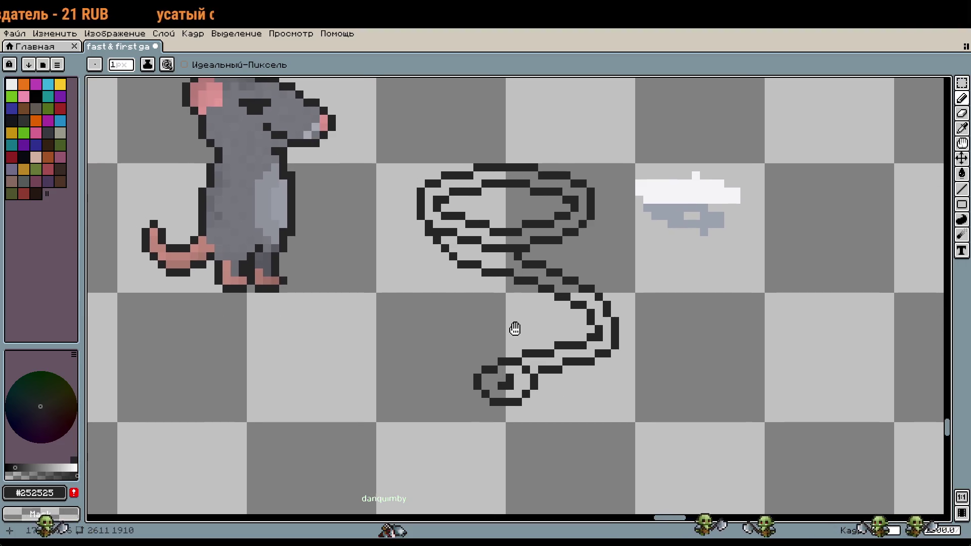
{"action": "key", "text": "m"}
{"action": "scroll", "coordinate": [511, 268], "scroll_direction": "down", "scroll_amount": 1}
{"action": "mouse_move", "coordinate": [455, 232]}
{"action": "left_mouse_down"}
{"action": "mouse_move", "coordinate": [574, 354]}
{"action": "mouse_move", "coordinate": [505, 235]}
{"action": "mouse_move", "coordinate": [416, 261]}
{"action": "mouse_move", "coordinate": [430, 262]}
{"action": "left_mouse_up"}
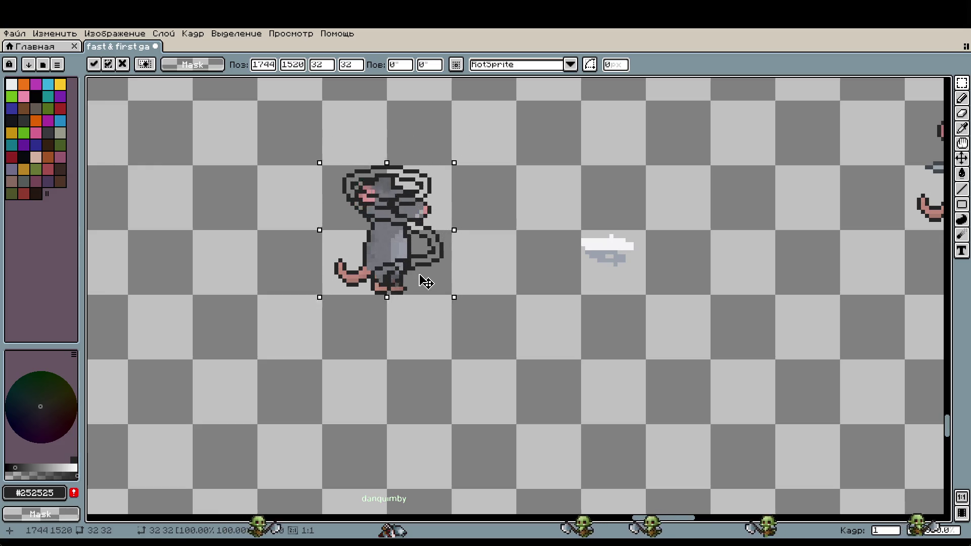
{"action": "mouse_move", "coordinate": [430, 262]}
{"action": "left_mouse_down"}
{"action": "mouse_move", "coordinate": [430, 245]}
{"action": "mouse_move", "coordinate": [429, 256]}
{"action": "left_mouse_up"}
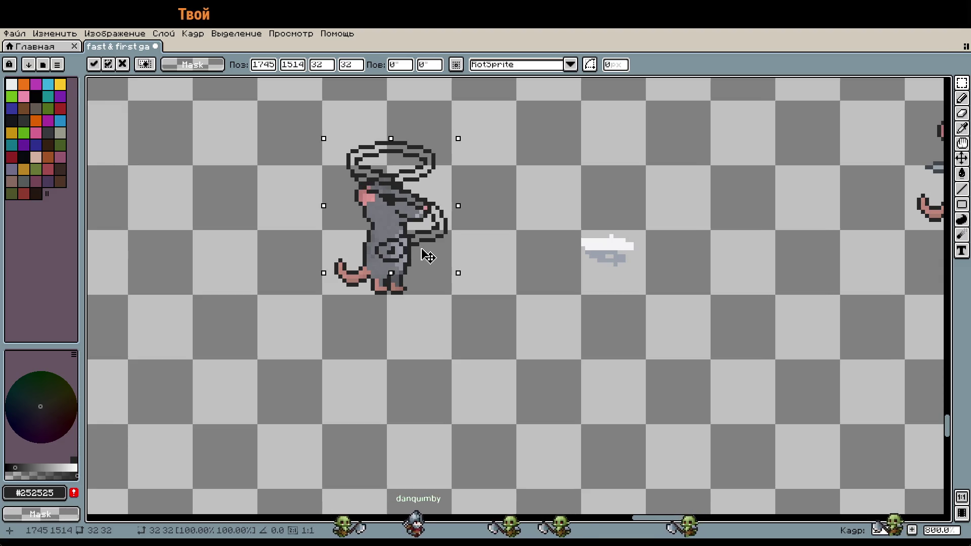
{"action": "left_click_drag", "start_coordinate": [428, 256], "coordinate": [426, 255]}
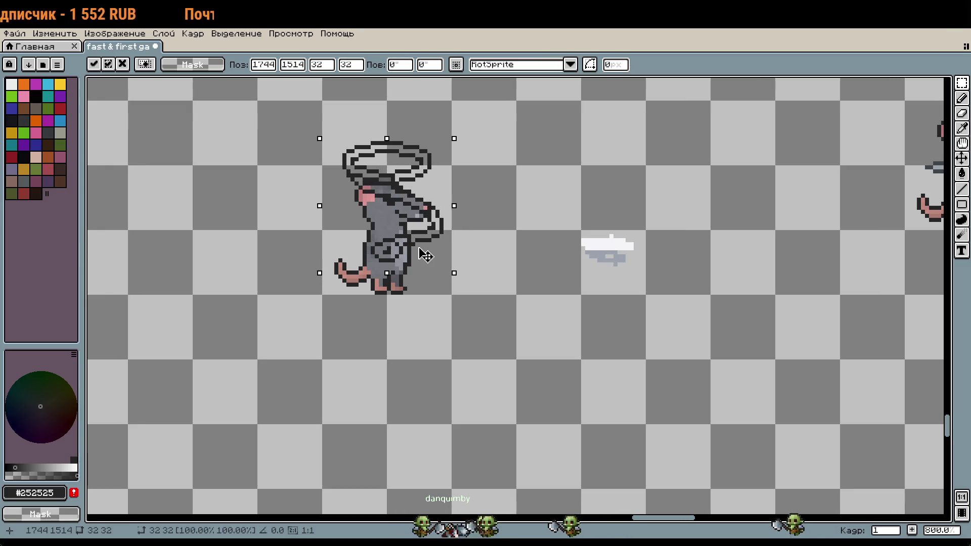
{"action": "left_click_drag", "start_coordinate": [427, 256], "coordinate": [550, 334]}
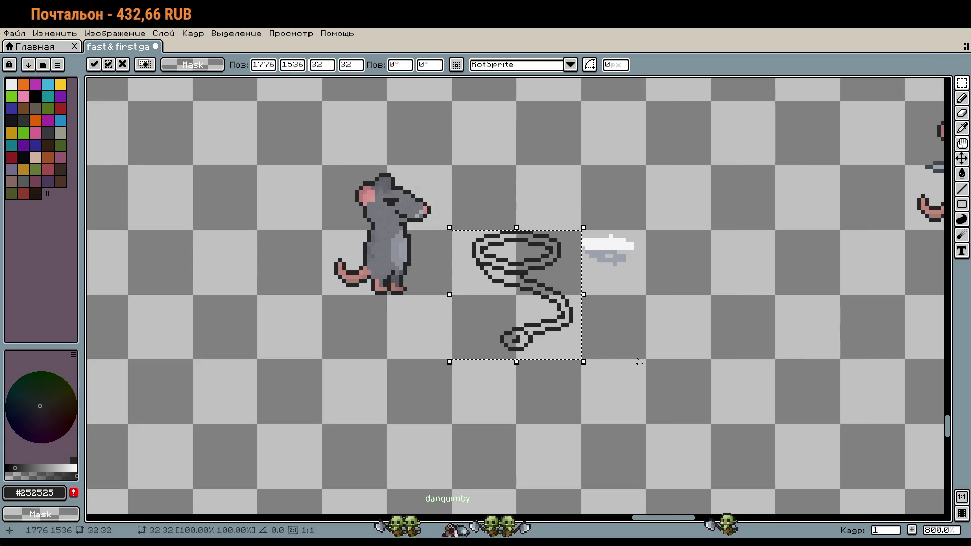
{"action": "left_click", "coordinate": [631, 345]}
Reselect the whip and nudge it down one pixel.
{"action": "scroll", "coordinate": [541, 333], "scroll_direction": "up", "scroll_amount": 3}
{"action": "key", "text": "ctrl+shift+d"}
{"action": "key", "text": "Down"}
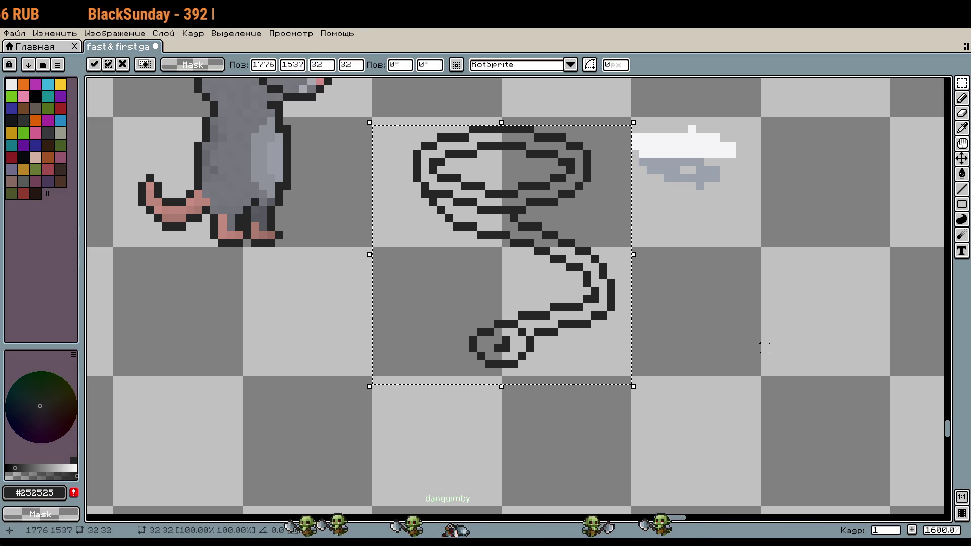
{"action": "left_click", "coordinate": [731, 307]}
{"action": "scroll", "coordinate": [595, 280], "scroll_direction": "down", "scroll_amount": 2}
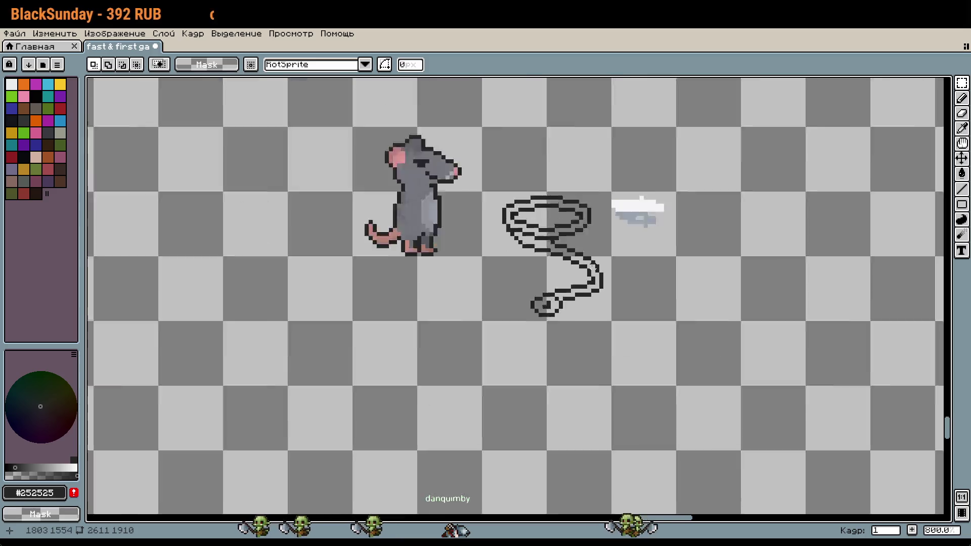
Copy the pink ear pieces from the purple column and paste them beside the whip.
{"action": "left_click_drag", "start_coordinate": [536, 101], "coordinate": [553, 494]}
{"action": "left_click_drag", "start_coordinate": [485, 151], "coordinate": [556, 456]}
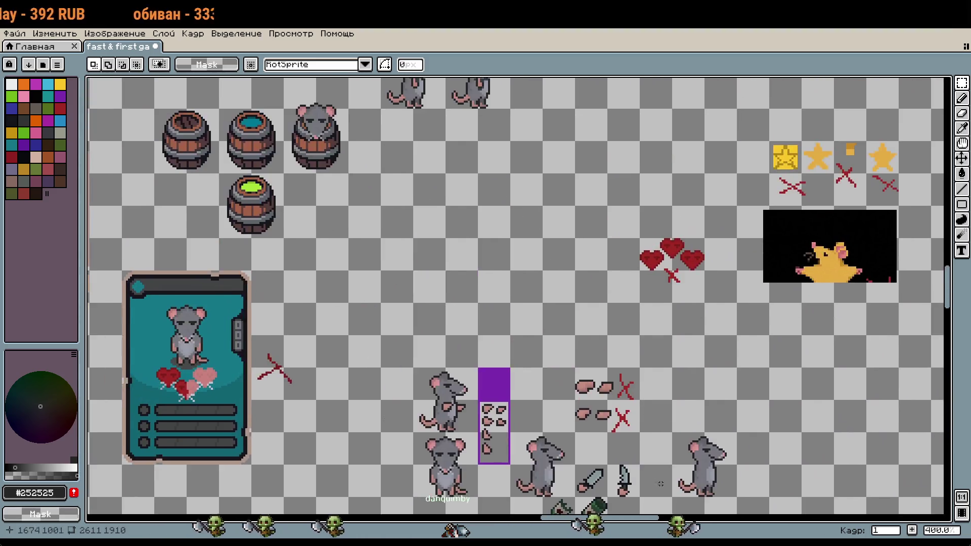
{"action": "scroll", "coordinate": [568, 259], "scroll_direction": "up", "scroll_amount": 2}
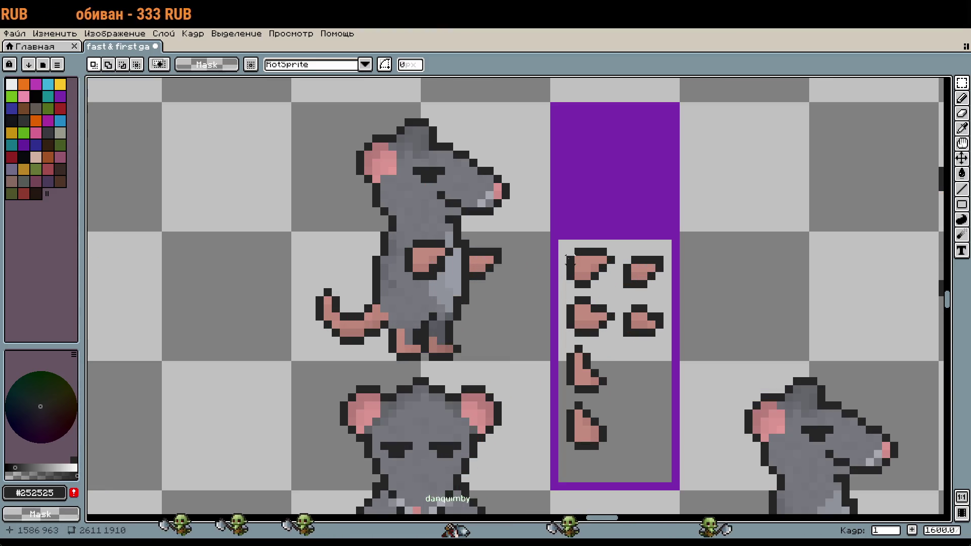
{"action": "left_click_drag", "start_coordinate": [568, 259], "coordinate": [667, 454]}
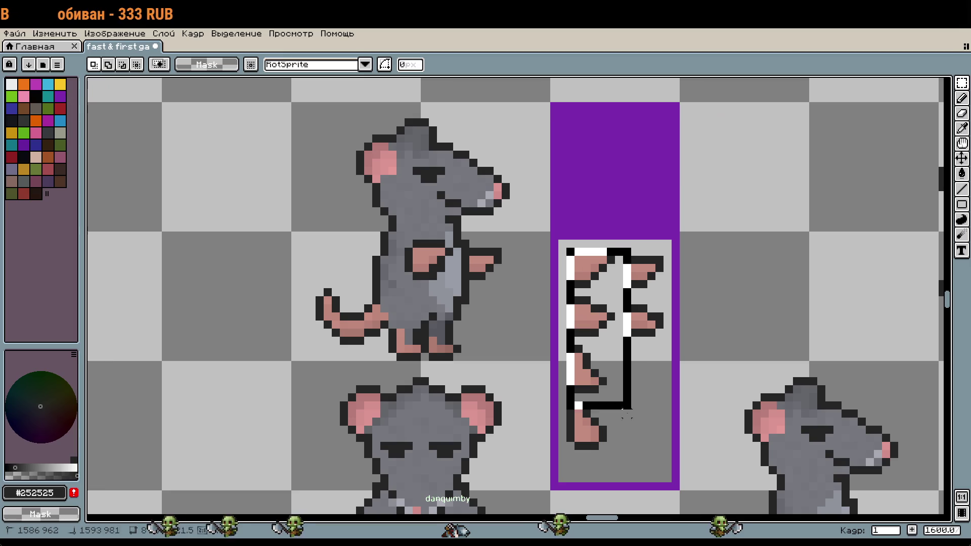
{"action": "scroll", "coordinate": [761, 443], "scroll_direction": "down", "scroll_amount": 2}
{"action": "scroll", "coordinate": [761, 444], "scroll_direction": "down", "scroll_amount": 1}
{"action": "left_click_drag", "start_coordinate": [606, 455], "coordinate": [657, 152]}
{"action": "mouse_move", "coordinate": [710, 418]}
{"action": "left_mouse_down"}
{"action": "mouse_move", "coordinate": [614, 216]}
{"action": "mouse_move", "coordinate": [828, 368]}
{"action": "left_mouse_up"}
{"action": "scroll", "coordinate": [574, 297], "scroll_direction": "up", "scroll_amount": 3}
{"action": "scroll", "coordinate": [557, 293], "scroll_direction": "up", "scroll_amount": 1}
{"action": "key", "text": "ctrl+v"}
{"action": "left_click_drag", "start_coordinate": [524, 276], "coordinate": [691, 372]}
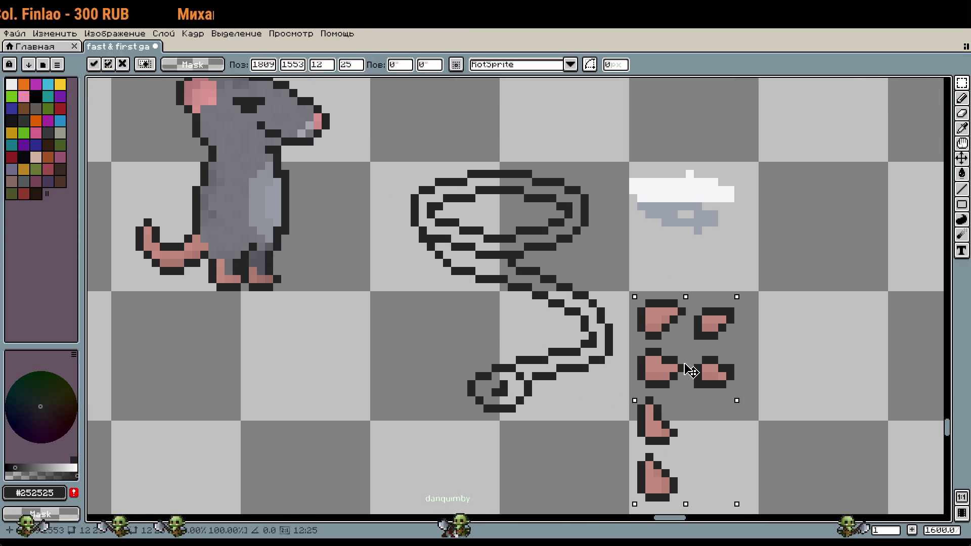
{"action": "left_click_drag", "start_coordinate": [786, 384], "coordinate": [800, 357]}
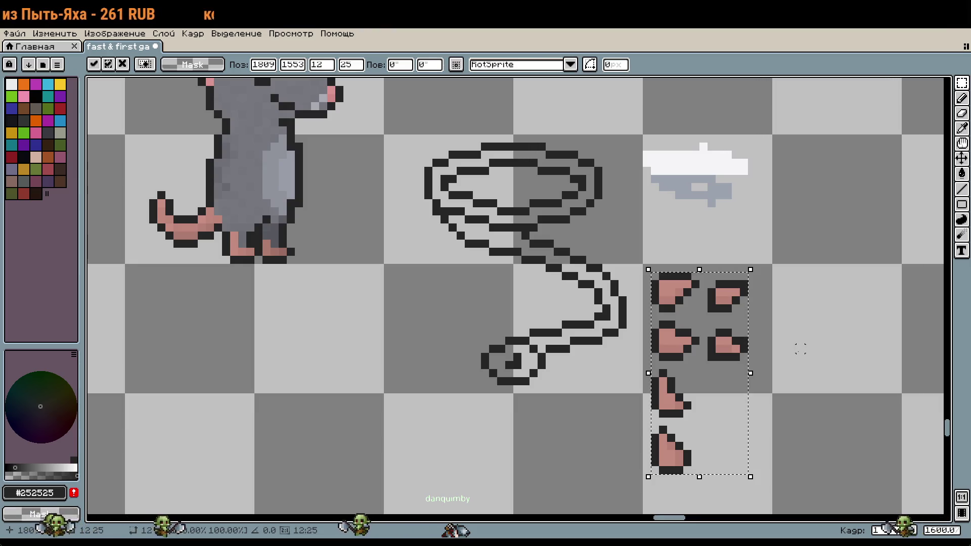
{"action": "left_click", "coordinate": [800, 349]}
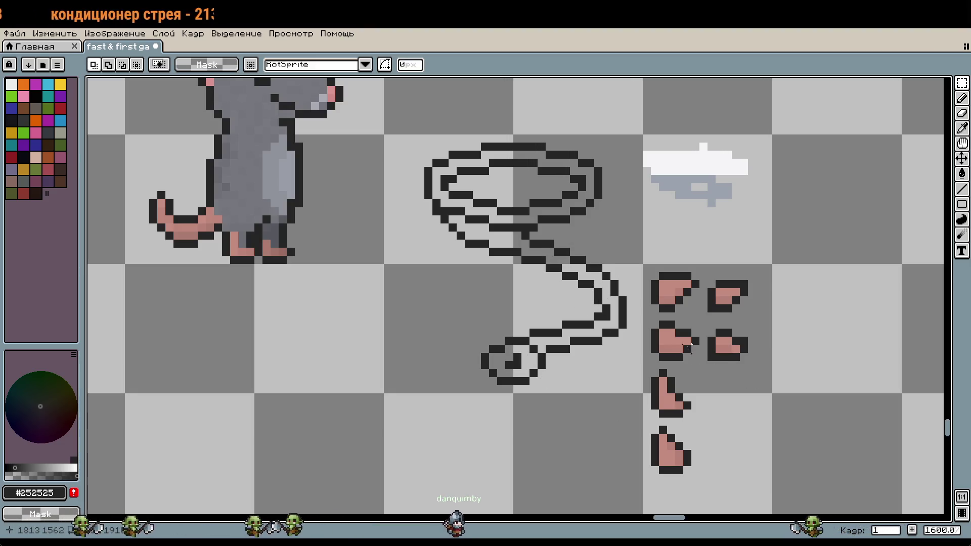
Place pink ear copies as claw tips on the tail's end and where it leaves the coil.
{"action": "mouse_move", "coordinate": [690, 359]}
{"action": "left_mouse_down"}
{"action": "mouse_move", "coordinate": [509, 364]}
{"action": "mouse_move", "coordinate": [516, 358]}
{"action": "left_mouse_up"}
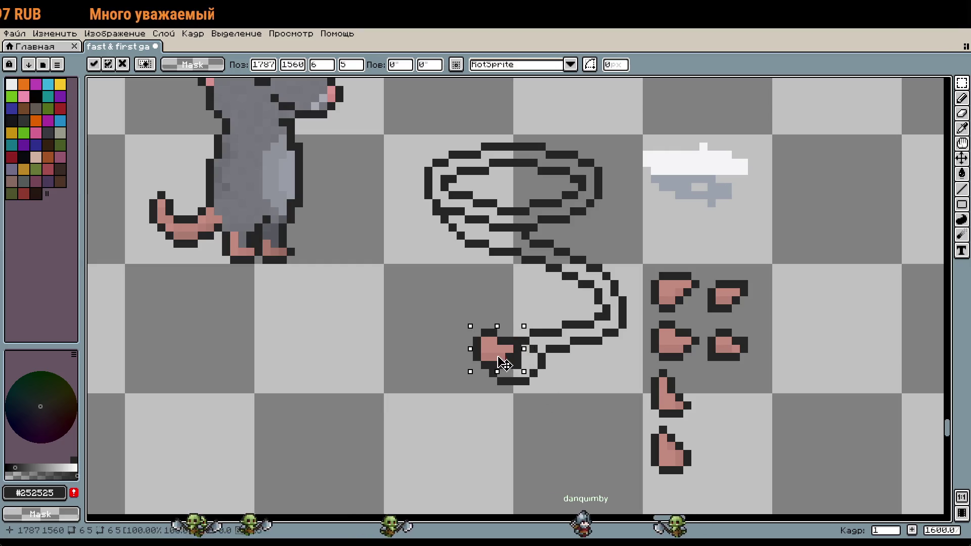
{"action": "key", "text": "ctrl+d"}
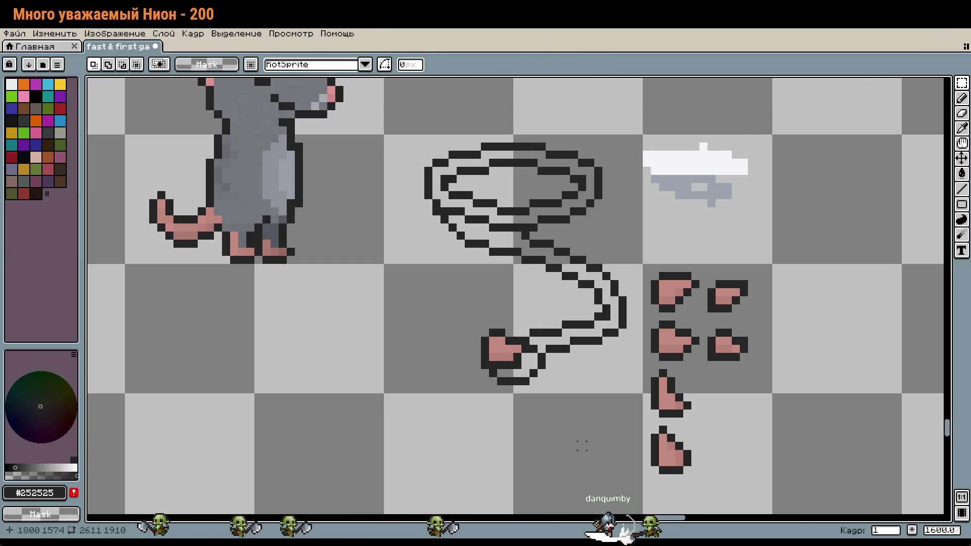
{"action": "left_click_drag", "start_coordinate": [589, 340], "coordinate": [572, 364]}
{"action": "mouse_move", "coordinate": [691, 356]}
{"action": "left_mouse_down"}
{"action": "mouse_move", "coordinate": [731, 388]}
{"action": "mouse_move", "coordinate": [559, 304]}
{"action": "left_mouse_up"}
{"action": "key", "text": "ctrl+c"}
{"action": "key", "text": "ctrl+v"}
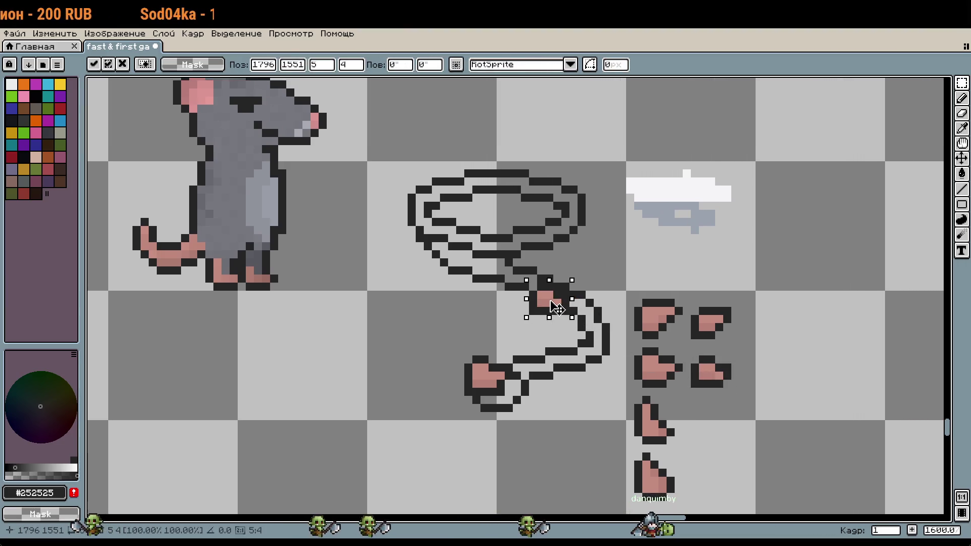
{"action": "key", "text": "ctrl+d"}
{"action": "scroll", "coordinate": [567, 329], "scroll_direction": "down", "scroll_amount": 2}
{"action": "scroll", "coordinate": [577, 374], "scroll_direction": "down", "scroll_amount": 1}
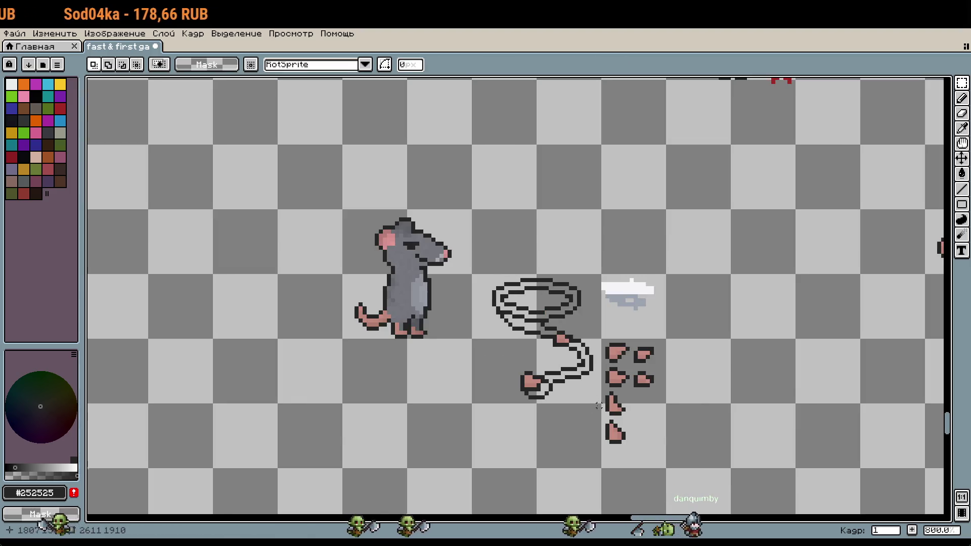
Copy the pink-tipped whip and place the duplicate directly below the original.
{"action": "mouse_move", "coordinate": [473, 271]}
{"action": "left_mouse_down"}
{"action": "mouse_move", "coordinate": [596, 400]}
{"action": "mouse_move", "coordinate": [447, 299]}
{"action": "mouse_move", "coordinate": [457, 292]}
{"action": "mouse_move", "coordinate": [555, 351]}
{"action": "mouse_move", "coordinate": [560, 365]}
{"action": "left_mouse_up"}
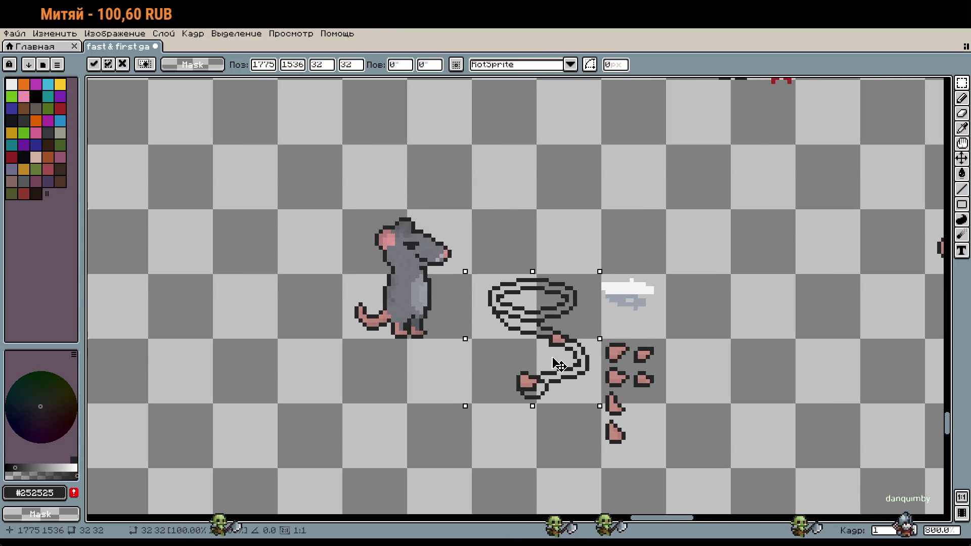
{"action": "scroll", "coordinate": [587, 389], "scroll_direction": "down", "scroll_amount": 3}
{"action": "key", "text": "Return"}
{"action": "key", "text": "ctrl+c"}
{"action": "key", "text": "ctrl+v"}
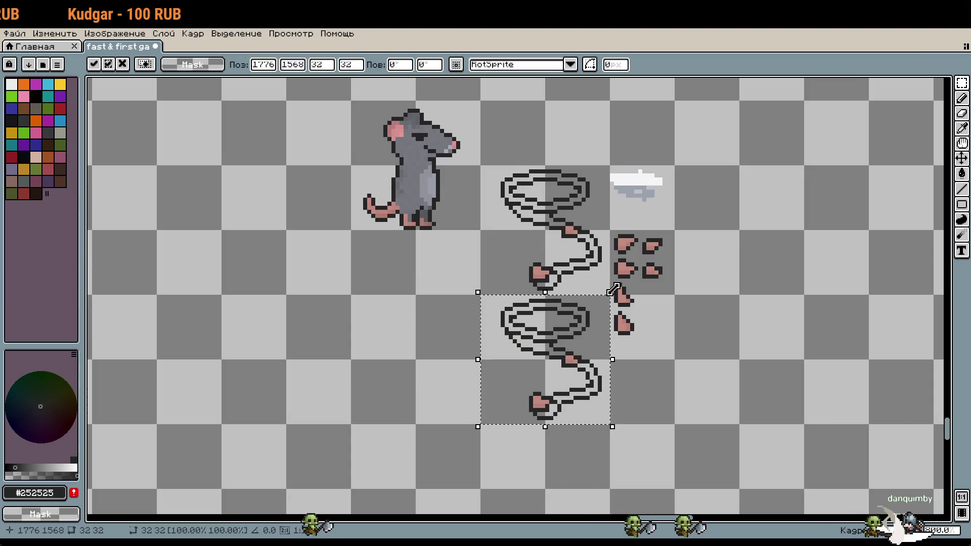
{"action": "key", "text": "ctrl+z"}
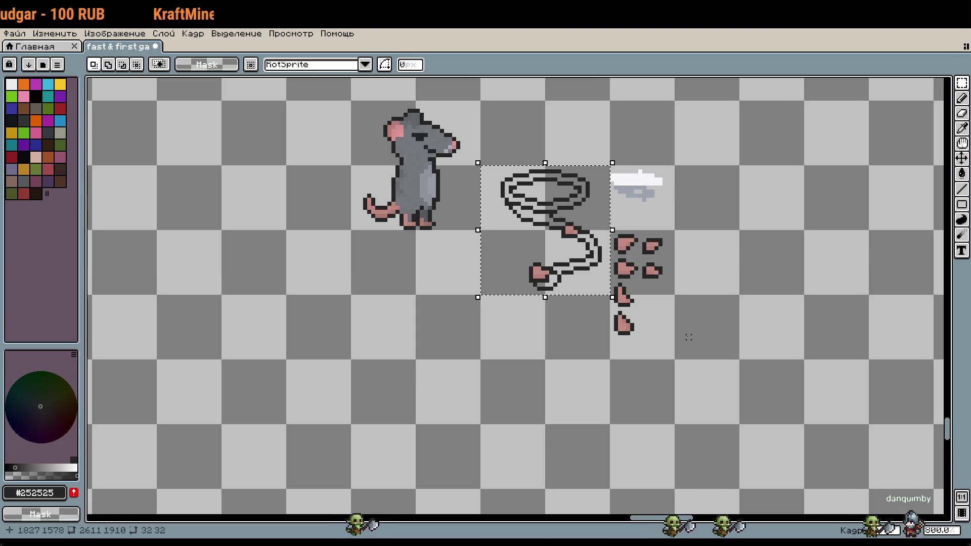
{"action": "key", "text": "ctrl+z"}
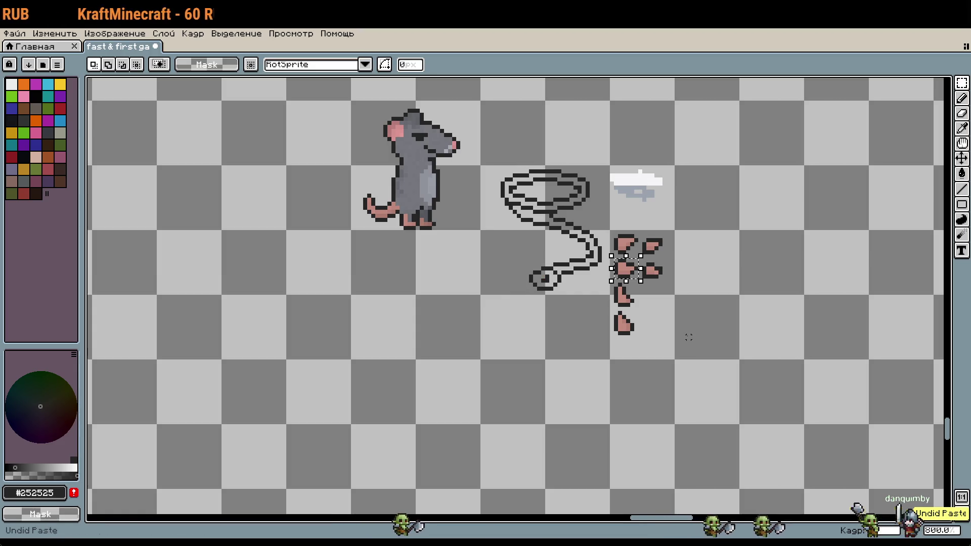
{"action": "key", "text": "ctrl+y"}
{"action": "key", "text": "ctrl+y"}
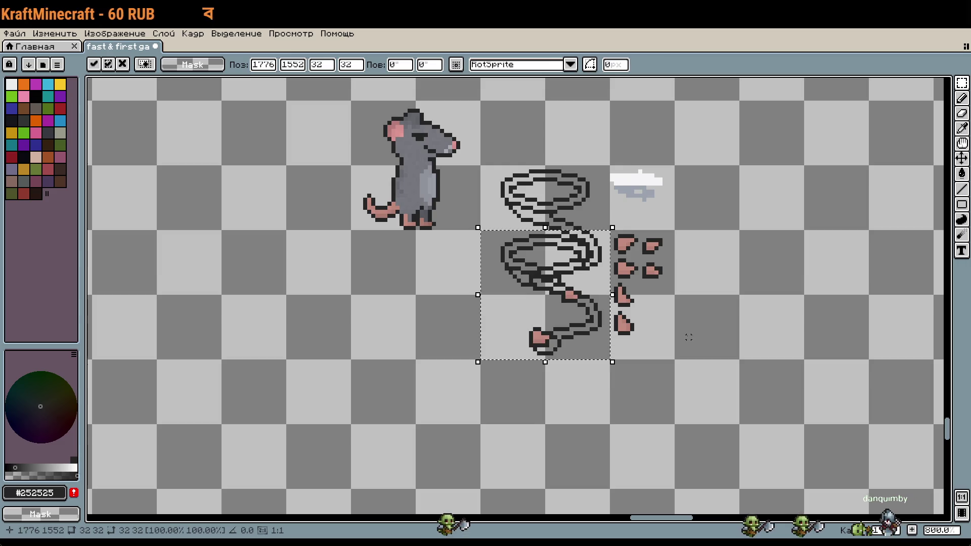
{"action": "key", "text": "Return"}
{"action": "scroll", "coordinate": [679, 205], "scroll_direction": "up", "scroll_amount": 3}
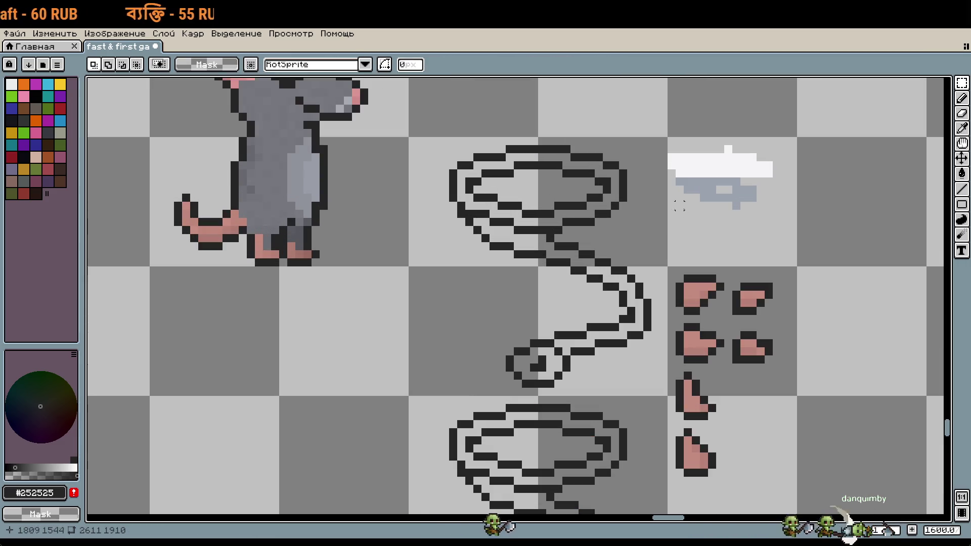
Pick the grey from the canvas and bucket-fill the upper whip's interior.
{"action": "key", "text": "i"}
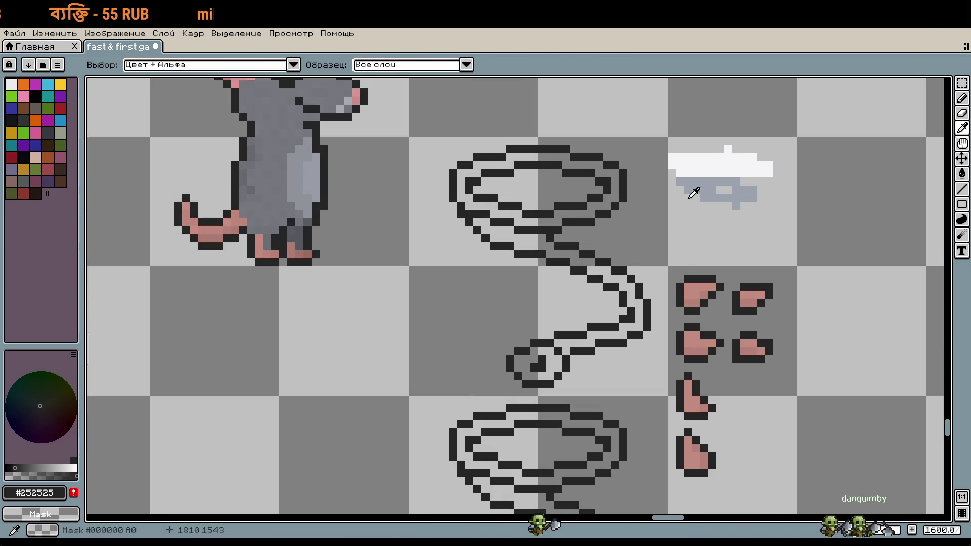
{"action": "left_click", "coordinate": [699, 180]}
{"action": "key", "text": "g"}
{"action": "left_click", "coordinate": [565, 219]}
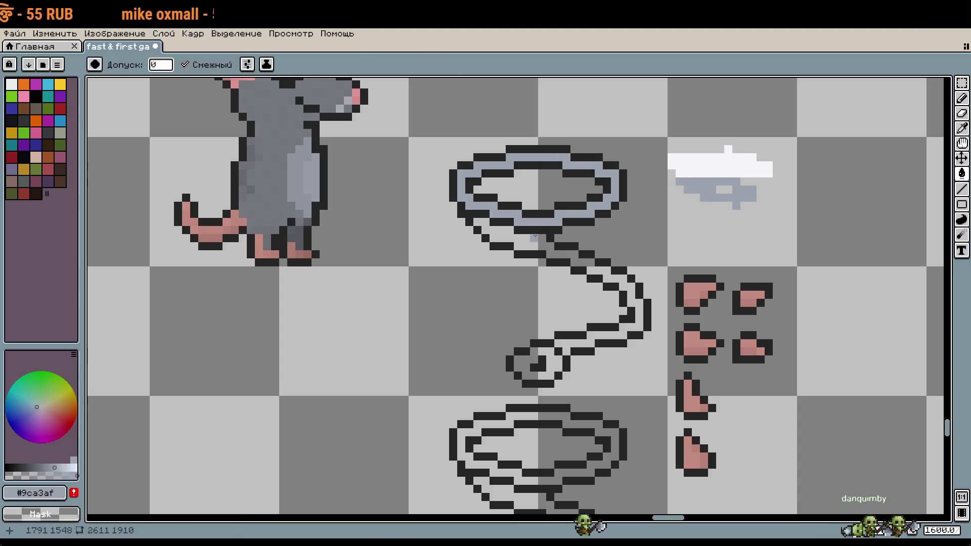
{"action": "scroll", "coordinate": [604, 351], "scroll_direction": "down", "scroll_amount": 4}
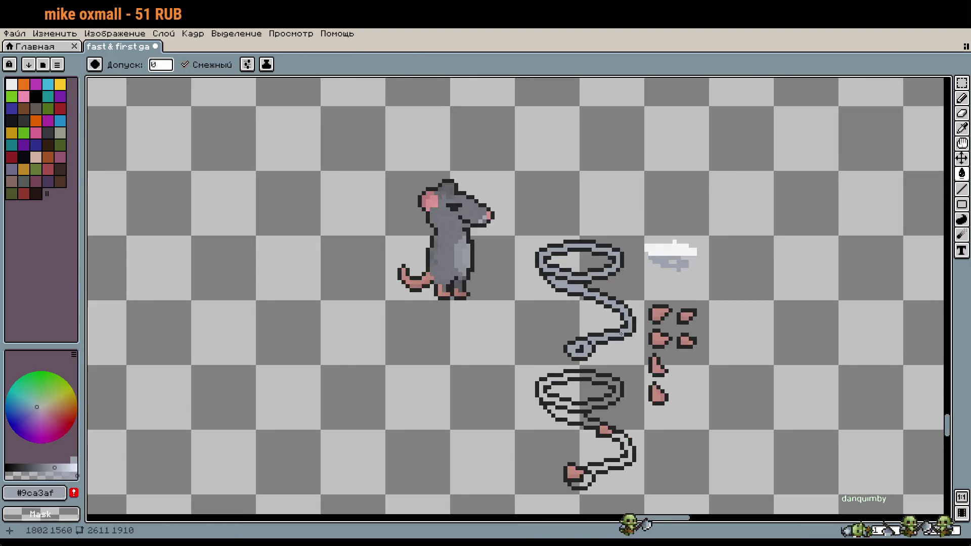
{"action": "scroll", "coordinate": [631, 329], "scroll_direction": "up", "scroll_amount": 1}
{"action": "left_click_drag", "start_coordinate": [611, 287], "coordinate": [591, 255]}
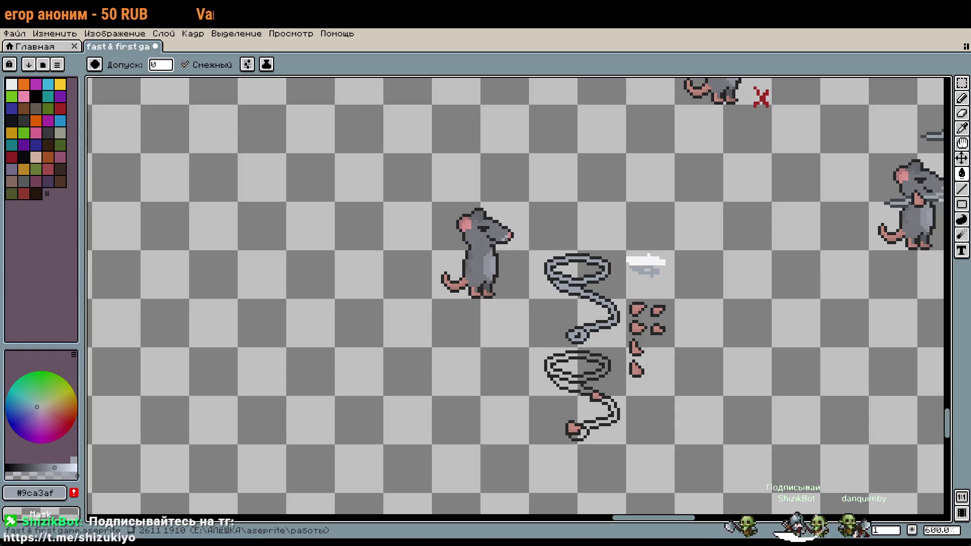
{"action": "scroll", "coordinate": [537, 303], "scroll_direction": "up", "scroll_amount": 2}
{"action": "scroll", "coordinate": [598, 256], "scroll_direction": "up", "scroll_amount": 2}
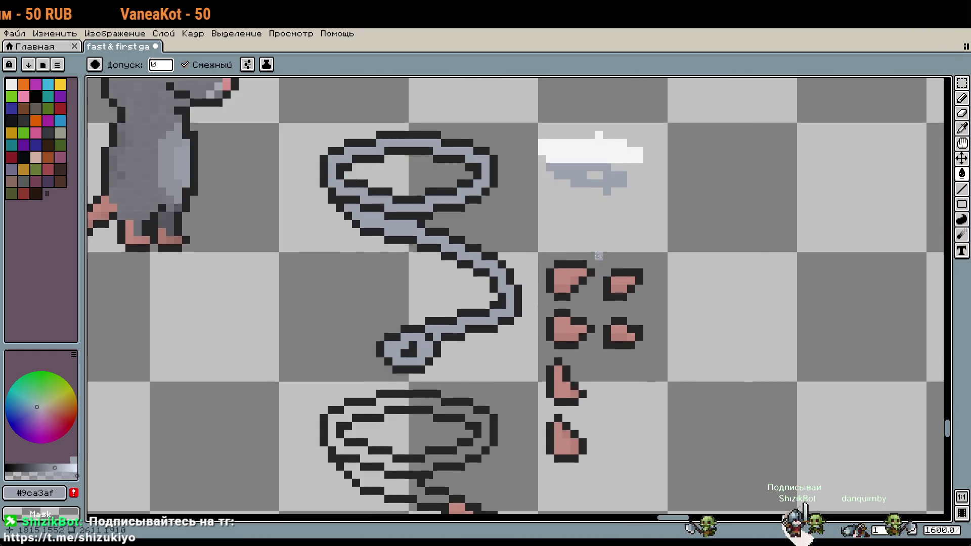
Change the current colour to light grey #d1d5db, undoing an accidental background fill.
{"action": "left_click", "coordinate": [76, 491]}
{"action": "key", "text": "ctrl+v"}
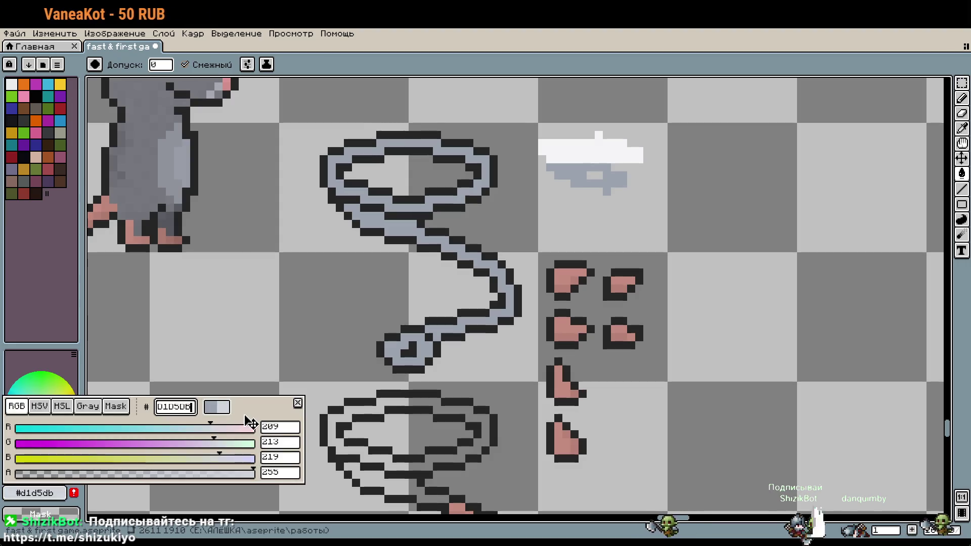
{"action": "key", "text": "Return"}
{"action": "scroll", "coordinate": [574, 273], "scroll_direction": "up", "scroll_amount": 3}
{"action": "left_click", "coordinate": [662, 154]}
{"action": "key", "text": "ctrl+z"}
Fill the whip's upper loop, lower band and small bottom loop with #d1d5db.
{"action": "scroll", "coordinate": [765, 276], "scroll_direction": "down", "scroll_amount": 1}
{"action": "left_click", "coordinate": [573, 275]}
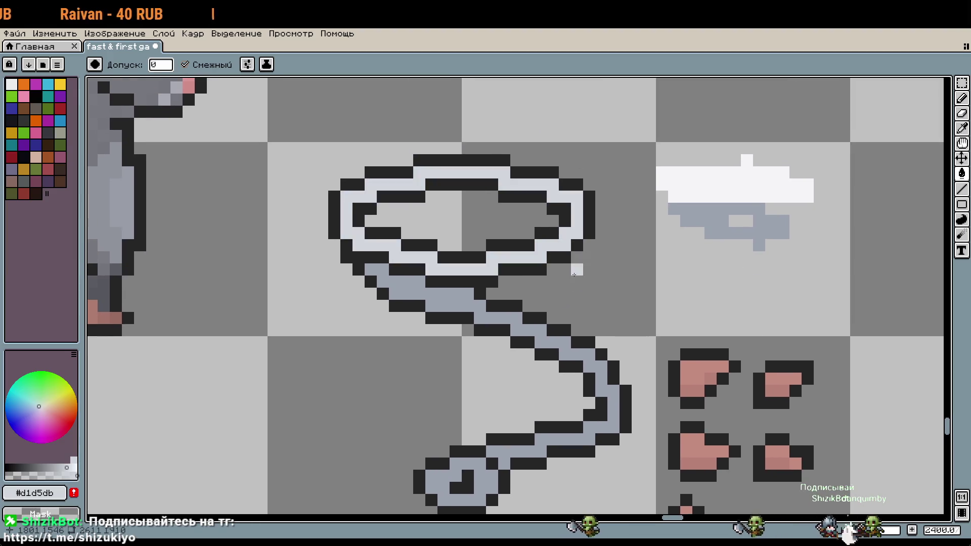
{"action": "left_click", "coordinate": [462, 326]}
{"action": "left_click", "coordinate": [437, 483]}
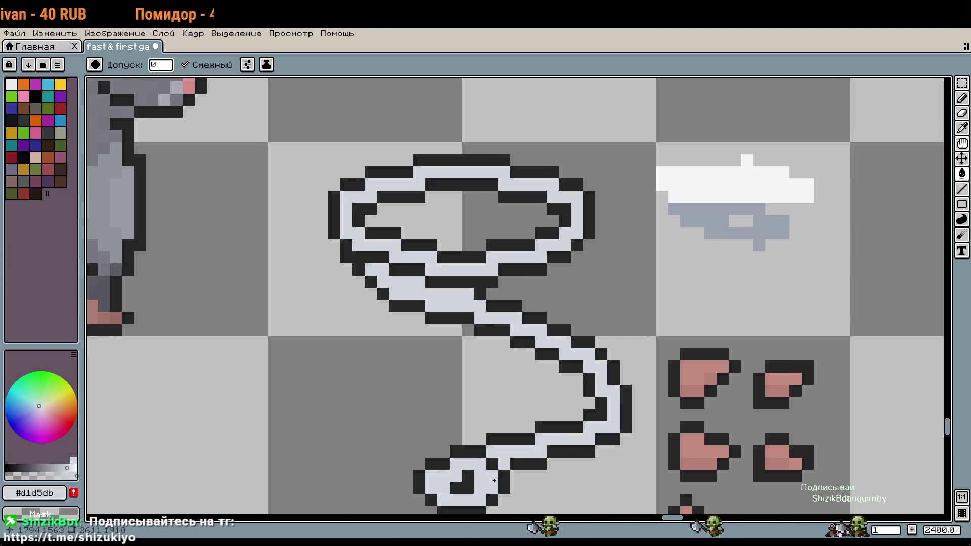
{"action": "scroll", "coordinate": [610, 412], "scroll_direction": "down", "scroll_amount": 2}
{"action": "scroll", "coordinate": [609, 413], "scroll_direction": "down", "scroll_amount": 1}
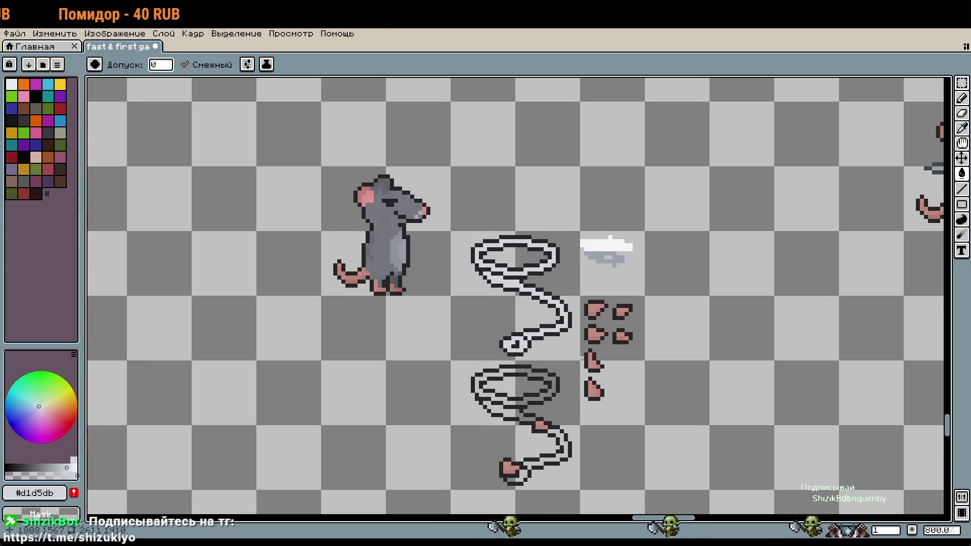
{"action": "scroll", "coordinate": [557, 337], "scroll_direction": "up", "scroll_amount": 2}
{"action": "key", "text": "w"}
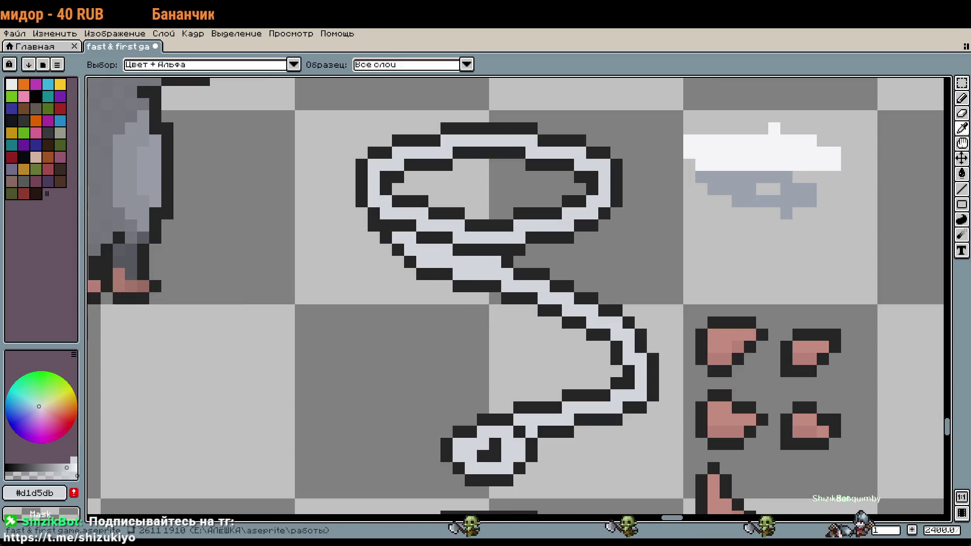
{"action": "key", "text": "b"}
{"action": "scroll", "coordinate": [667, 319], "scroll_direction": "up", "scroll_amount": 3}
{"action": "scroll", "coordinate": [666, 319], "scroll_direction": "right", "scroll_amount": 2}
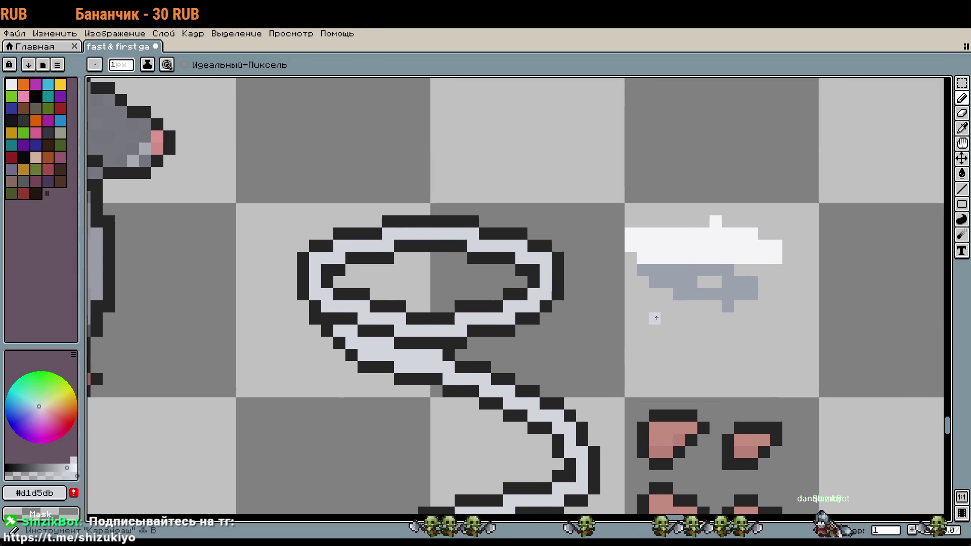
Paint a light grey #d1d5db block beneath the small sprite right of the whip.
{"action": "left_click_drag", "start_coordinate": [657, 318], "coordinate": [673, 350]}
{"action": "key", "text": "w"}
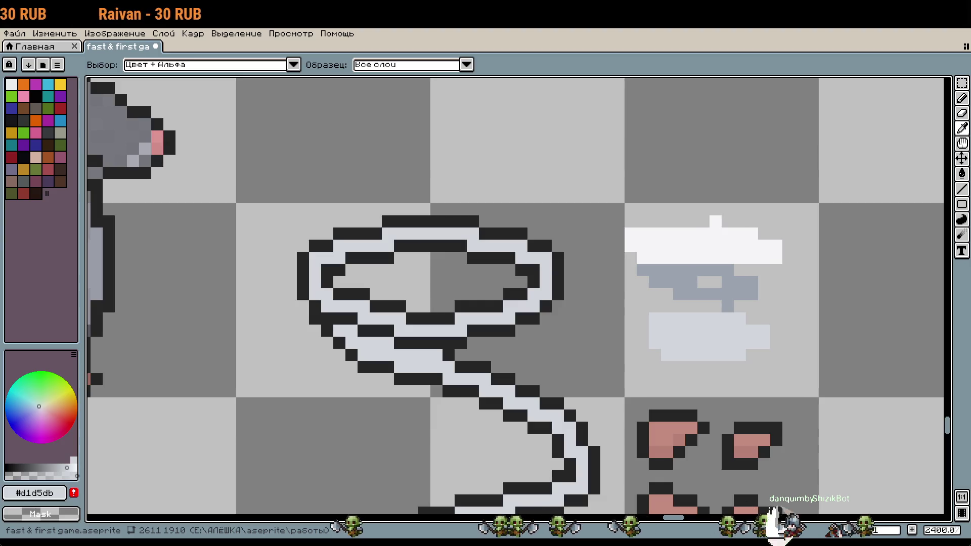
{"action": "key", "text": "b"}
Switch to slate #4b5563 and draw dark rows under the block, redoing one misplaced stroke.
{"action": "left_click", "coordinate": [34, 492]}
{"action": "double_click", "coordinate": [175, 406]}
{"action": "key", "text": "ctrl+v"}
{"action": "key", "text": "Escape"}
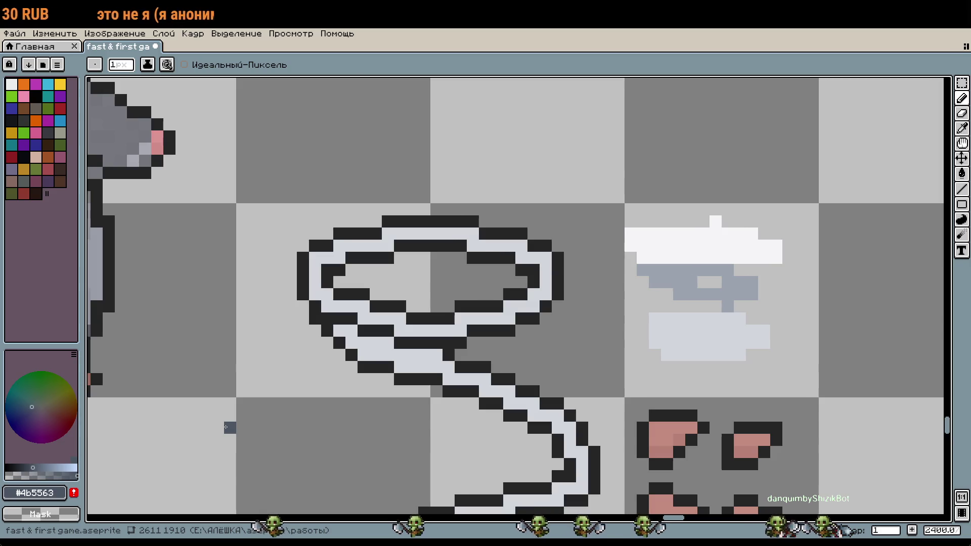
{"action": "left_click_drag", "start_coordinate": [655, 365], "coordinate": [729, 383]}
{"action": "key", "text": "ctrl+z"}
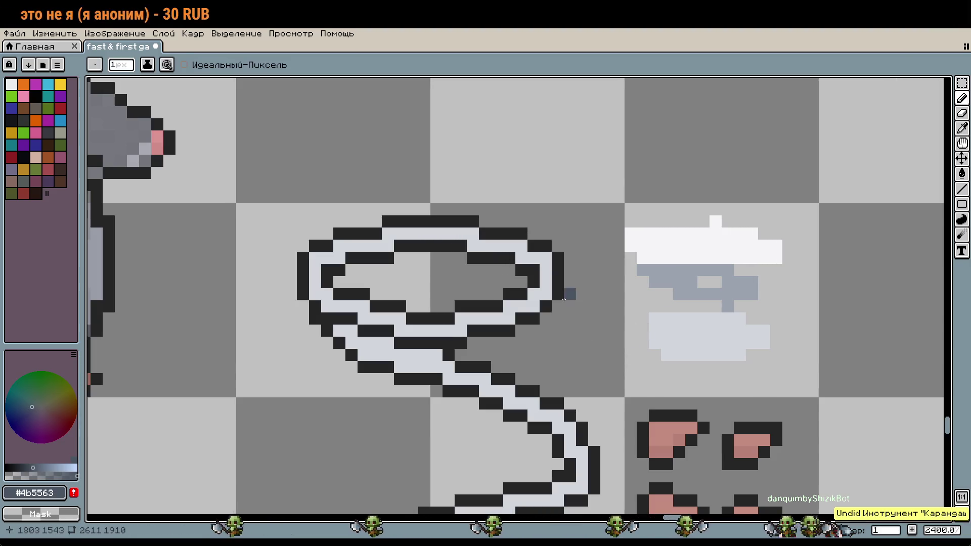
{"action": "mouse_move", "coordinate": [641, 355]}
{"action": "left_mouse_down"}
{"action": "mouse_move", "coordinate": [735, 365]}
{"action": "mouse_move", "coordinate": [653, 379]}
{"action": "left_mouse_up"}
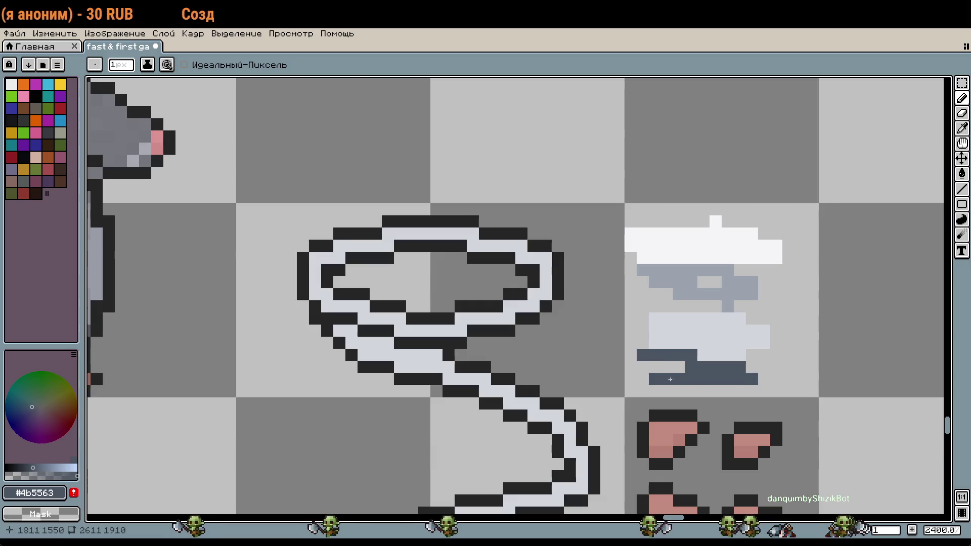
Fill the coiled loop's black outline segments with slate #4b5563.
{"action": "key", "text": "g"}
{"action": "left_click", "coordinate": [558, 283]}
{"action": "left_click", "coordinate": [547, 306]}
{"action": "left_click", "coordinate": [528, 318]}
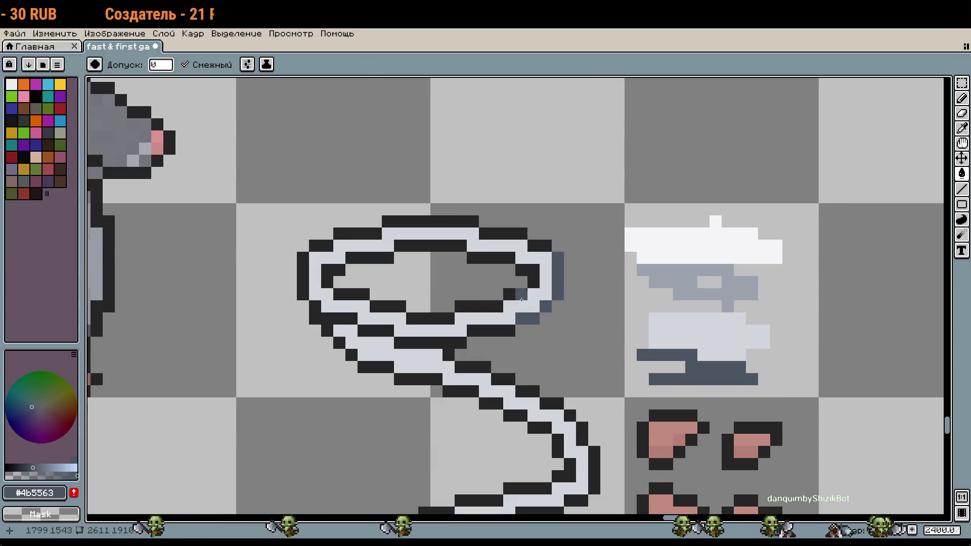
{"action": "left_click", "coordinate": [527, 270]}
{"action": "left_click", "coordinate": [491, 258]}
{"action": "left_click", "coordinate": [539, 246]}
{"action": "left_click", "coordinate": [503, 234]}
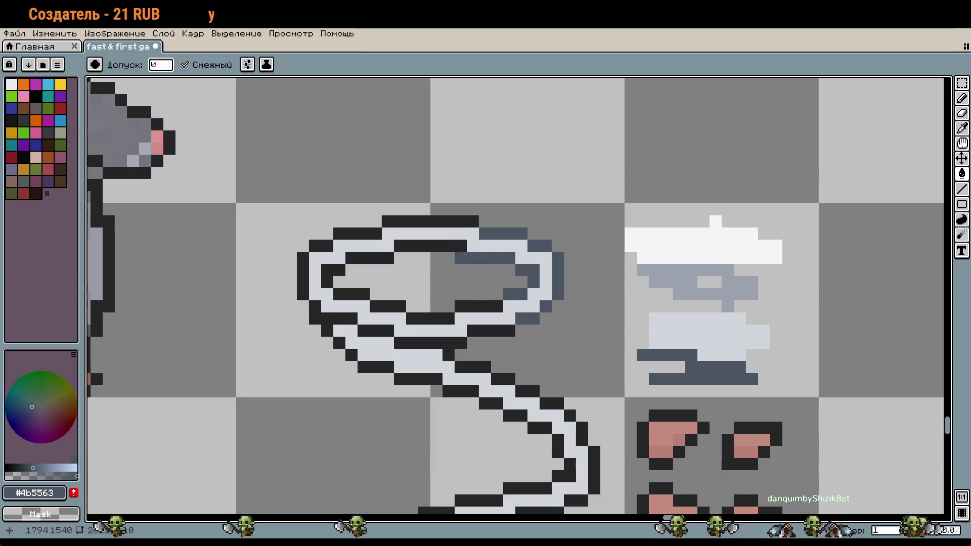
{"action": "left_click", "coordinate": [454, 230]}
{"action": "left_click", "coordinate": [430, 222]}
{"action": "left_click", "coordinate": [357, 234]}
{"action": "left_click", "coordinate": [321, 246]}
{"action": "left_click", "coordinate": [369, 258]}
{"action": "left_click", "coordinate": [334, 270]}
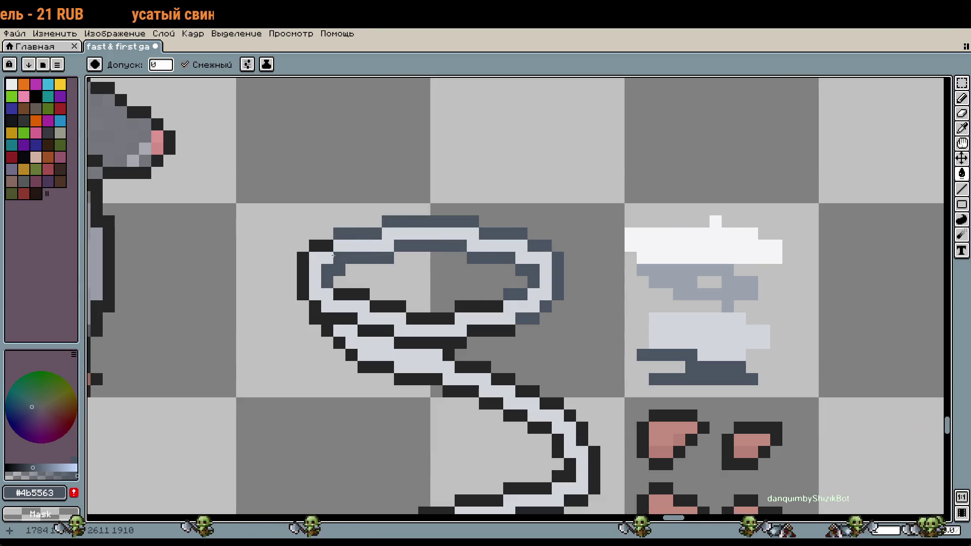
{"action": "left_click", "coordinate": [302, 270]}
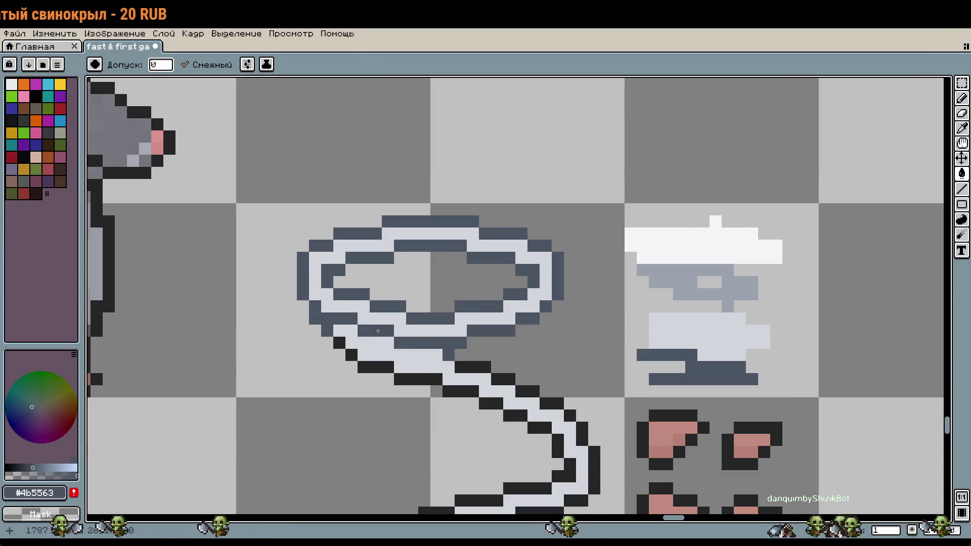
Recolour the lower curve and end loop outline slate, undoing the last fills.
{"action": "scroll", "coordinate": [505, 277], "scroll_direction": "down", "scroll_amount": 2}
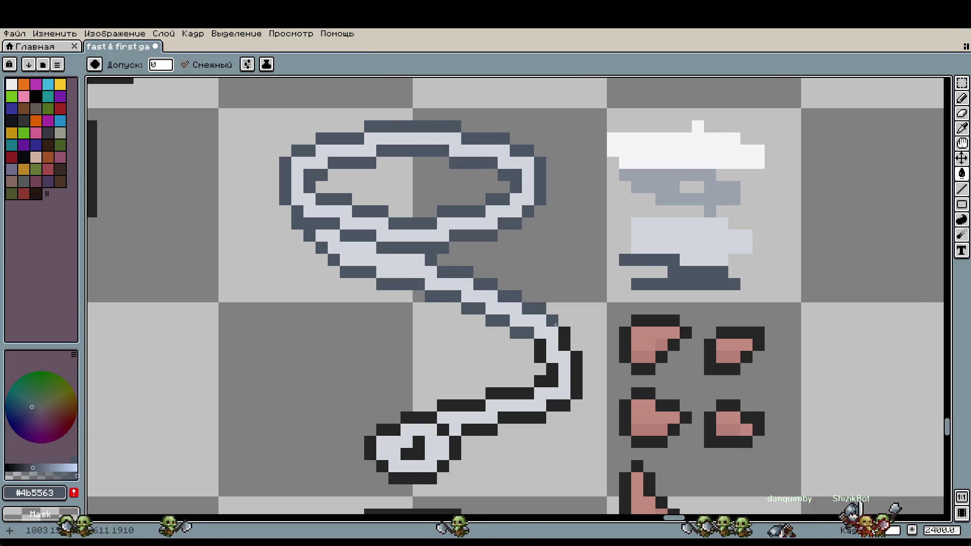
{"action": "left_click", "coordinate": [564, 338]}
{"action": "left_click", "coordinate": [577, 375]}
{"action": "left_click", "coordinate": [552, 374]}
{"action": "left_click", "coordinate": [558, 405]}
{"action": "left_click", "coordinate": [528, 417]}
{"action": "left_click_drag", "start_coordinate": [528, 417], "coordinate": [503, 418]}
{"action": "left_click_drag", "start_coordinate": [528, 393], "coordinate": [443, 405]}
{"action": "left_click", "coordinate": [431, 419]}
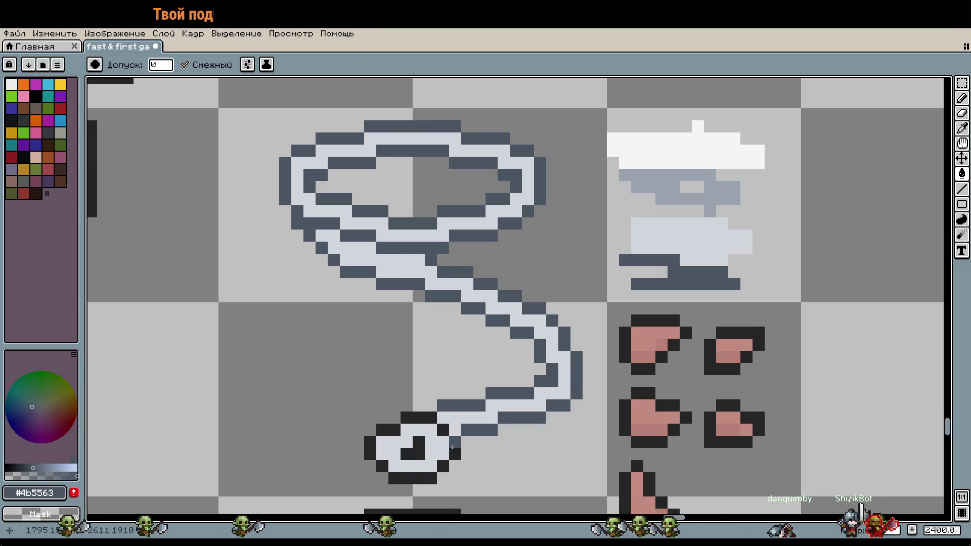
{"action": "left_click", "coordinate": [431, 419]}
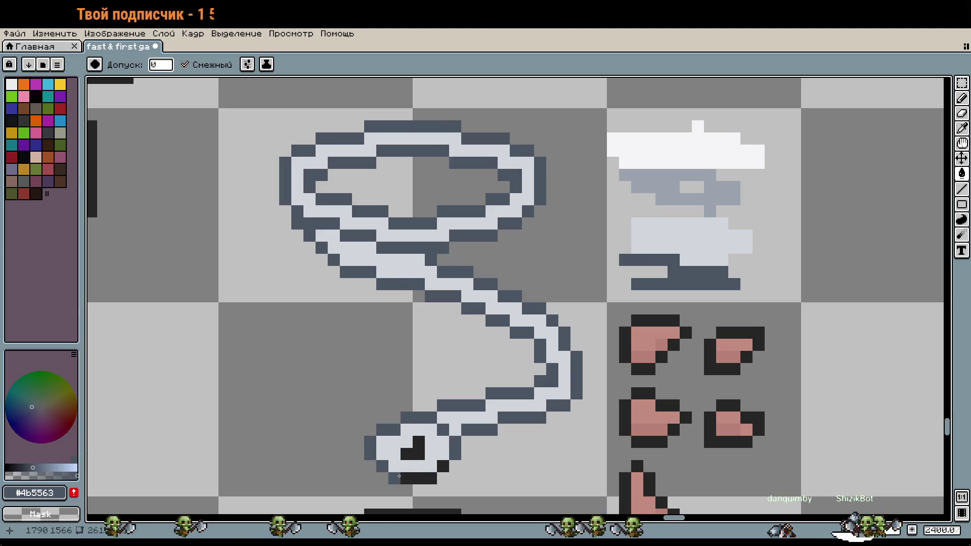
{"action": "left_click", "coordinate": [413, 478]}
{"action": "left_click", "coordinate": [419, 458]}
{"action": "key", "text": "ctrl+z"}
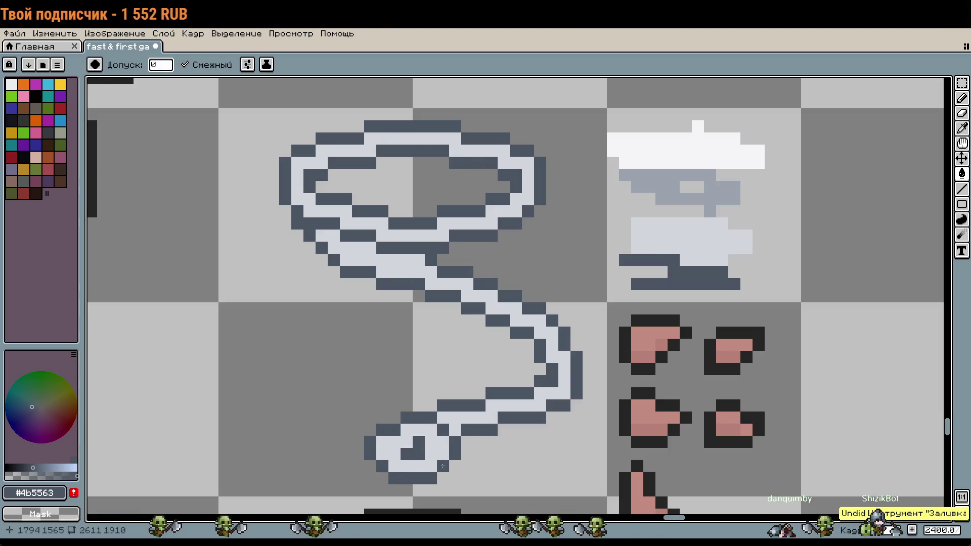
{"action": "key", "text": "ctrl+z"}
{"action": "key", "text": "b"}
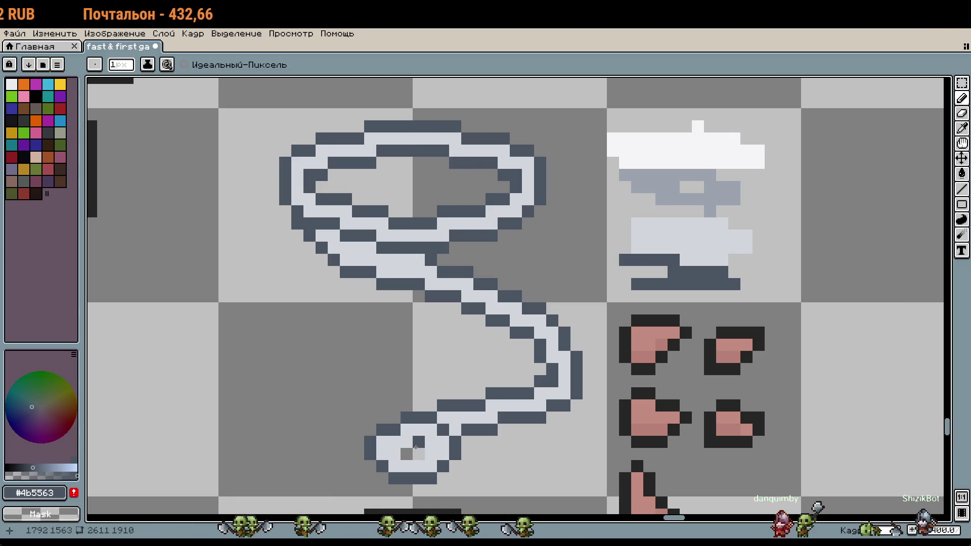
Set the drawing colour to light grey #d1d5db.
{"action": "scroll", "coordinate": [417, 458], "scroll_direction": "down", "scroll_amount": 3}
{"action": "key", "text": "w"}
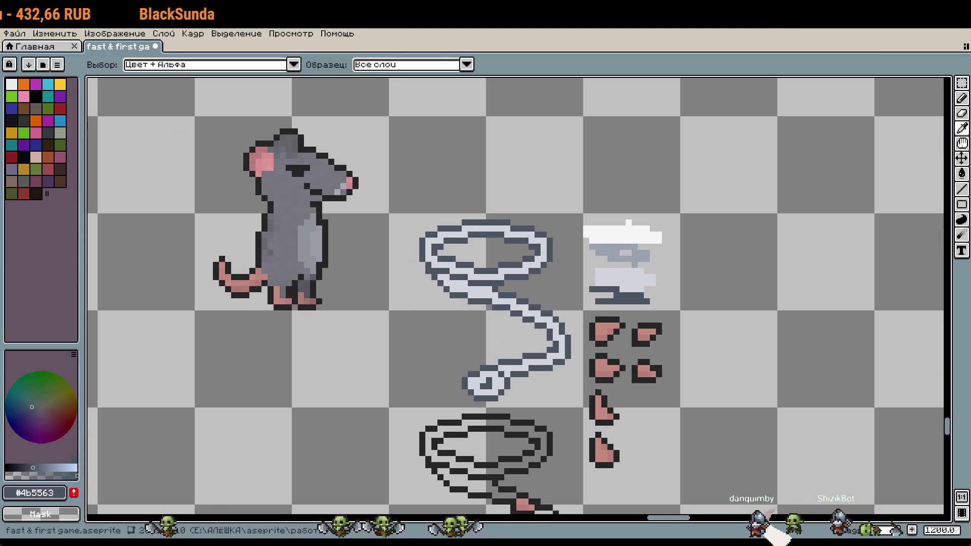
{"action": "key", "text": "b"}
{"action": "scroll", "coordinate": [639, 289], "scroll_direction": "up", "scroll_amount": 1}
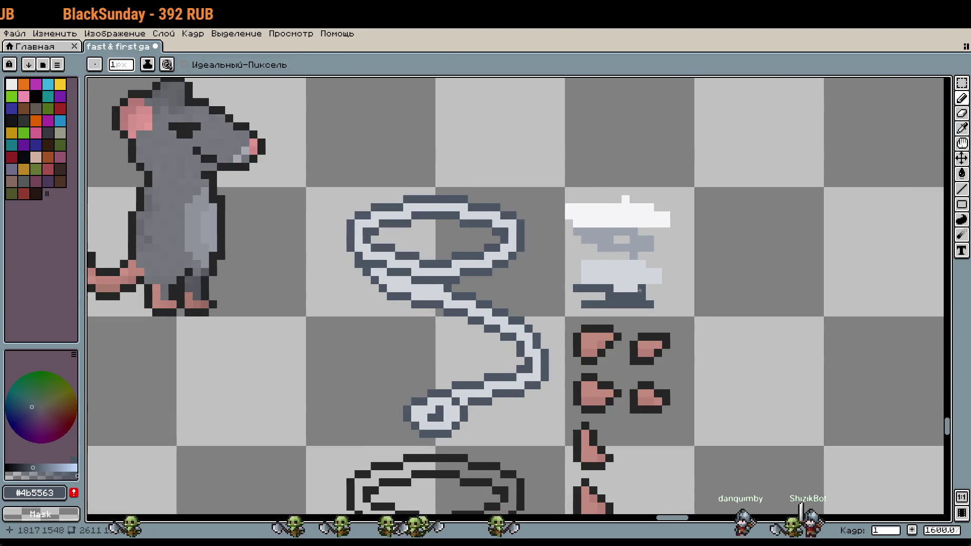
{"action": "scroll", "coordinate": [640, 289], "scroll_direction": "up", "scroll_amount": 2}
{"action": "key", "text": "i"}
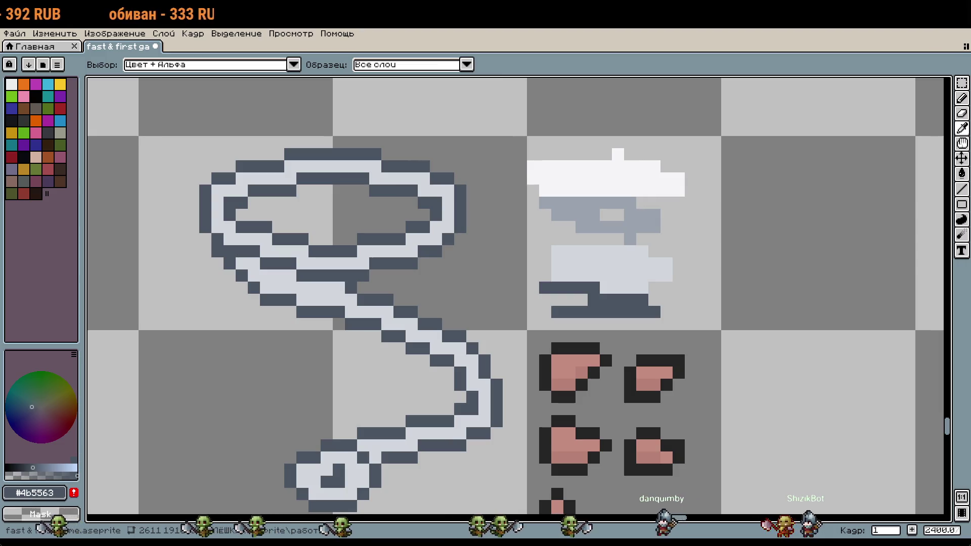
{"action": "key", "text": "b"}
{"action": "left_click", "coordinate": [44, 496]}
{"action": "type", "text": "d1d5db"}
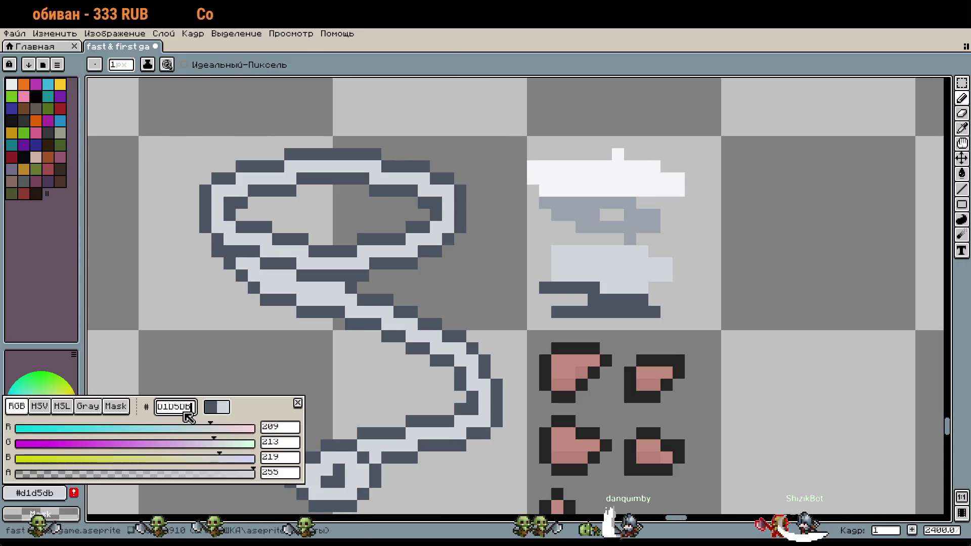
{"action": "key", "text": "Return"}
Add light grey pixels to extend the small sprite's right end.
{"action": "left_click_drag", "start_coordinate": [687, 294], "coordinate": [708, 283]}
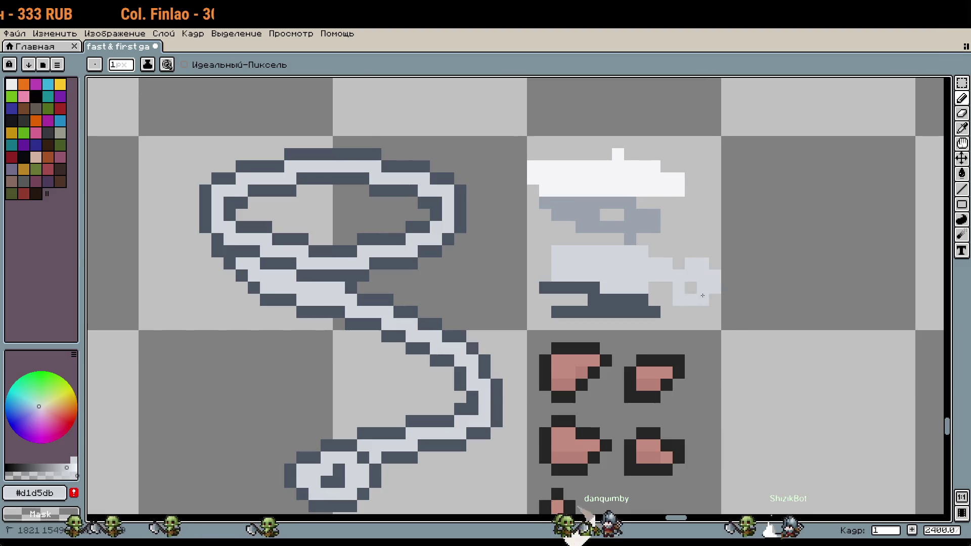
{"action": "scroll", "coordinate": [707, 288], "scroll_direction": "up", "scroll_amount": 5}
{"action": "scroll", "coordinate": [708, 287], "scroll_direction": "down", "scroll_amount": 5}
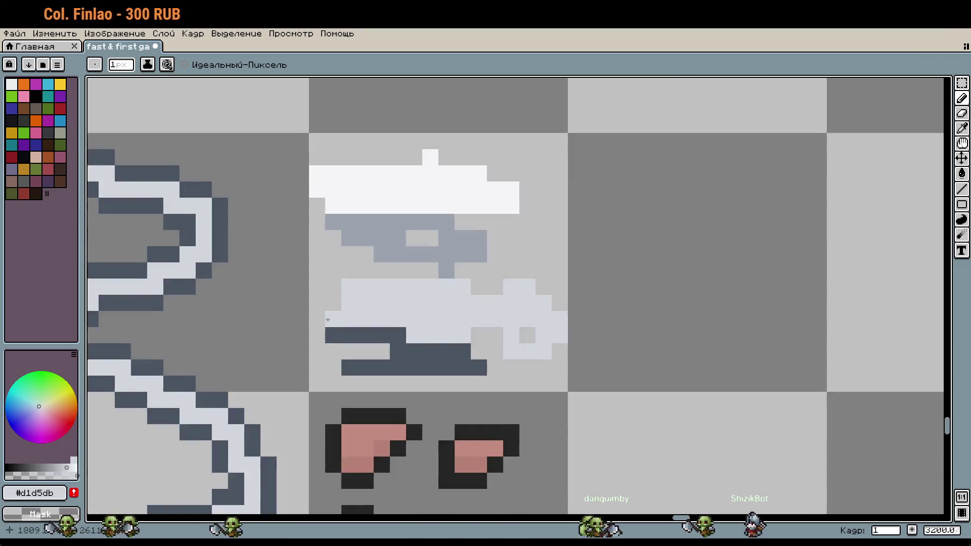
{"action": "scroll", "coordinate": [368, 310], "scroll_direction": "up", "scroll_amount": 3}
{"action": "scroll", "coordinate": [368, 309], "scroll_direction": "up", "scroll_amount": 2}
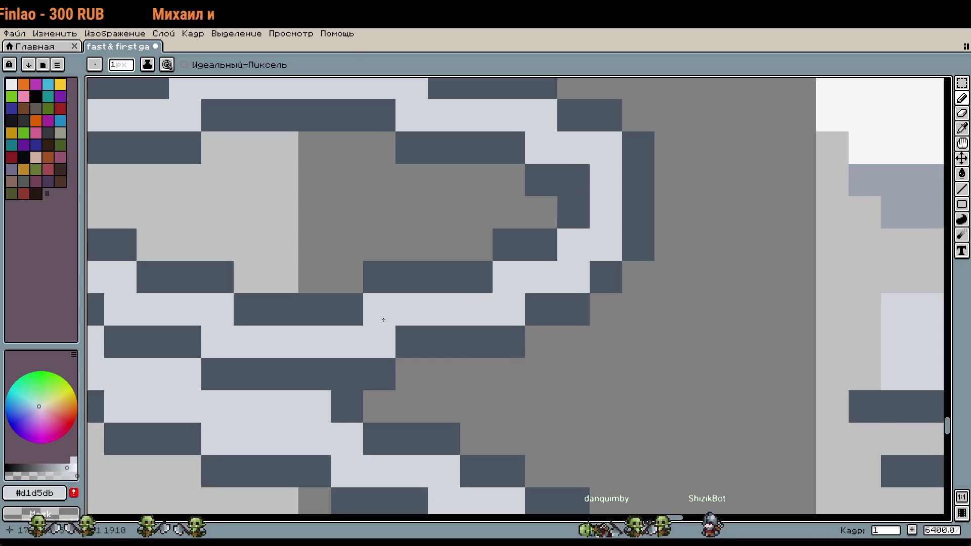
{"action": "scroll", "coordinate": [455, 318], "scroll_direction": "down", "scroll_amount": 3}
{"action": "scroll", "coordinate": [542, 329], "scroll_direction": "up", "scroll_amount": 3}
{"action": "scroll", "coordinate": [542, 329], "scroll_direction": "down", "scroll_amount": 3}
{"action": "scroll", "coordinate": [596, 291], "scroll_direction": "up", "scroll_amount": 3}
{"action": "left_click_drag", "start_coordinate": [657, 359], "coordinate": [685, 364]}
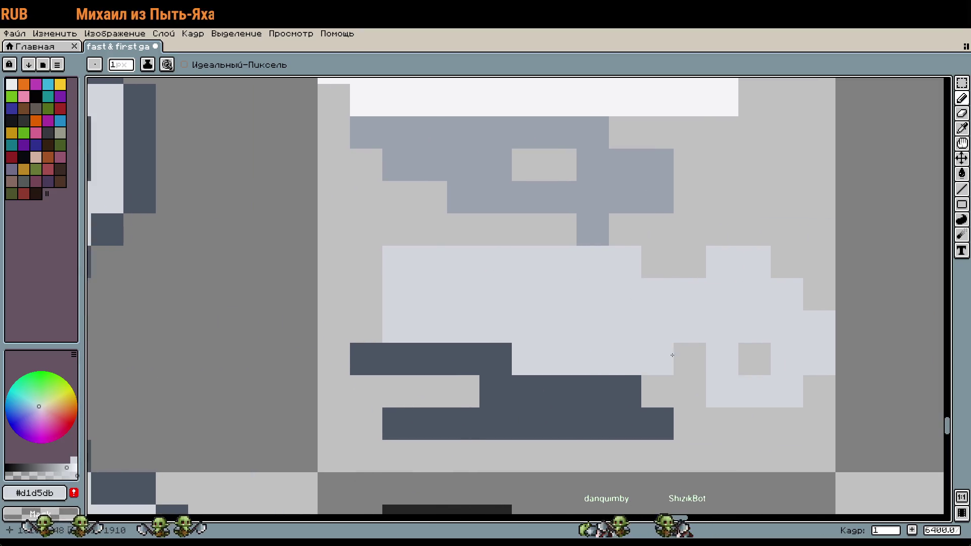
{"action": "key", "text": "w"}
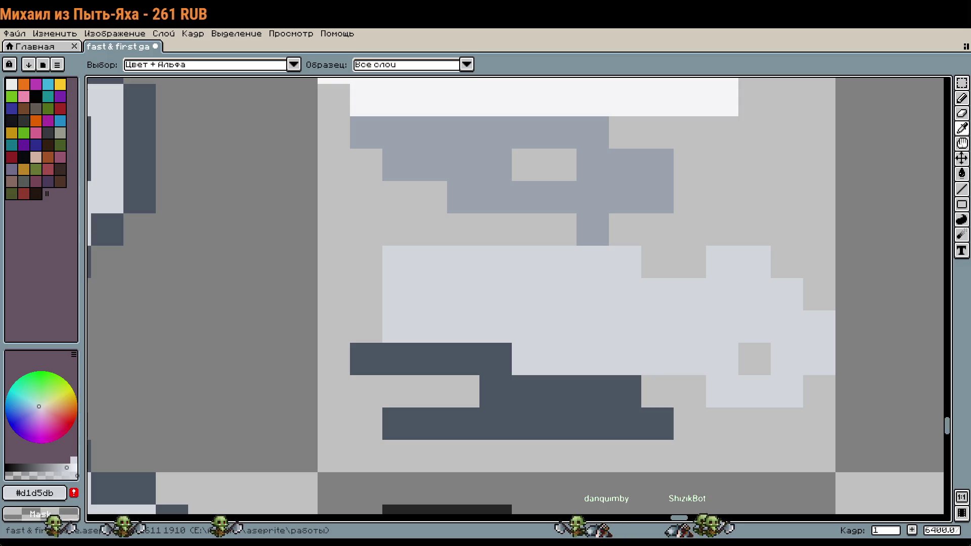
{"action": "key", "text": "b"}
Try a white highlight on the sprite, then undo it.
{"action": "left_click", "coordinate": [34, 493]}
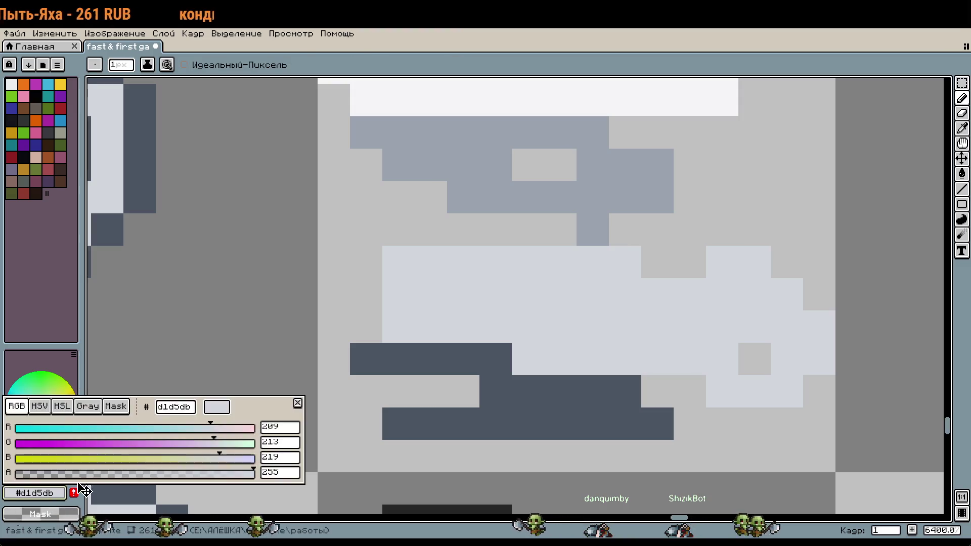
{"action": "left_click", "coordinate": [172, 407]}
{"action": "key", "text": "Escape"}
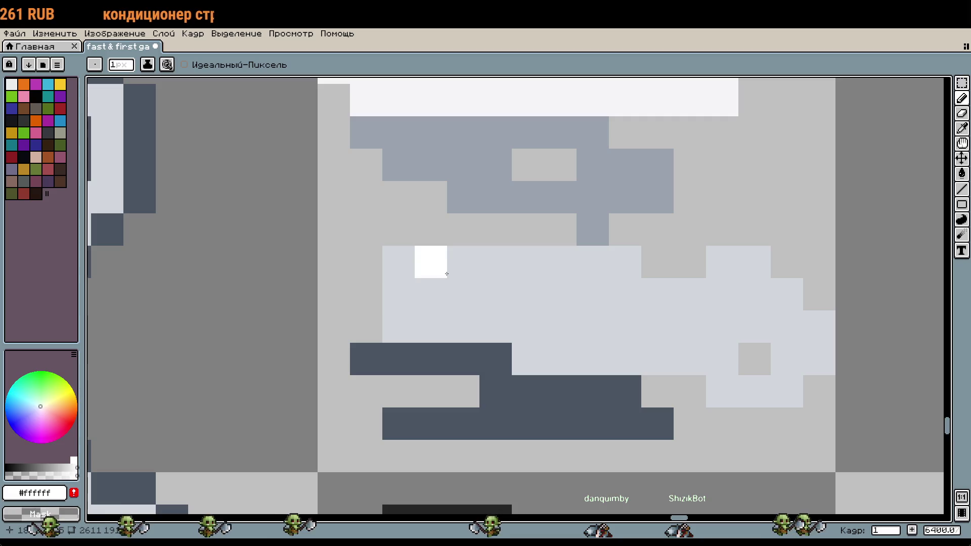
{"action": "left_click_drag", "start_coordinate": [430, 263], "coordinate": [463, 289]}
{"action": "scroll", "coordinate": [463, 290], "scroll_direction": "up", "scroll_amount": 3}
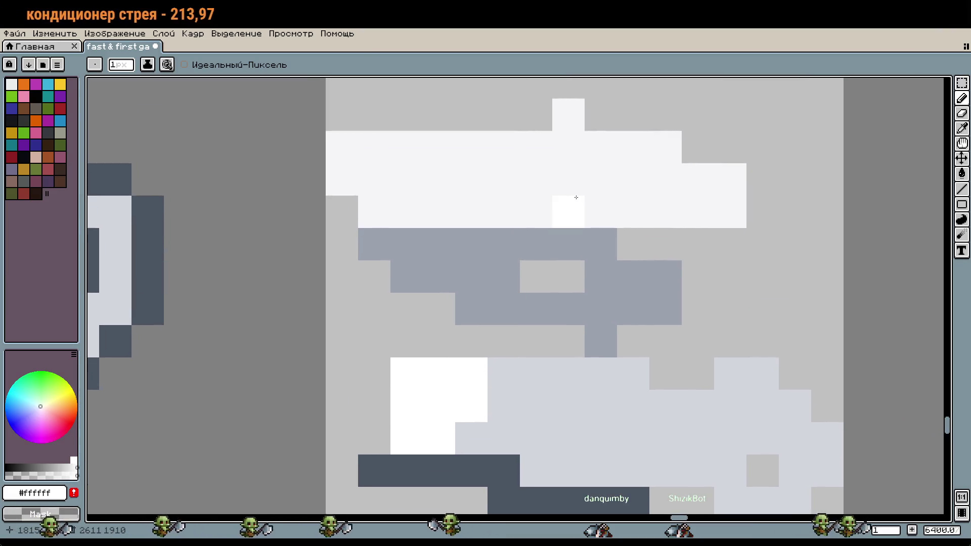
{"action": "left_click_drag", "start_coordinate": [500, 363], "coordinate": [611, 231]}
{"action": "scroll", "coordinate": [611, 232], "scroll_direction": "down", "scroll_amount": 1}
{"action": "key", "text": "w"}
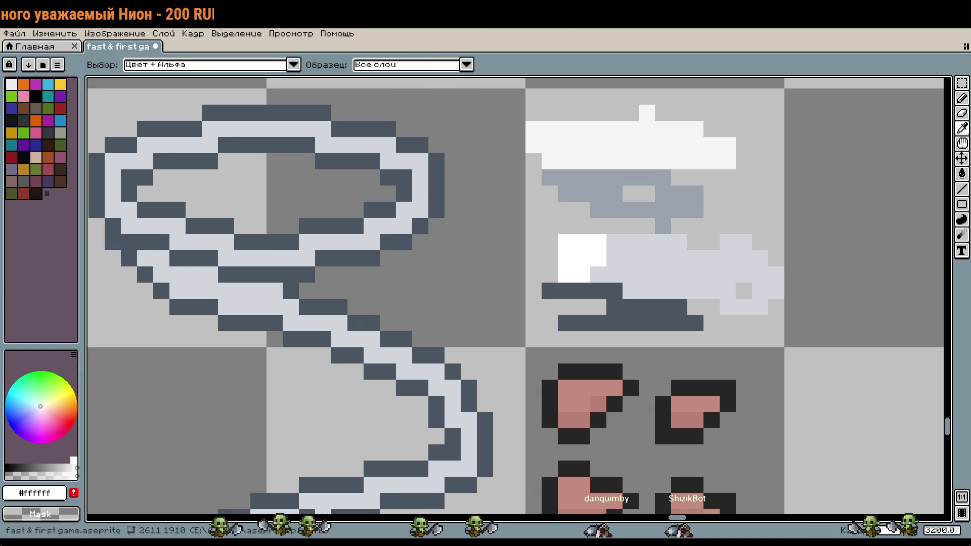
{"action": "key", "text": "b"}
{"action": "left_click", "coordinate": [610, 289]}
{"action": "left_click", "coordinate": [58, 492]}
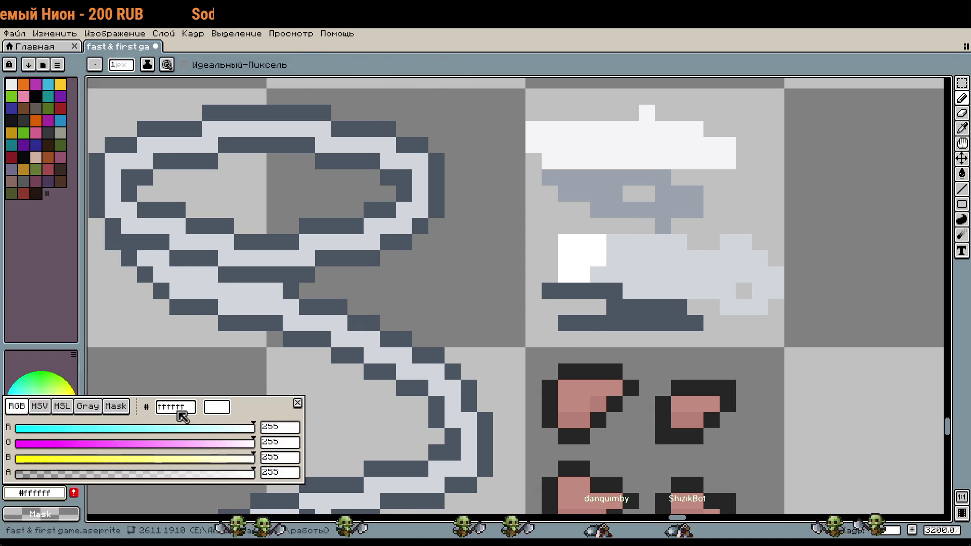
{"action": "key", "text": "ctrl+z"}
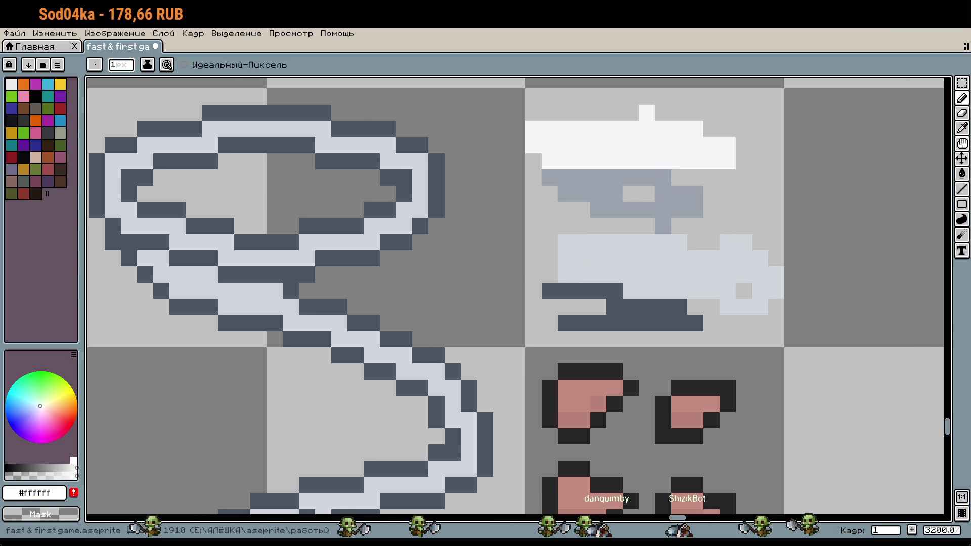
{"action": "left_click", "coordinate": [51, 492]}
Set the colour to #9ca3af and place a first shading pixel on the whip.
{"action": "double_click", "coordinate": [166, 407]}
{"action": "type", "text": "9ca3af"}
{"action": "key", "text": "Return"}
{"action": "left_click", "coordinate": [399, 329]}
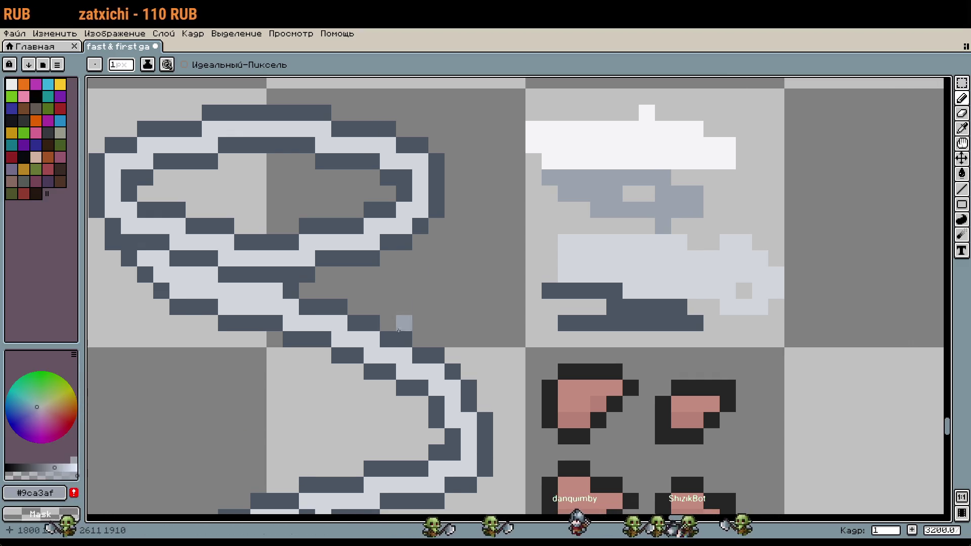
{"action": "scroll", "coordinate": [769, 145], "scroll_direction": "down", "scroll_amount": 1}
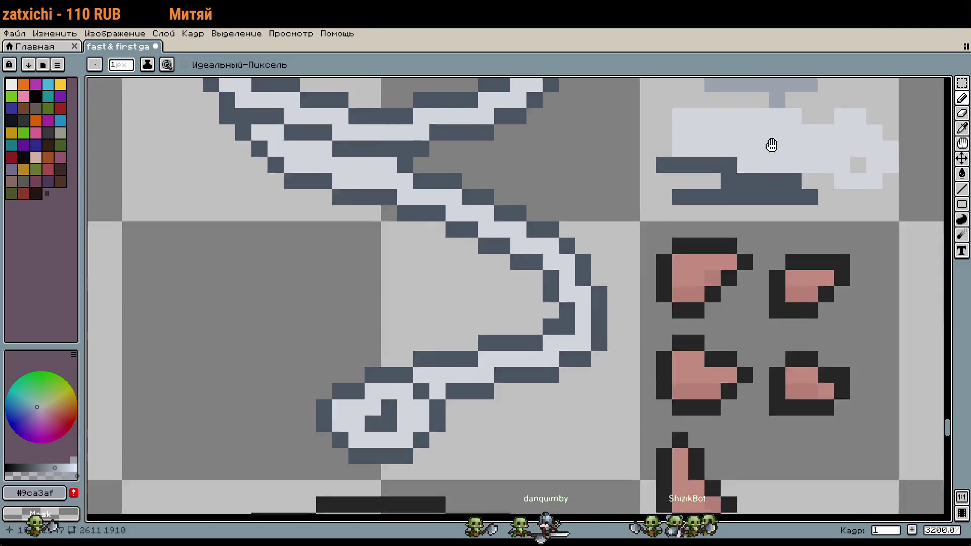
{"action": "scroll", "coordinate": [722, 184], "scroll_direction": "down", "scroll_amount": 2}
{"action": "left_click_drag", "start_coordinate": [708, 194], "coordinate": [636, 303]}
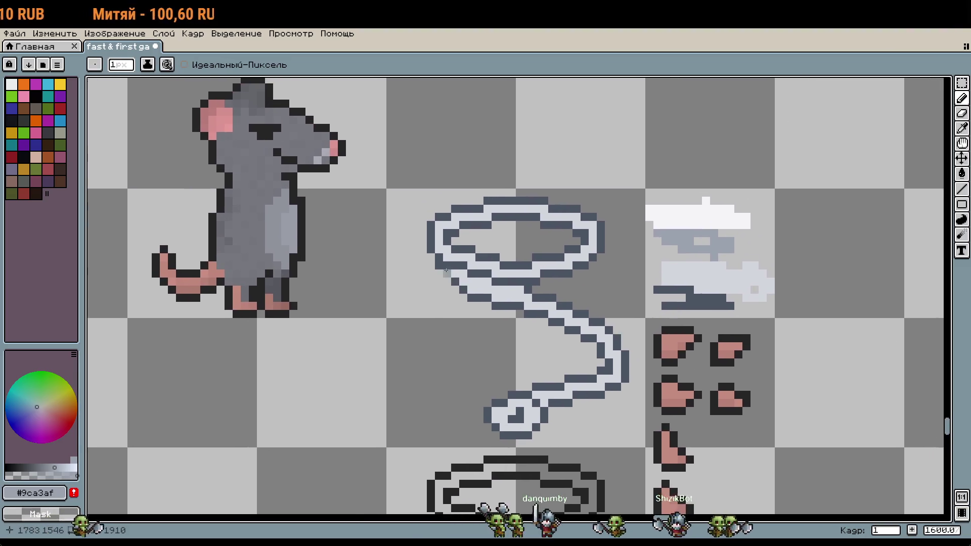
{"action": "scroll", "coordinate": [662, 308], "scroll_direction": "up", "scroll_amount": 1}
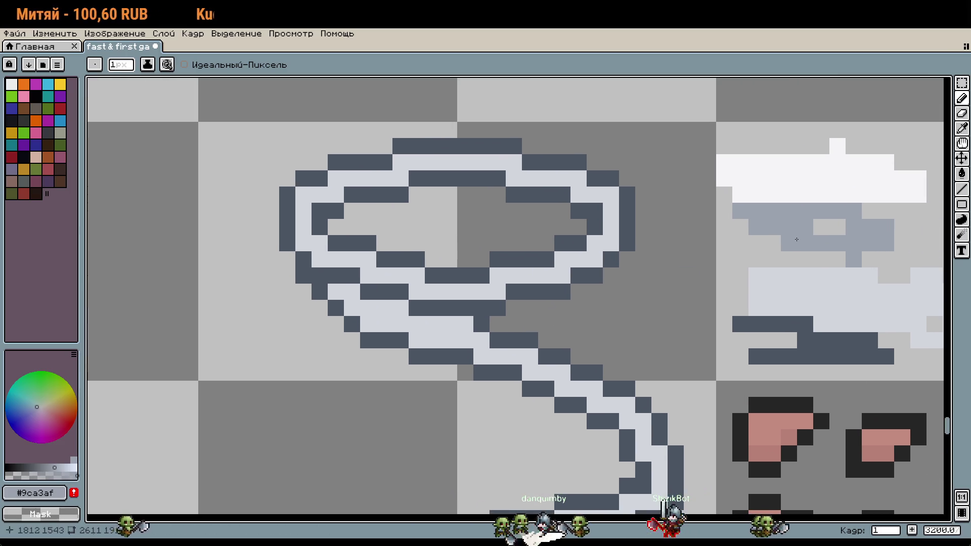
Shade the whip's right and lower edges and the hook's top row in grey.
{"action": "left_click", "coordinate": [602, 254]}
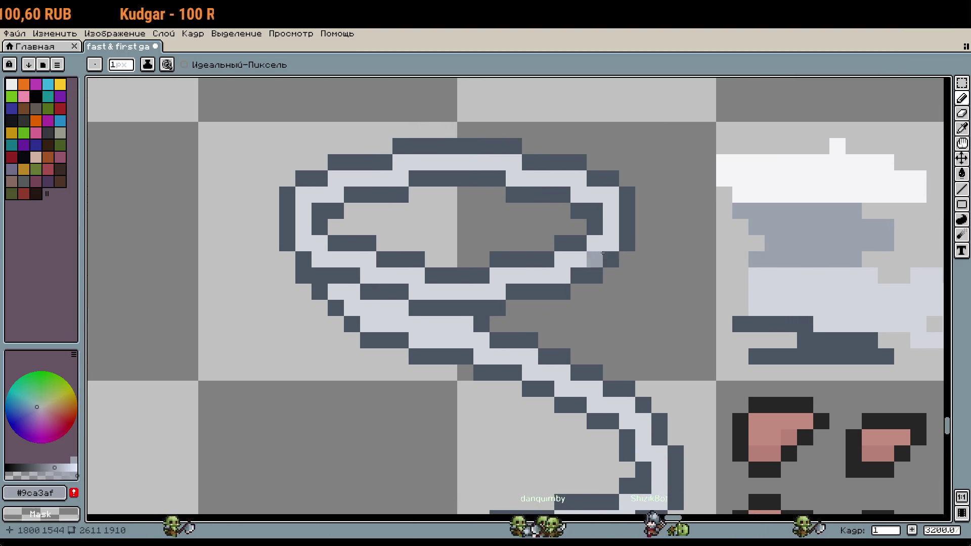
{"action": "left_click", "coordinate": [355, 302]}
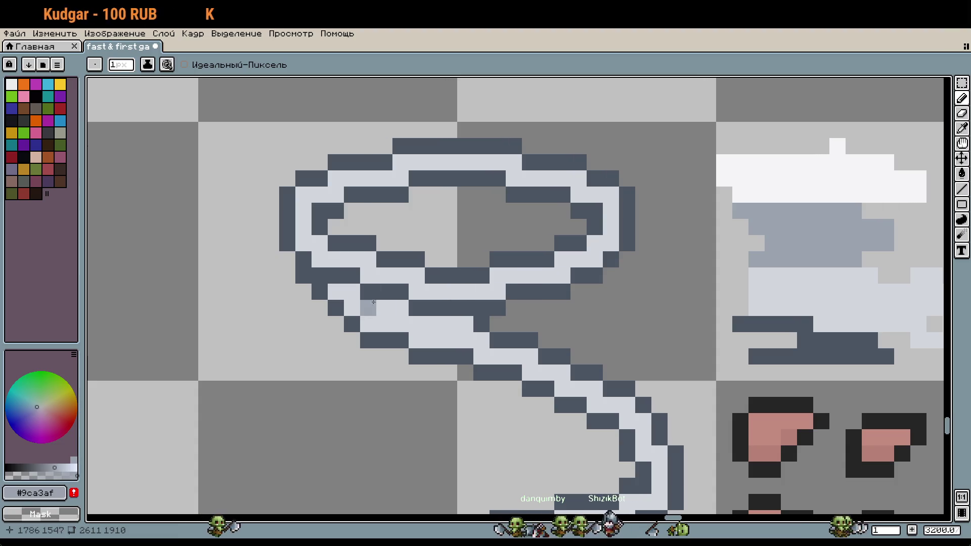
{"action": "left_click_drag", "start_coordinate": [354, 292], "coordinate": [462, 324]}
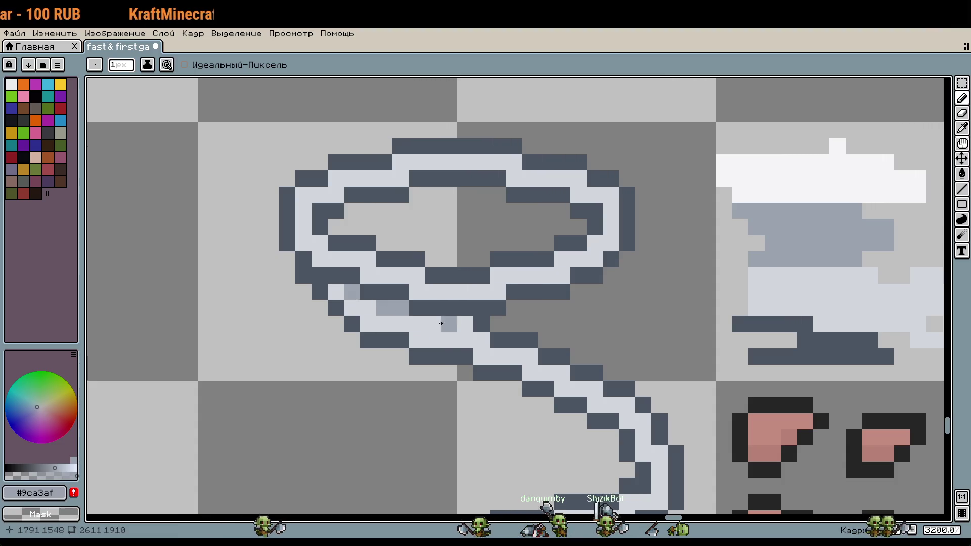
{"action": "scroll", "coordinate": [537, 370], "scroll_direction": "down", "scroll_amount": 4}
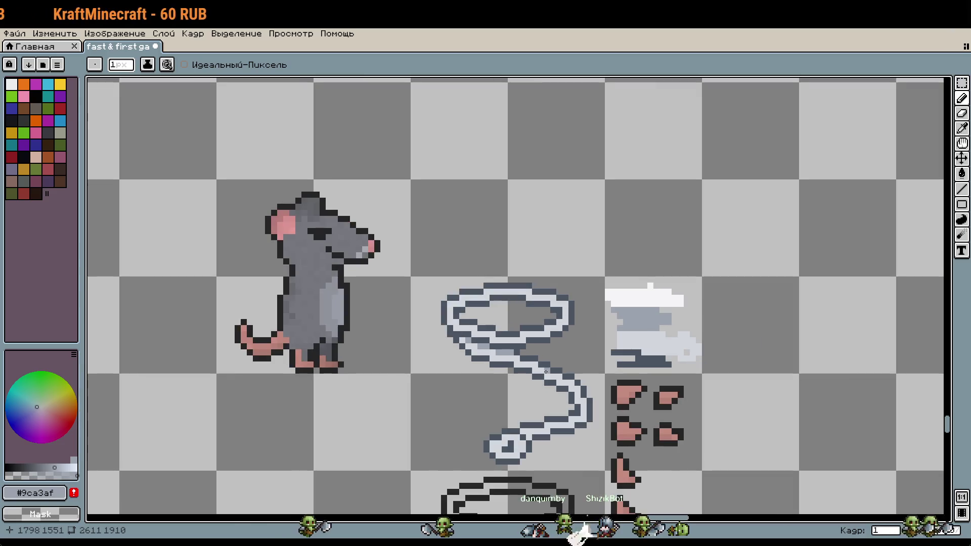
{"action": "key", "text": "w"}
{"action": "key", "text": "b"}
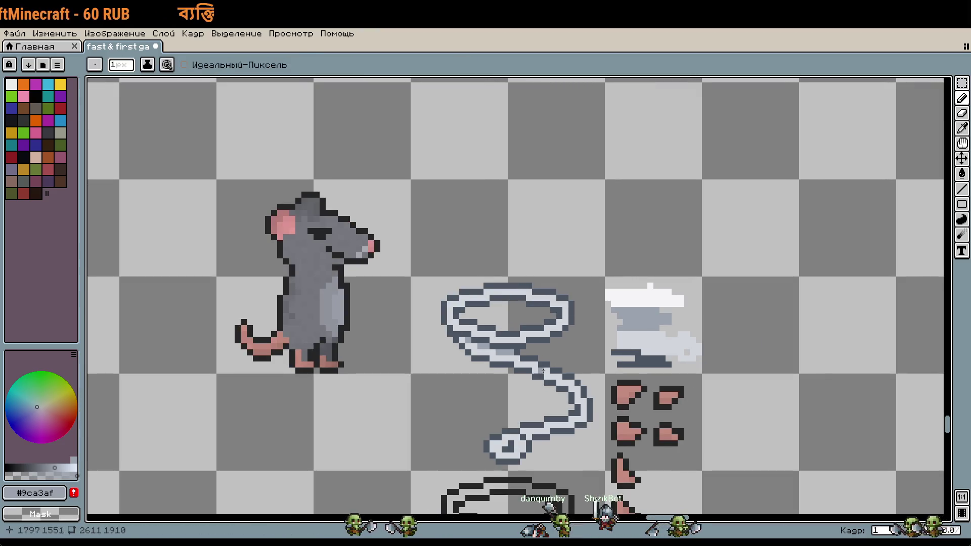
{"action": "scroll", "coordinate": [626, 339], "scroll_direction": "up", "scroll_amount": 1}
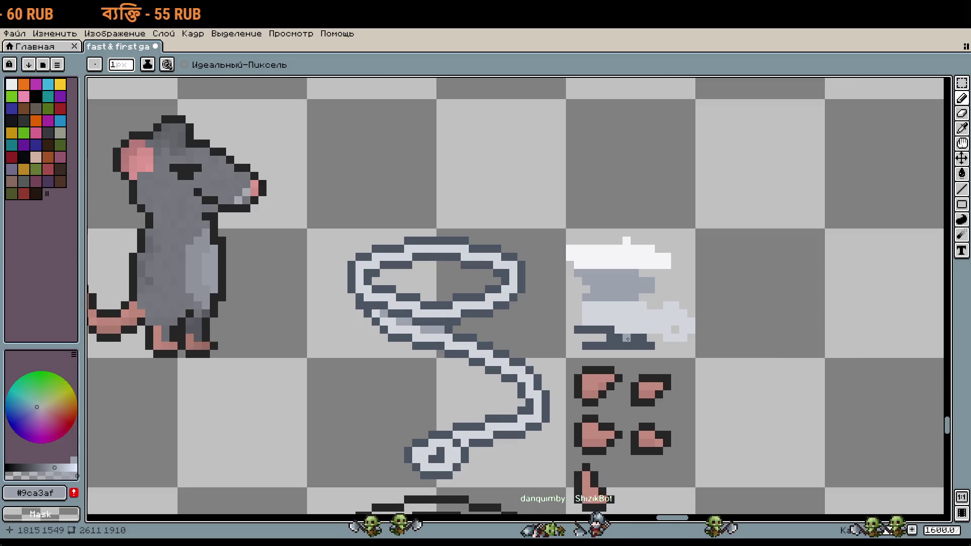
{"action": "key", "text": "w"}
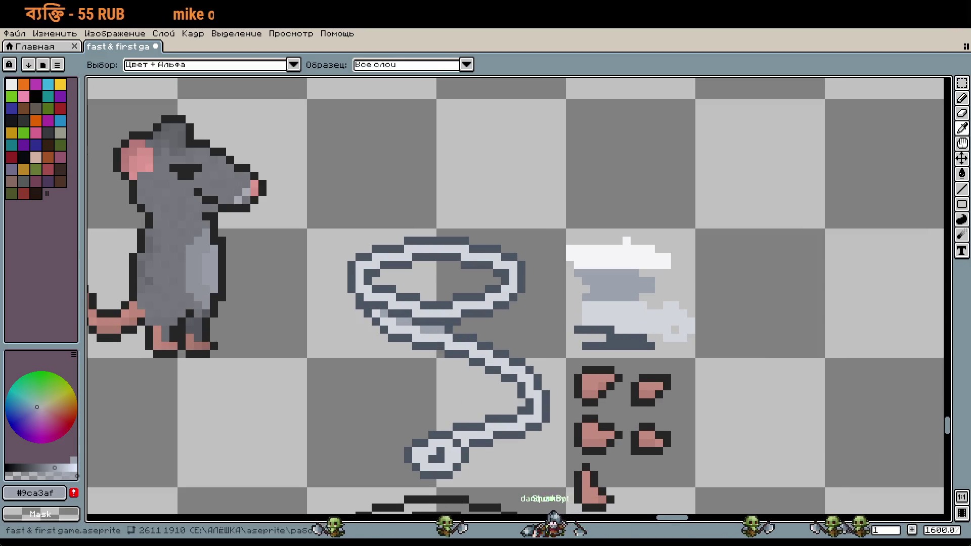
{"action": "key", "text": "b"}
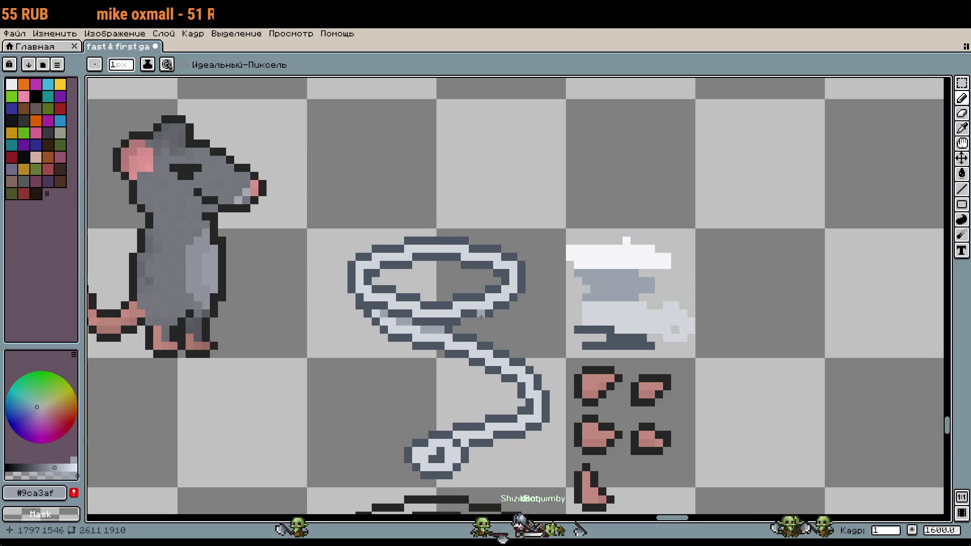
{"action": "left_click_drag", "start_coordinate": [556, 346], "coordinate": [541, 277]}
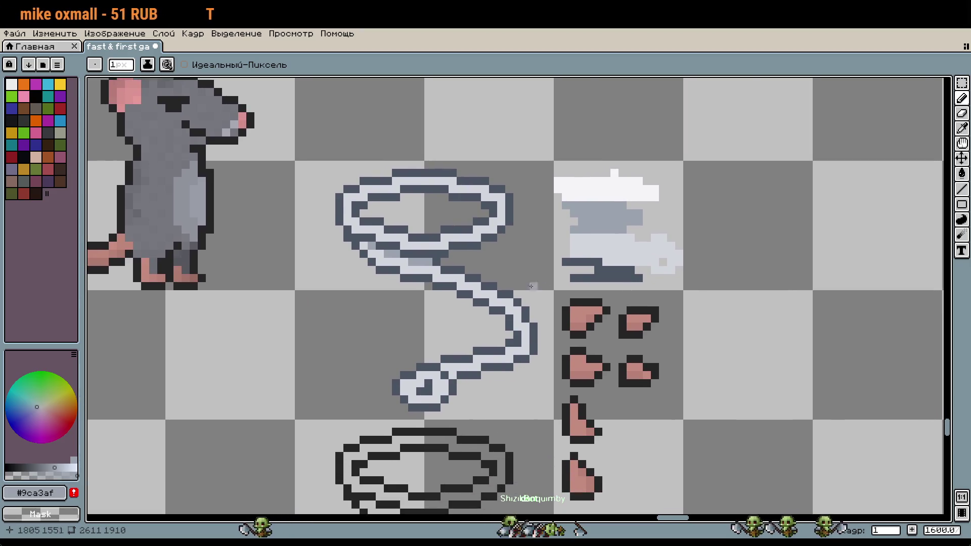
{"action": "scroll", "coordinate": [440, 399], "scroll_direction": "up", "scroll_amount": 5}
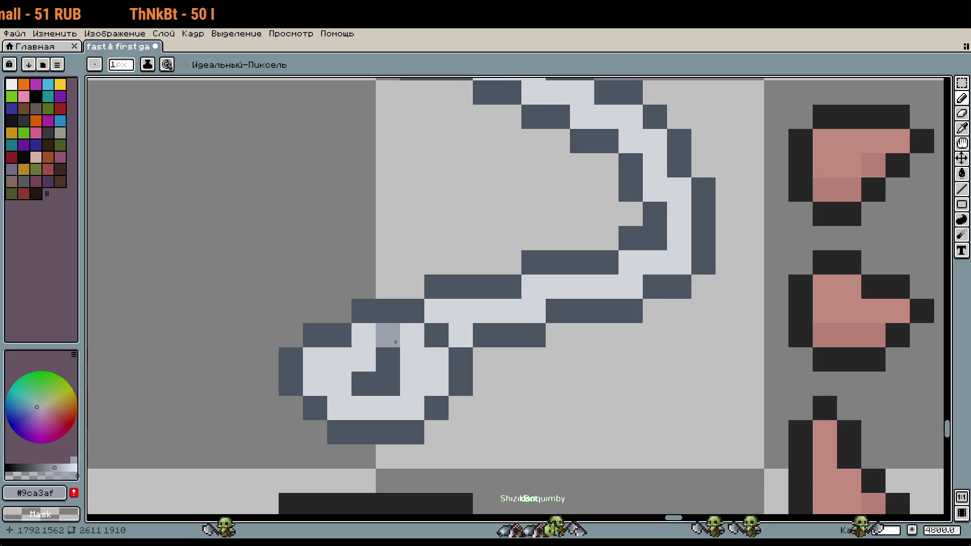
{"action": "left_click_drag", "start_coordinate": [364, 336], "coordinate": [412, 341]}
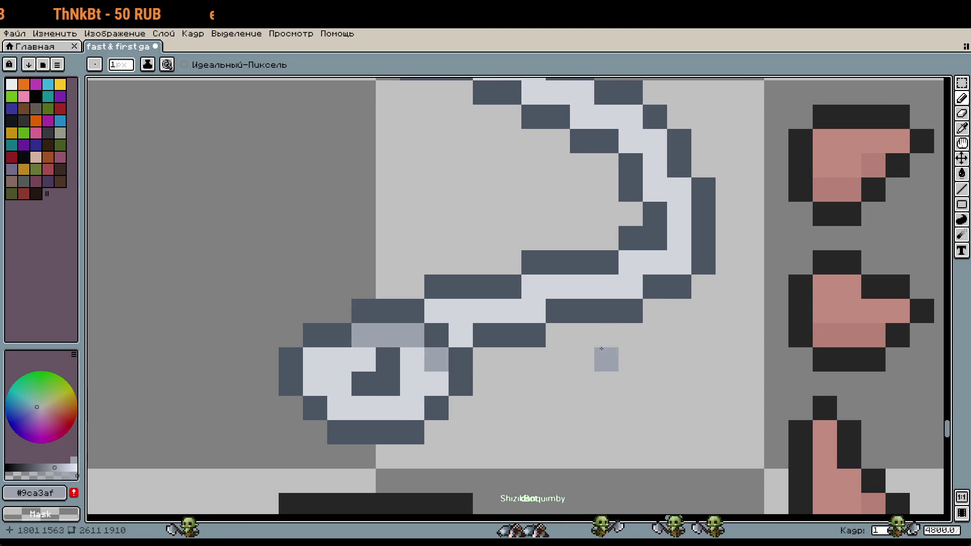
Shade cells along the light diagonal and the upper loop, correcting one pixel.
{"action": "scroll", "coordinate": [633, 298], "scroll_direction": "up", "scroll_amount": 5}
{"action": "left_click", "coordinate": [628, 301]}
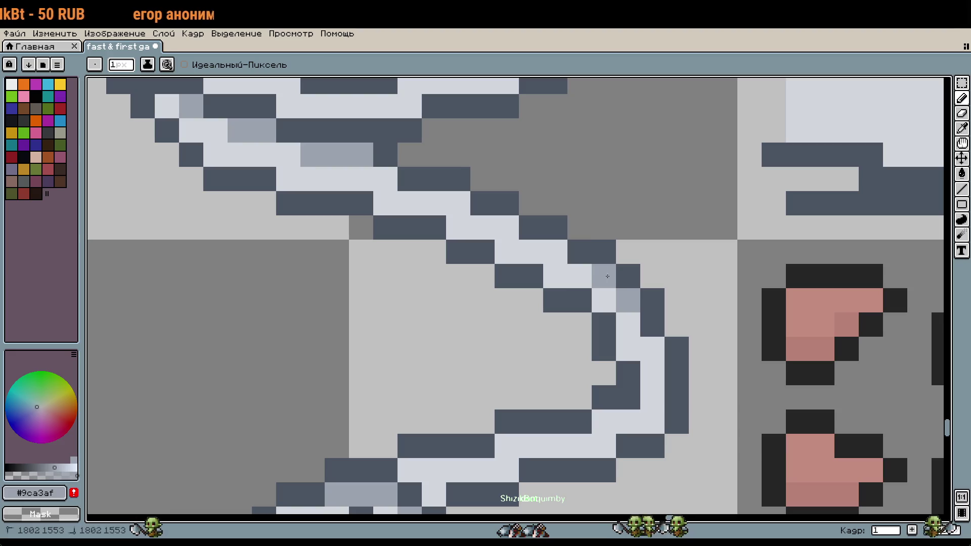
{"action": "left_click", "coordinate": [603, 276]}
{"action": "left_click", "coordinate": [555, 251]}
{"action": "left_click", "coordinate": [507, 227]}
{"action": "scroll", "coordinate": [463, 210], "scroll_direction": "down", "scroll_amount": 3}
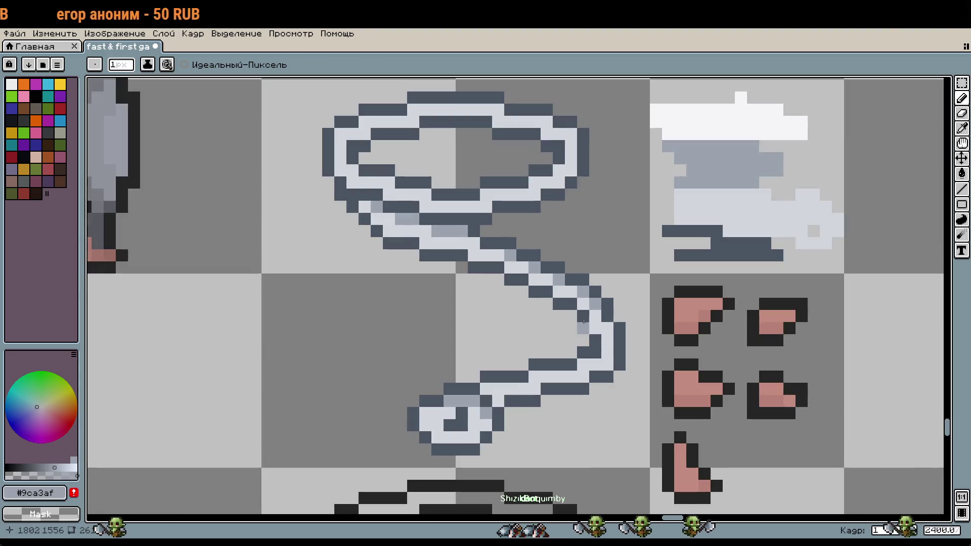
{"action": "left_click", "coordinate": [352, 170]}
{"action": "left_click", "coordinate": [389, 182]}
{"action": "left_click", "coordinate": [425, 194]}
{"action": "left_click", "coordinate": [473, 206]}
{"action": "key", "text": "ctrl+z"}
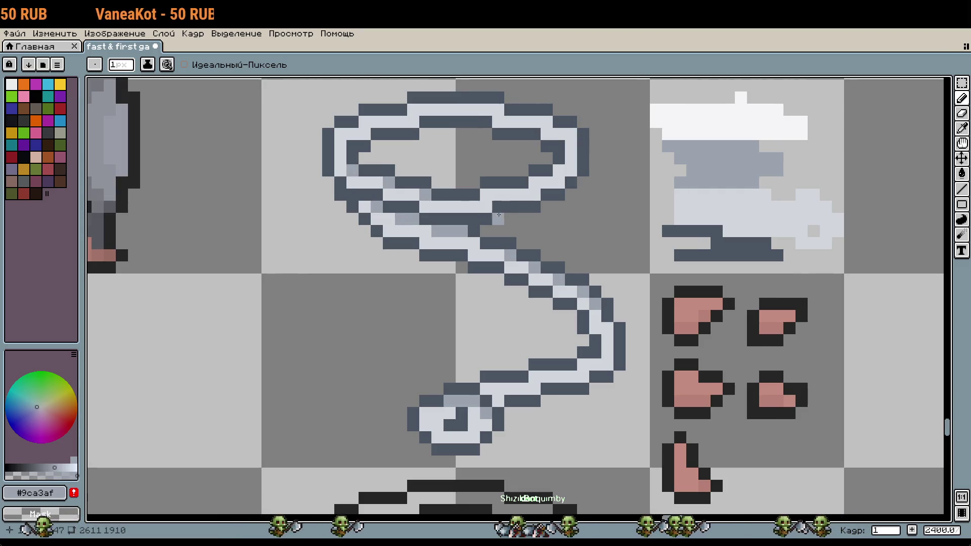
{"action": "left_click", "coordinate": [438, 205]}
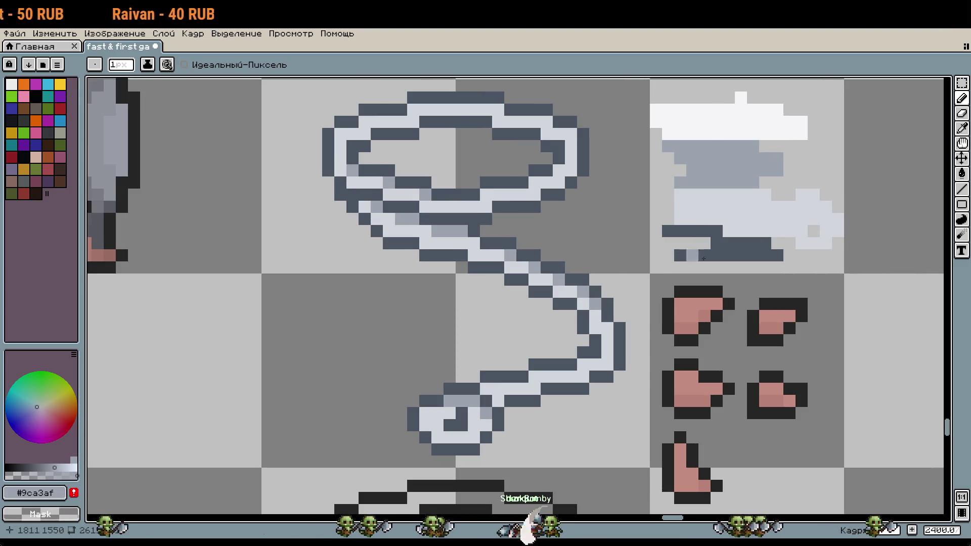
{"action": "key", "text": "i"}
{"action": "left_click", "coordinate": [752, 121]}
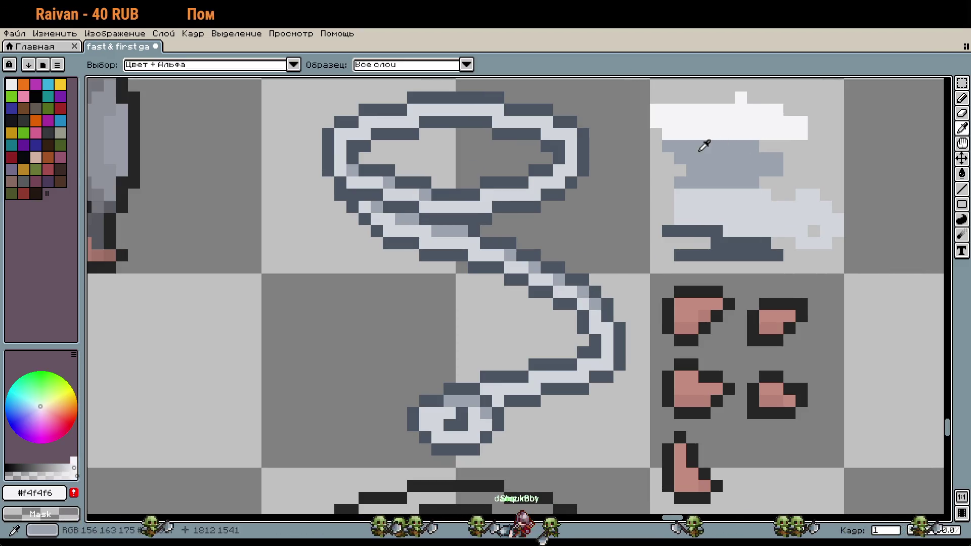
Add #f4f4f6 white highlight pixels along the loop's left and lower strand.
{"action": "key", "text": "b"}
{"action": "scroll", "coordinate": [611, 169], "scroll_direction": "up", "scroll_amount": 3}
{"action": "scroll", "coordinate": [484, 185], "scroll_direction": "up", "scroll_amount": 2}
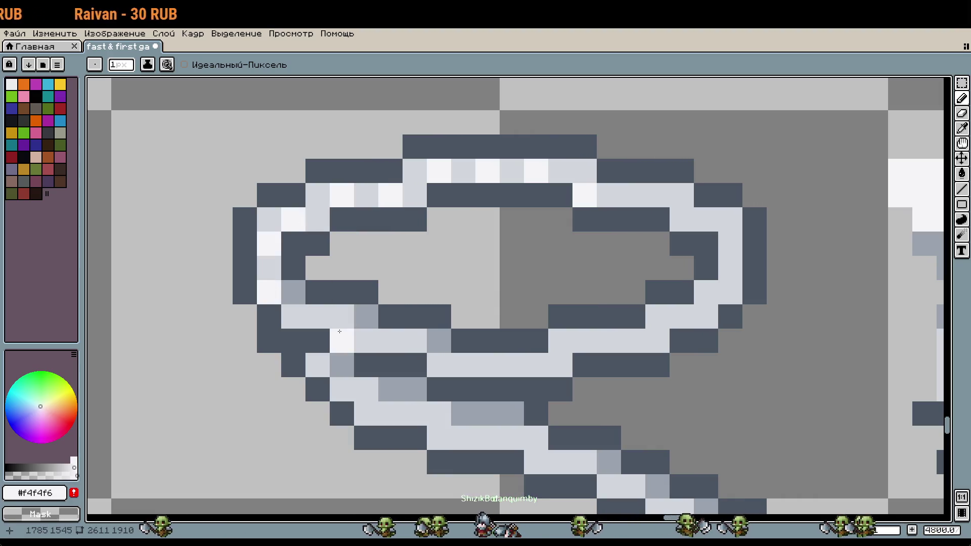
{"action": "left_click", "coordinate": [317, 316]}
{"action": "left_click", "coordinate": [391, 340]}
{"action": "left_click", "coordinate": [462, 365]}
{"action": "left_click", "coordinate": [512, 365]}
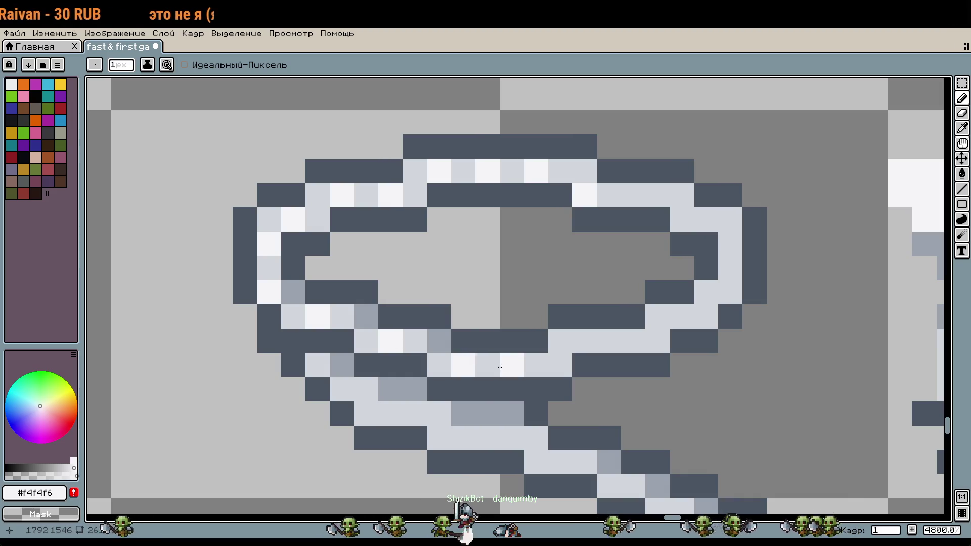
{"action": "left_click", "coordinate": [560, 365]}
{"action": "left_click", "coordinate": [584, 341]}
Continue the white highlights up the loop's right side and upper right.
{"action": "left_click", "coordinate": [633, 340]}
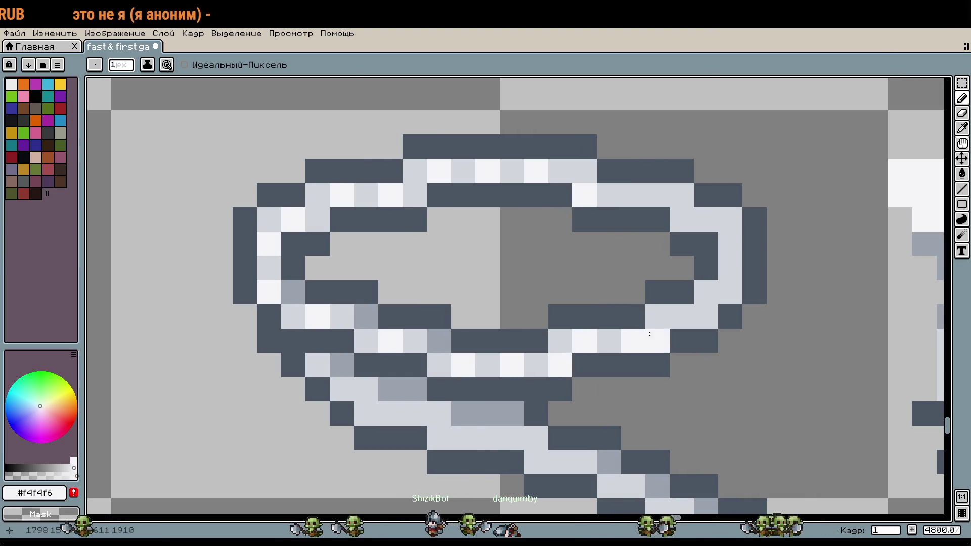
{"action": "left_click", "coordinate": [681, 316]}
{"action": "left_click", "coordinate": [730, 292]}
{"action": "left_click", "coordinate": [730, 244]}
{"action": "left_click", "coordinate": [706, 219]}
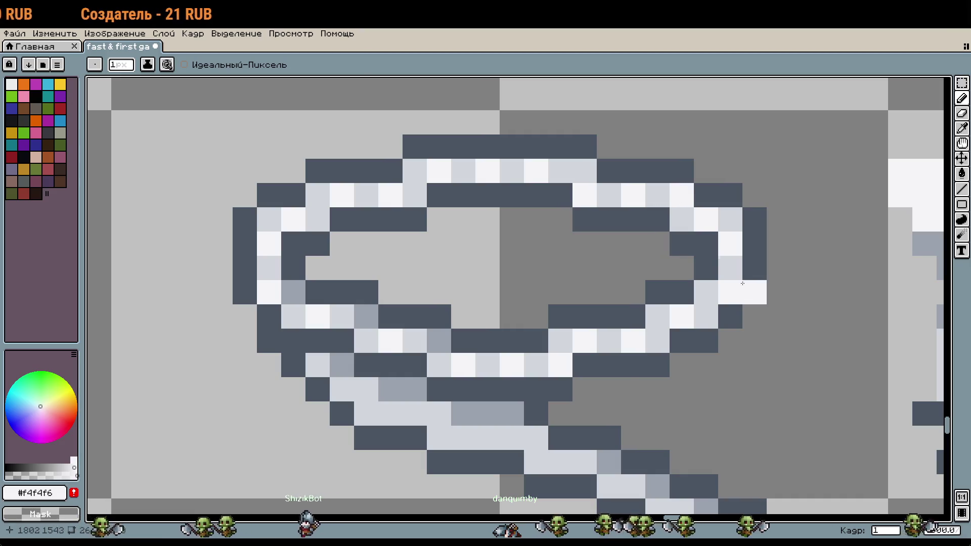
{"action": "scroll", "coordinate": [742, 283], "scroll_direction": "down", "scroll_amount": 3}
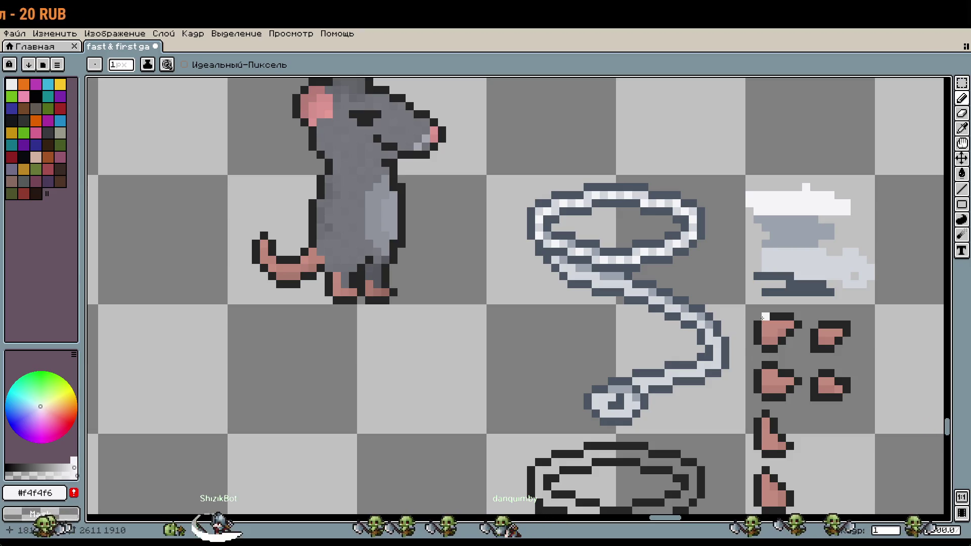
Pick the light grey #d1d5db from the hat sprite as the drawing colour.
{"action": "scroll", "coordinate": [764, 317], "scroll_direction": "down", "scroll_amount": 4}
{"action": "scroll", "coordinate": [705, 295], "scroll_direction": "up", "scroll_amount": 2}
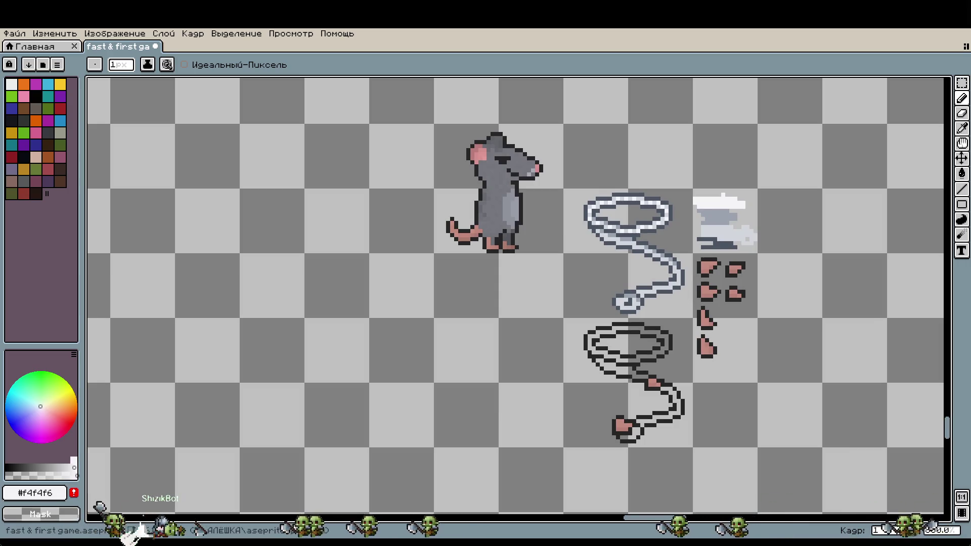
{"action": "scroll", "coordinate": [630, 299], "scroll_direction": "up", "scroll_amount": 2}
{"action": "scroll", "coordinate": [630, 301], "scroll_direction": "up", "scroll_amount": 3}
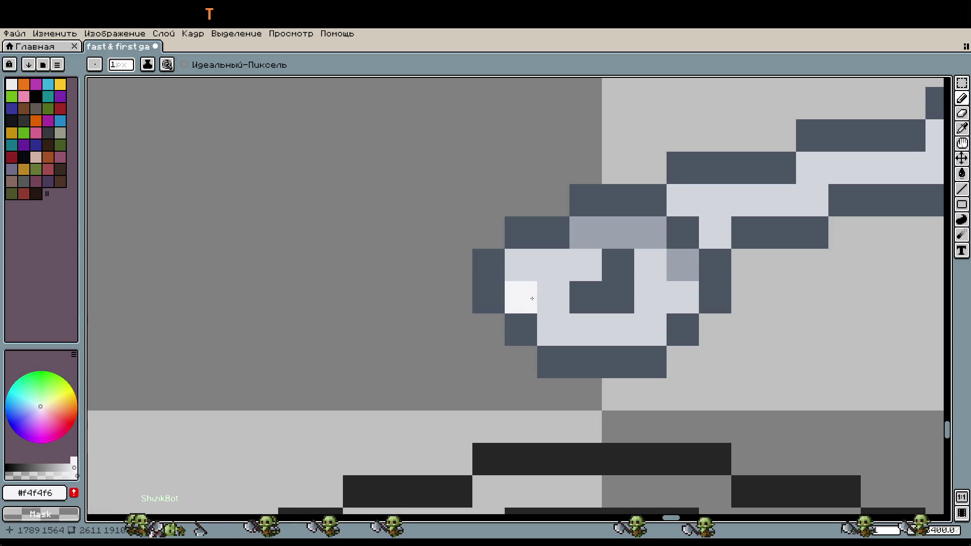
{"action": "scroll", "coordinate": [734, 252], "scroll_direction": "down", "scroll_amount": 3}
{"action": "scroll", "coordinate": [733, 251], "scroll_direction": "up", "scroll_amount": 2}
{"action": "scroll", "coordinate": [708, 228], "scroll_direction": "right", "scroll_amount": 4}
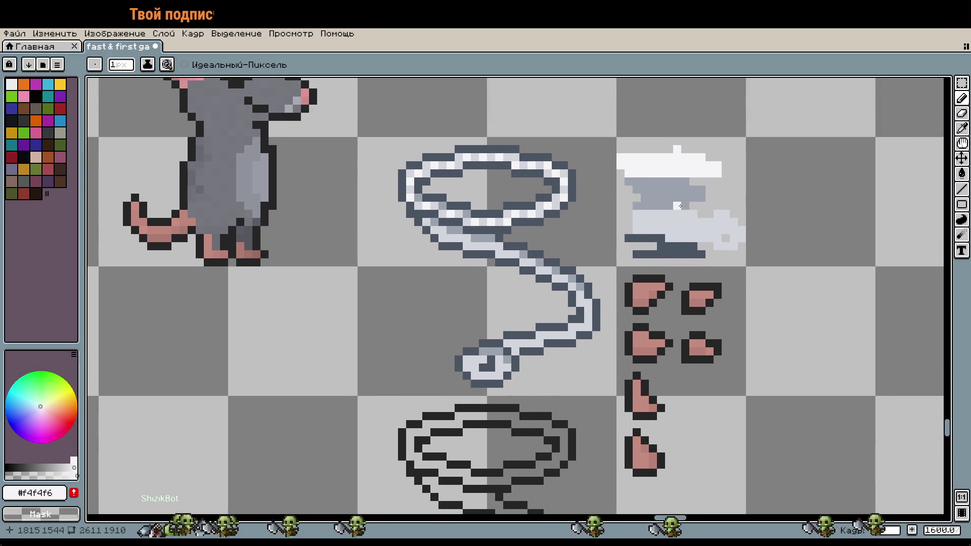
{"action": "key", "text": "i"}
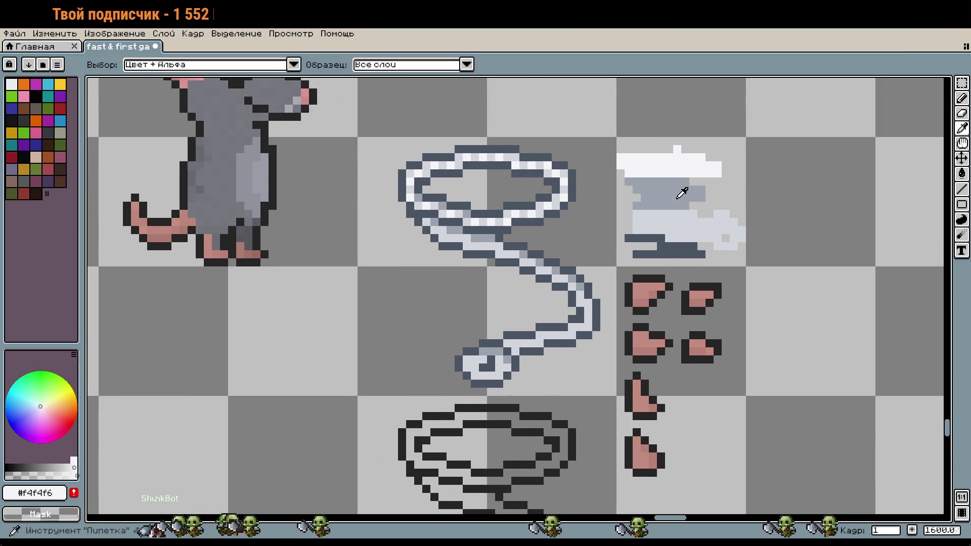
{"action": "left_click", "coordinate": [687, 217]}
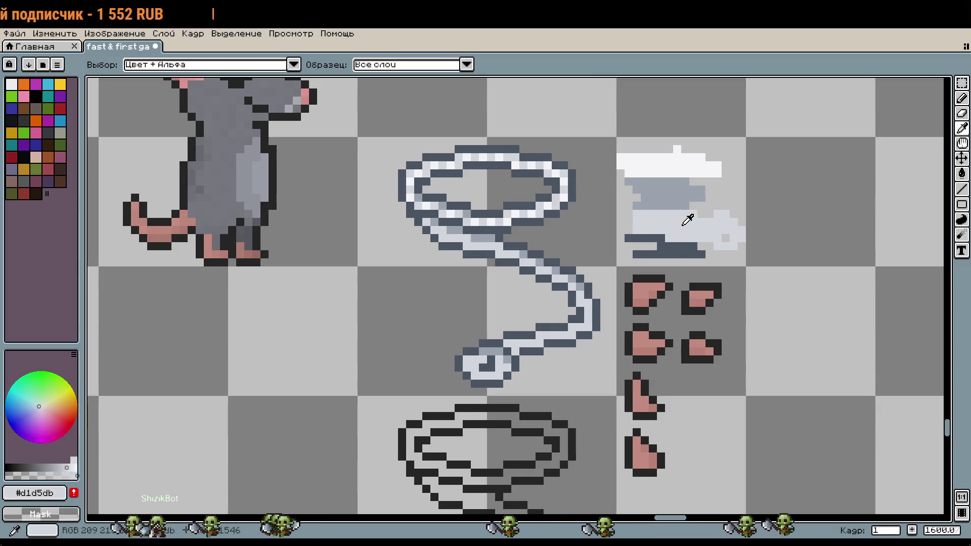
{"action": "key", "text": "b"}
{"action": "key", "text": "i"}
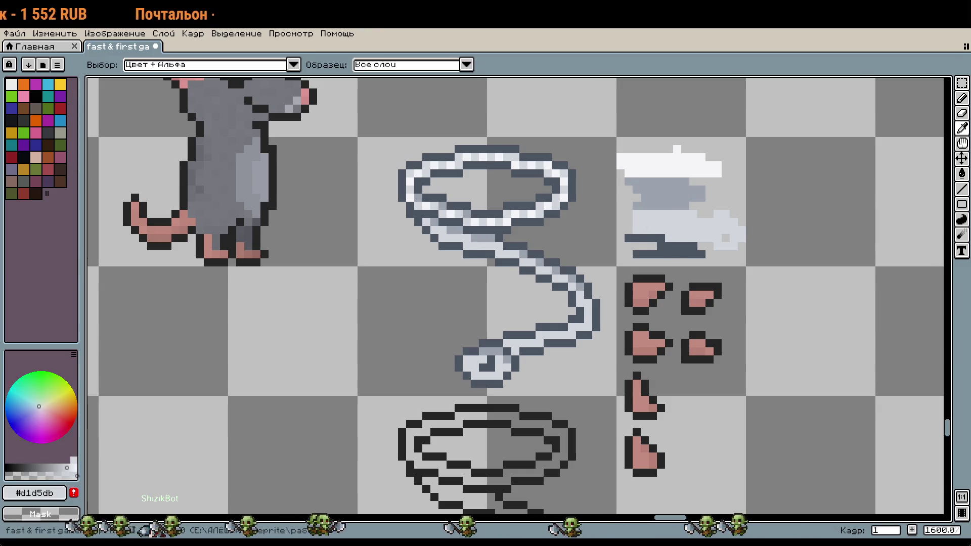
{"action": "key", "text": "b"}
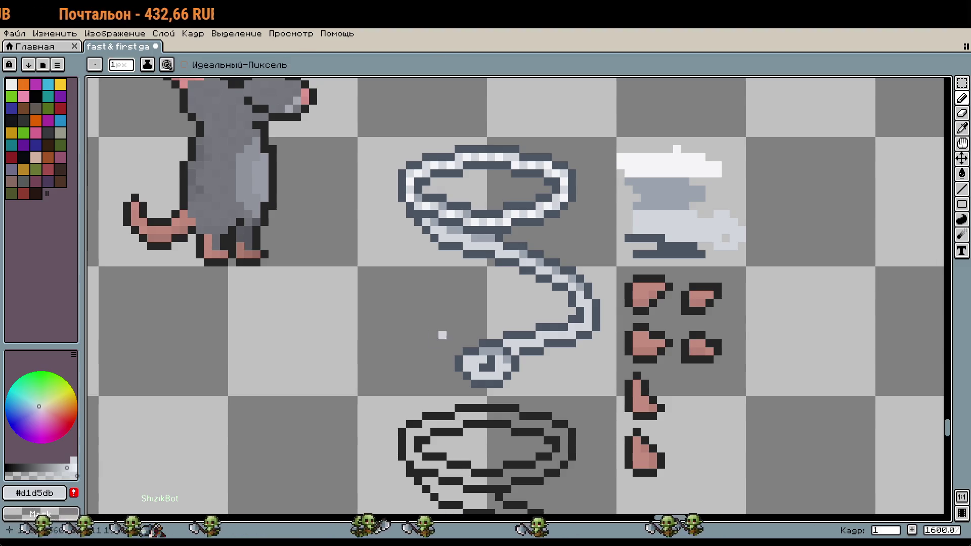
{"action": "scroll", "coordinate": [606, 221], "scroll_direction": "up", "scroll_amount": 2}
{"action": "key", "text": "i"}
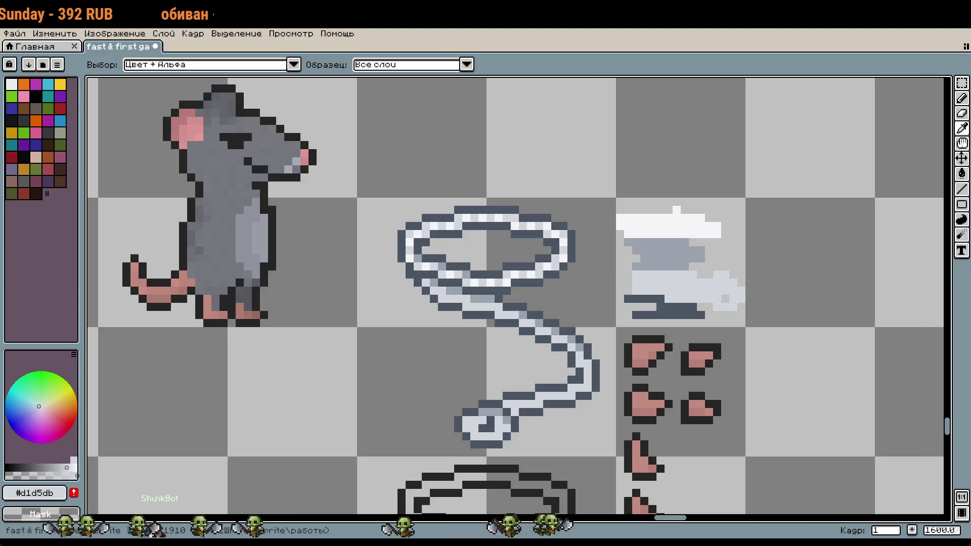
{"action": "key", "text": "b"}
Box-select the black-outlined whip sketch and shift it three squares right.
{"action": "left_click_drag", "start_coordinate": [504, 313], "coordinate": [478, 256]}
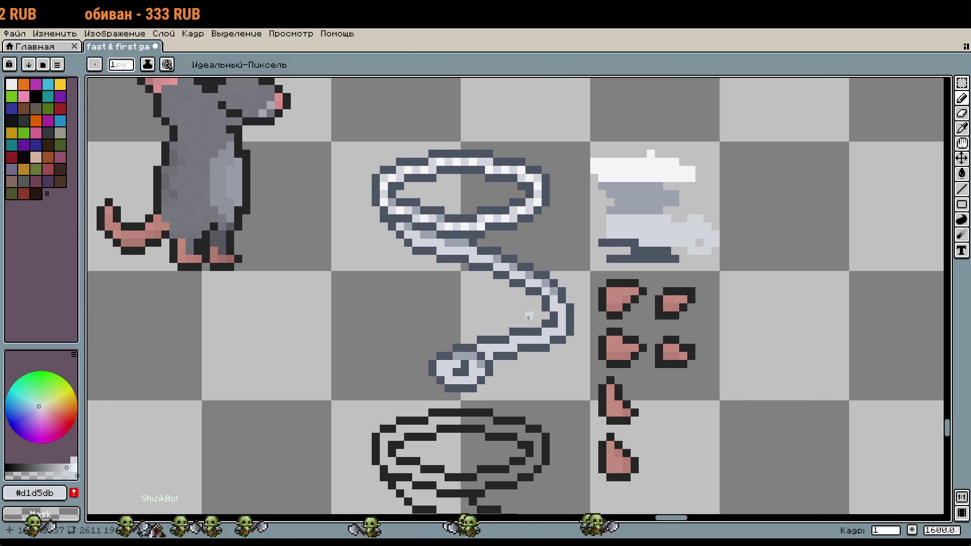
{"action": "scroll", "coordinate": [560, 403], "scroll_direction": "down", "scroll_amount": 2}
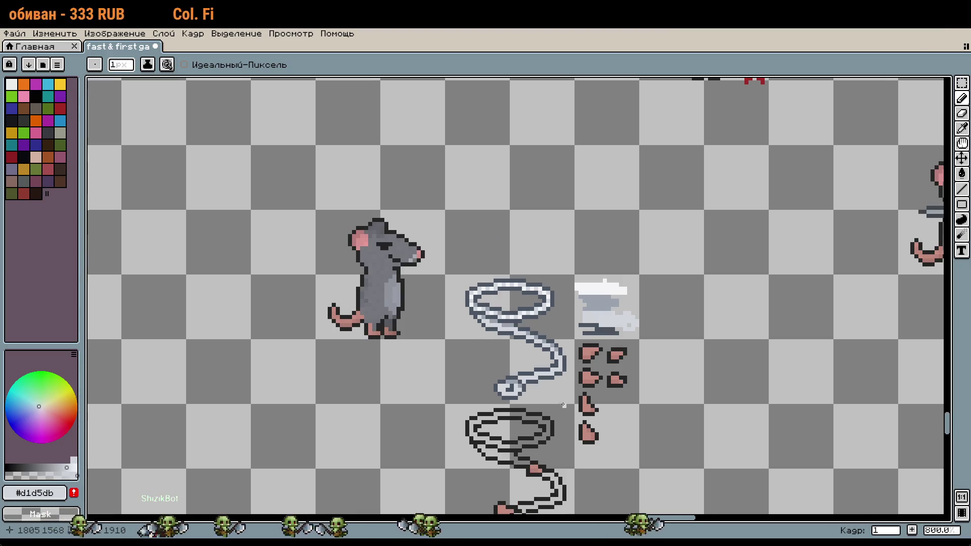
{"action": "scroll", "coordinate": [576, 331], "scroll_direction": "up", "scroll_amount": 1}
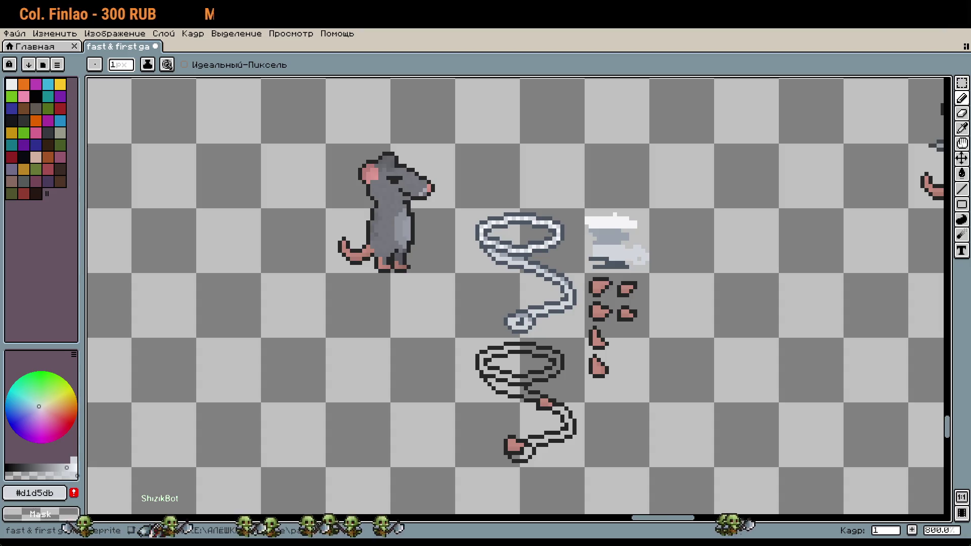
{"action": "scroll", "coordinate": [524, 322], "scroll_direction": "up", "scroll_amount": 2}
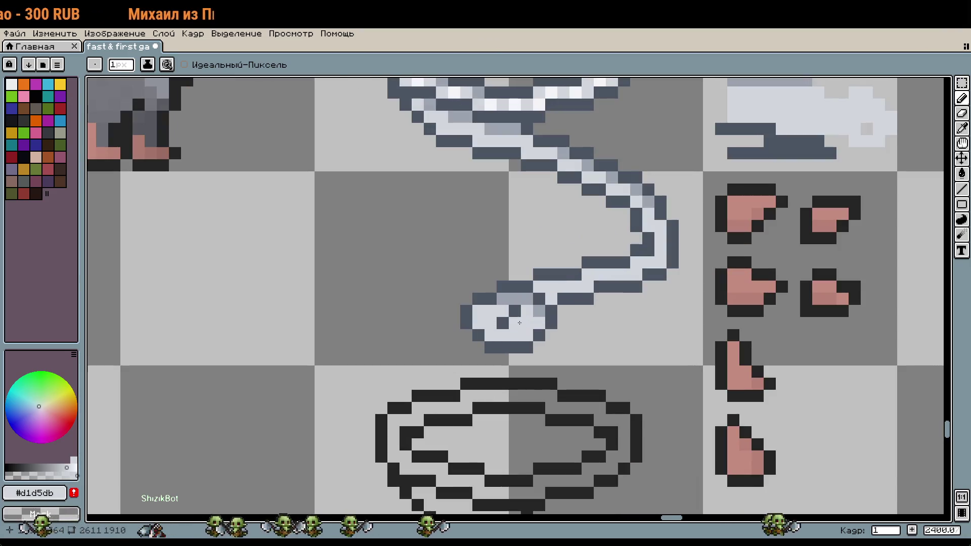
{"action": "scroll", "coordinate": [624, 373], "scroll_direction": "down", "scroll_amount": 2}
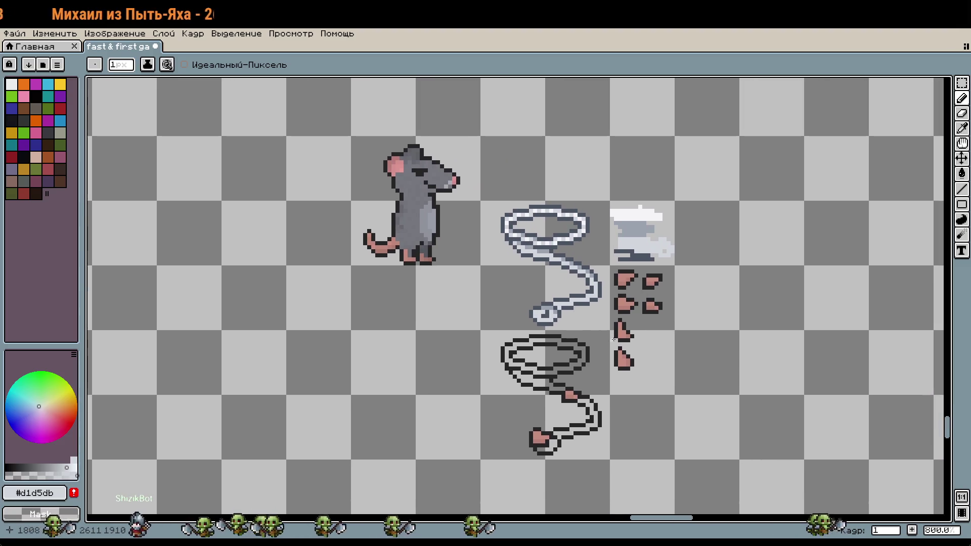
{"action": "key", "text": "m"}
{"action": "left_click_drag", "start_coordinate": [480, 330], "coordinate": [610, 460]}
{"action": "key", "text": "shift+Right"}
{"action": "key", "text": "shift+Right"}
{"action": "key", "text": "shift+Right"}
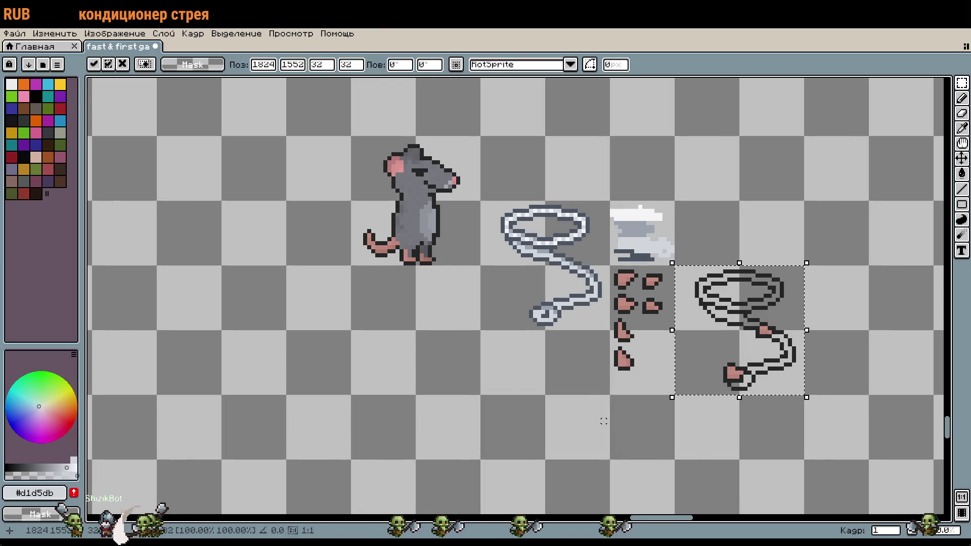
Drop the moved sketch, then place a copy of the grey whip below the original.
{"action": "left_click", "coordinate": [562, 413]}
{"action": "scroll", "coordinate": [614, 296], "scroll_direction": "up", "scroll_amount": 1}
{"action": "left_click_drag", "start_coordinate": [614, 240], "coordinate": [665, 284]}
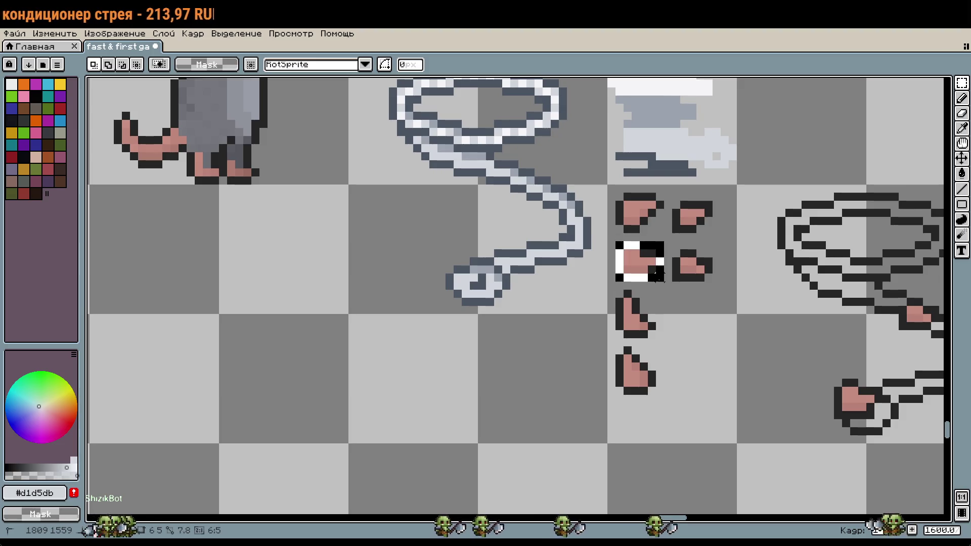
{"action": "scroll", "coordinate": [546, 326], "scroll_direction": "up", "scroll_amount": 1}
{"action": "scroll", "coordinate": [546, 326], "scroll_direction": "up", "scroll_amount": 1}
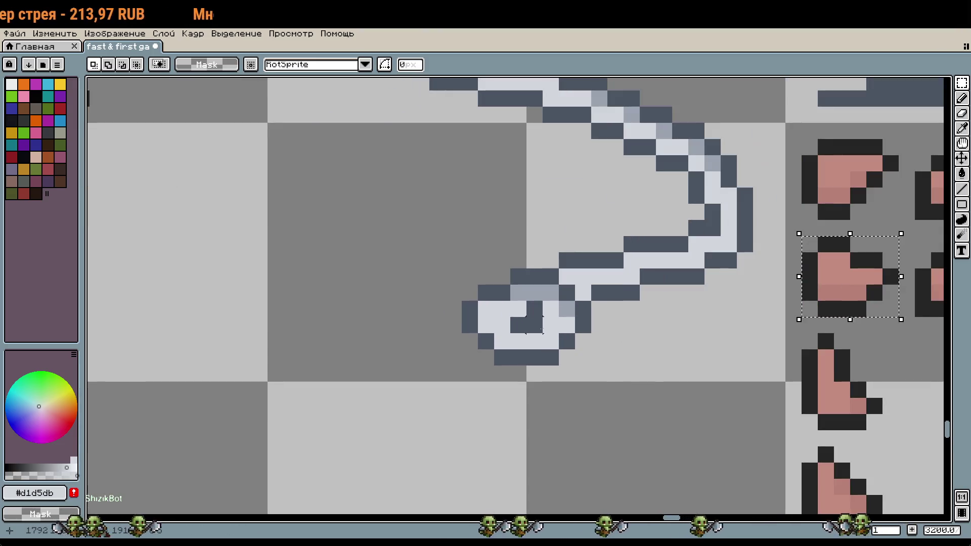
{"action": "scroll", "coordinate": [627, 364], "scroll_direction": "down", "scroll_amount": 1}
{"action": "mouse_move", "coordinate": [514, 177]}
{"action": "left_mouse_down"}
{"action": "mouse_move", "coordinate": [641, 299]}
{"action": "mouse_move", "coordinate": [641, 506]}
{"action": "left_mouse_up"}
{"action": "left_click", "coordinate": [583, 267]}
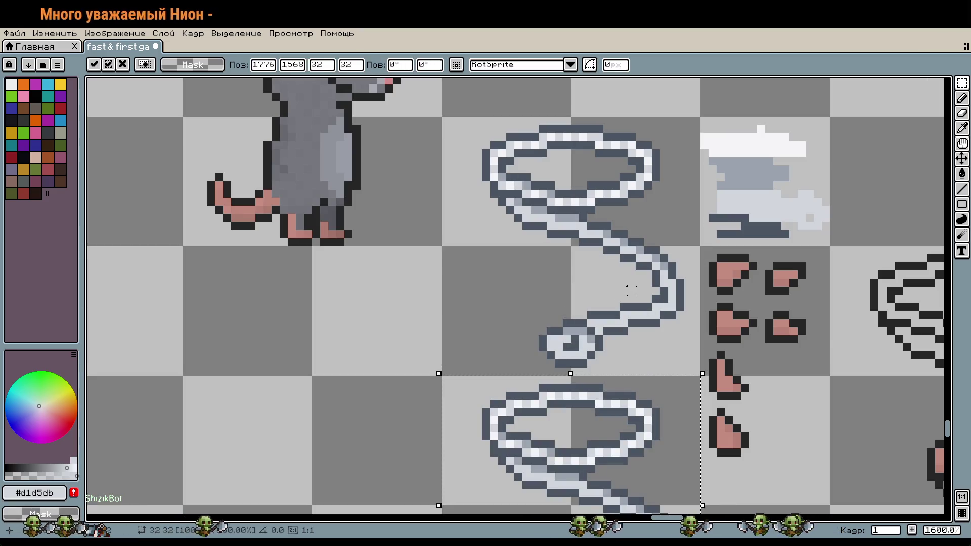
Fit a pink claw piece onto the tip of the upper whip.
{"action": "left_click", "coordinate": [749, 337]}
{"action": "scroll", "coordinate": [557, 331], "scroll_direction": "up", "scroll_amount": 1}
{"action": "mouse_move", "coordinate": [897, 319]}
{"action": "left_mouse_down"}
{"action": "mouse_move", "coordinate": [560, 345]}
{"action": "mouse_move", "coordinate": [565, 361]}
{"action": "left_mouse_up"}
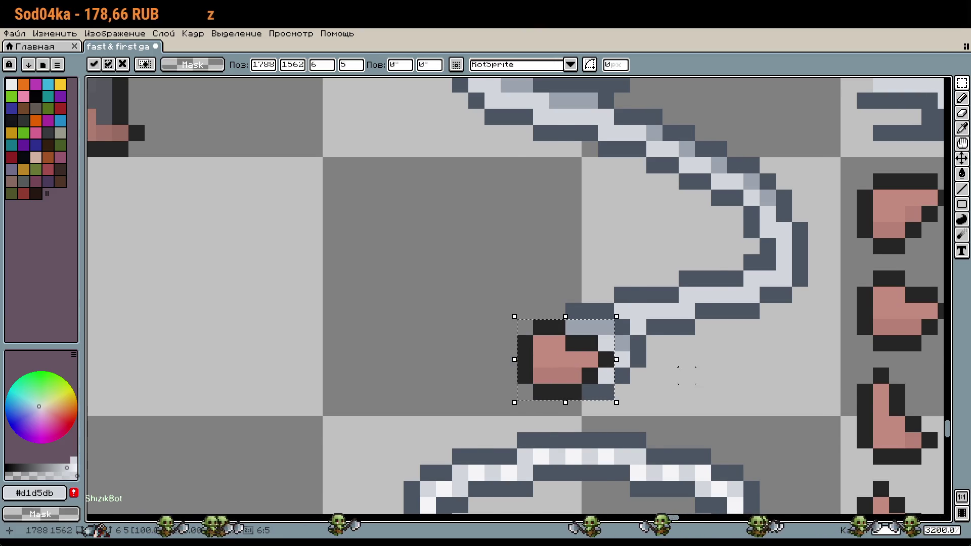
{"action": "scroll", "coordinate": [686, 375], "scroll_direction": "down", "scroll_amount": 1}
{"action": "key", "text": "Up"}
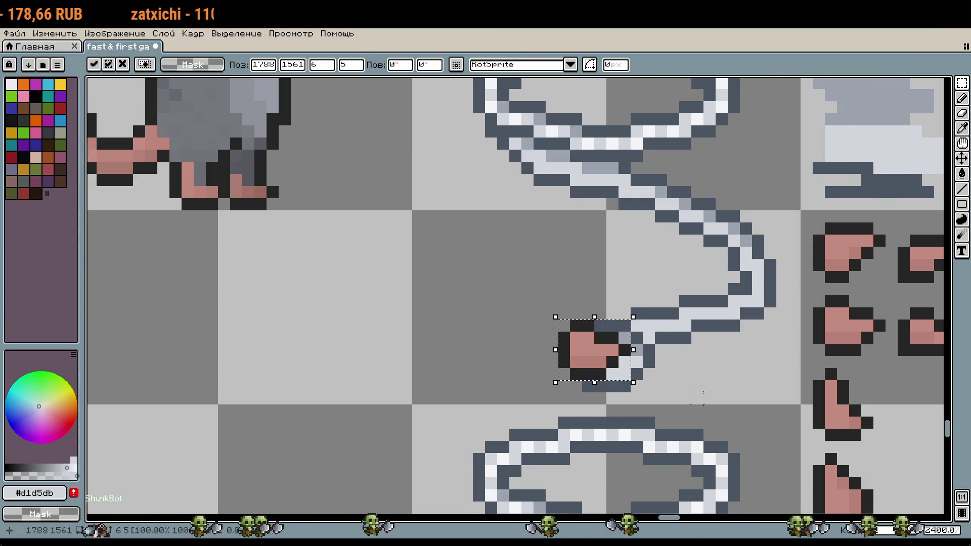
{"action": "mouse_move", "coordinate": [623, 369]}
{"action": "left_mouse_down"}
{"action": "mouse_move", "coordinate": [561, 321]}
{"action": "mouse_move", "coordinate": [556, 360]}
{"action": "left_mouse_up"}
{"action": "left_click_drag", "start_coordinate": [536, 298], "coordinate": [602, 341]}
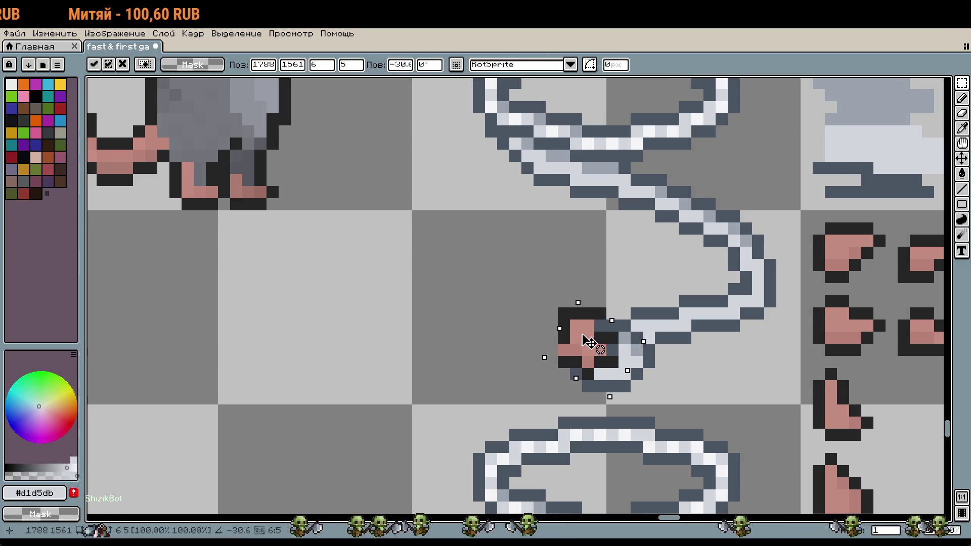
{"action": "left_click", "coordinate": [697, 385]}
{"action": "key", "text": "ctrl+z"}
{"action": "key", "text": "ctrl+z"}
{"action": "left_click_drag", "start_coordinate": [698, 382], "coordinate": [585, 329]}
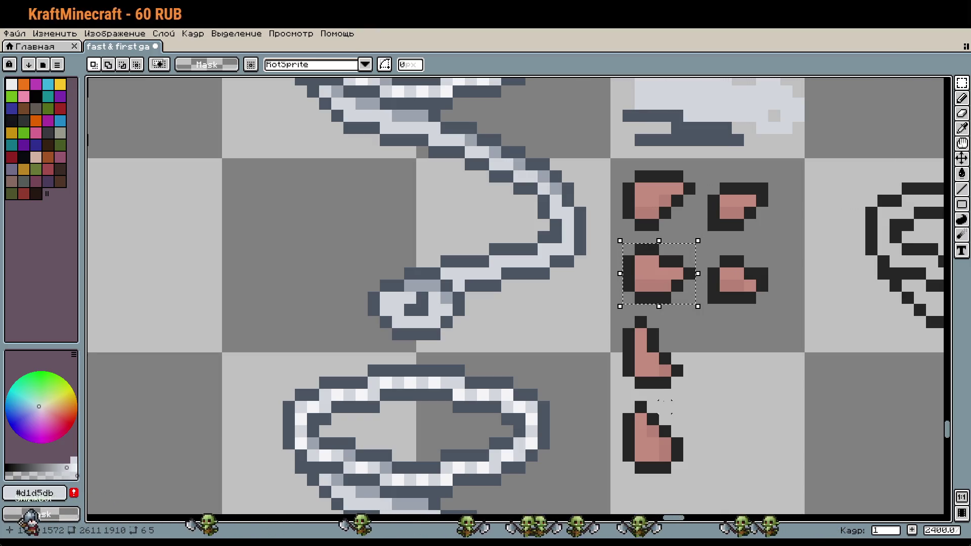
{"action": "left_click_drag", "start_coordinate": [682, 278], "coordinate": [428, 302]}
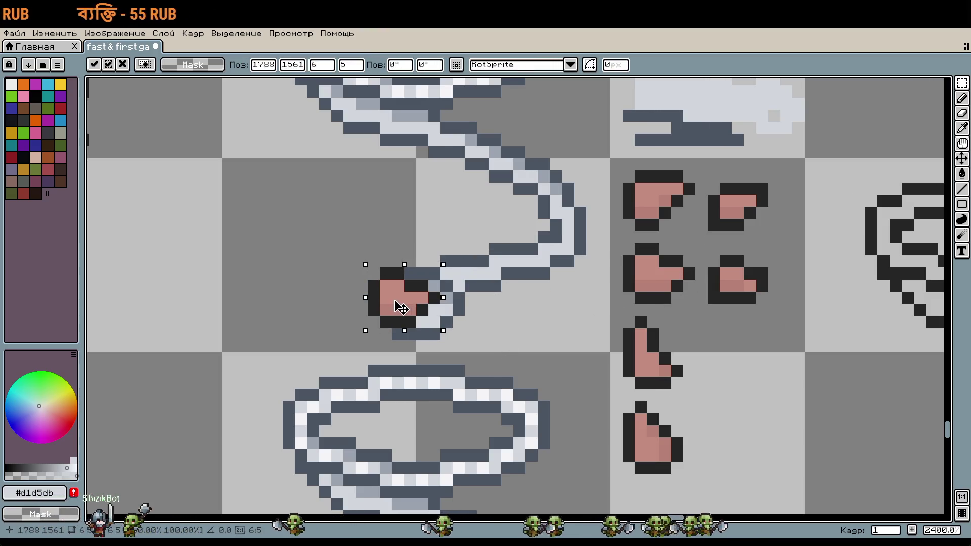
{"action": "left_click", "coordinate": [507, 309]}
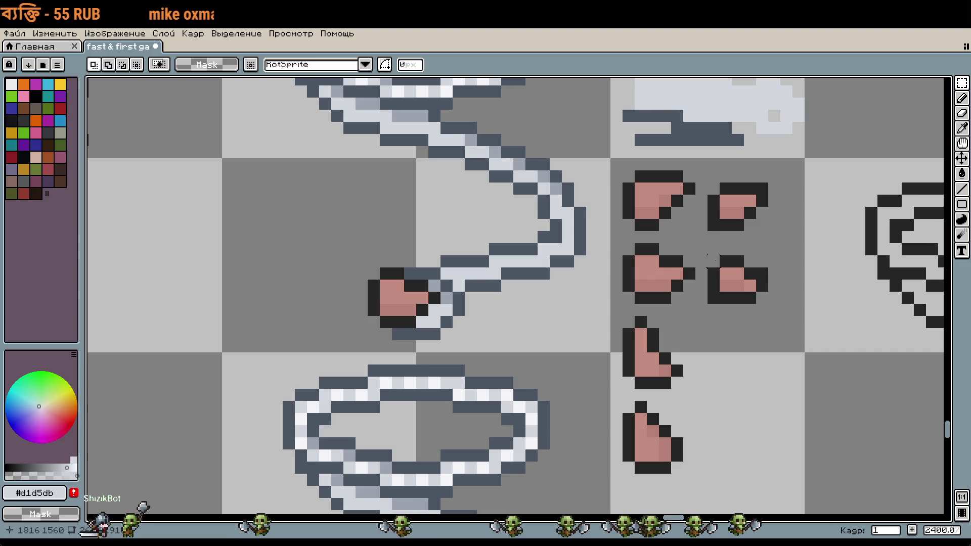
Attach the lower-right pink claw piece to the whip's upper end.
{"action": "left_click_drag", "start_coordinate": [707, 254], "coordinate": [770, 306]}
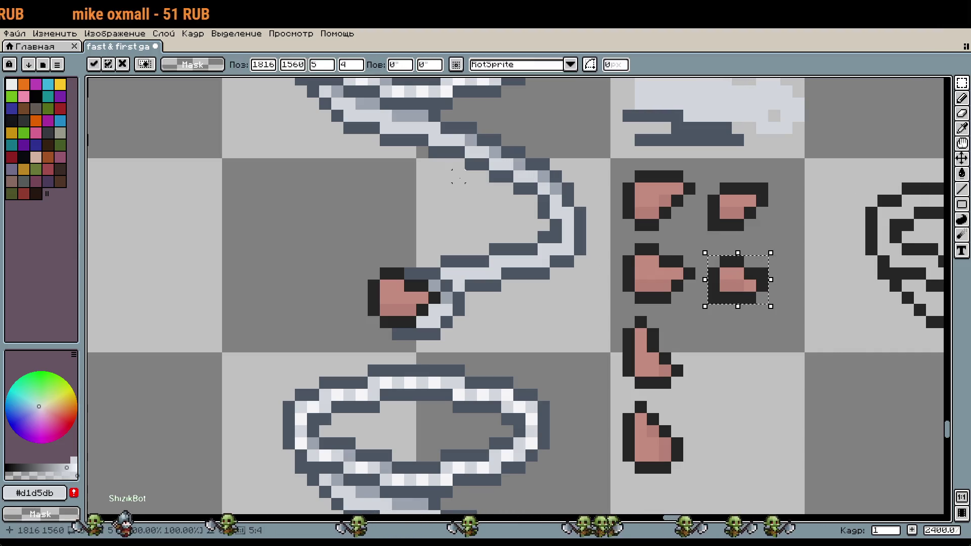
{"action": "mouse_move", "coordinate": [482, 261]}
{"action": "left_mouse_down"}
{"action": "mouse_move", "coordinate": [369, 433]}
{"action": "mouse_move", "coordinate": [427, 431]}
{"action": "left_mouse_up"}
{"action": "left_click_drag", "start_coordinate": [660, 433], "coordinate": [434, 310]}
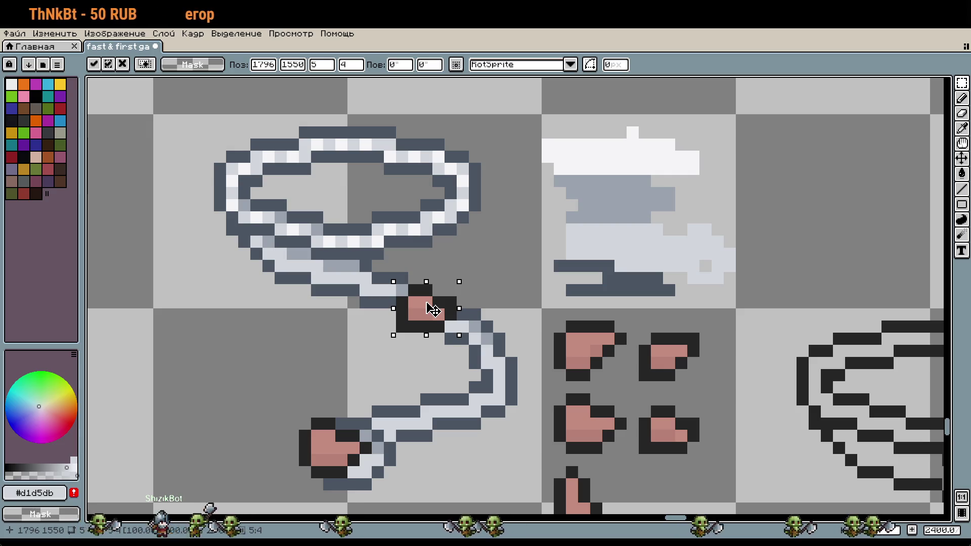
{"action": "left_click", "coordinate": [365, 338]}
Select the pink-clawed whip and drag it onto the rat.
{"action": "scroll", "coordinate": [502, 344], "scroll_direction": "down", "scroll_amount": 5}
{"action": "left_click_drag", "start_coordinate": [503, 344], "coordinate": [387, 230]}
{"action": "left_click_drag", "start_coordinate": [479, 332], "coordinate": [354, 246]}
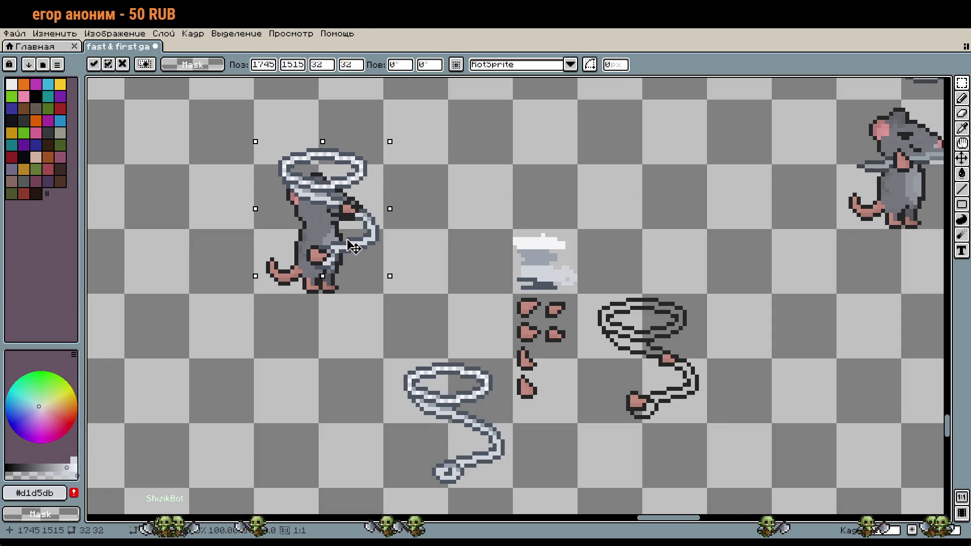
Nudge the clawed whip off the rat and drop it just right of it.
{"action": "key", "text": "Up"}
{"action": "key", "text": "Up"}
{"action": "key", "text": "Up"}
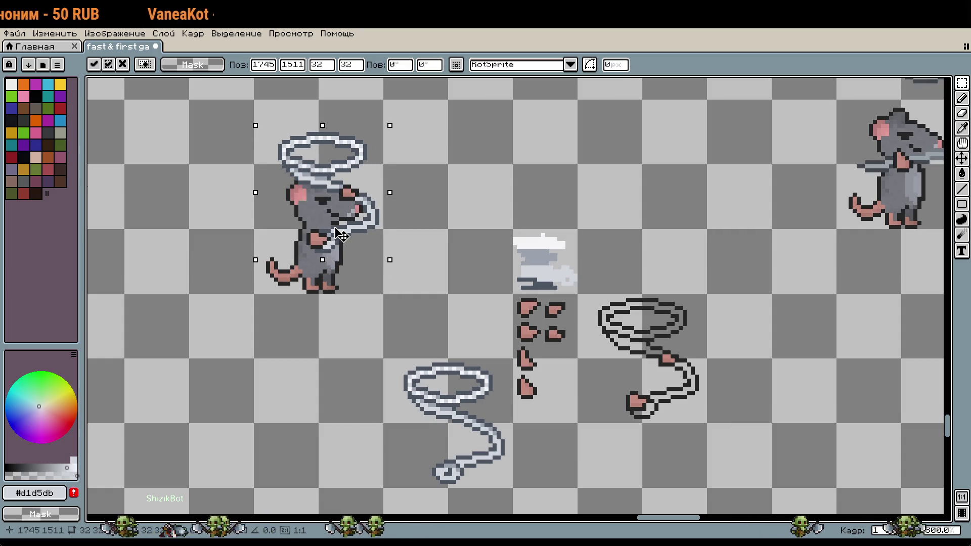
{"action": "key", "text": "Left"}
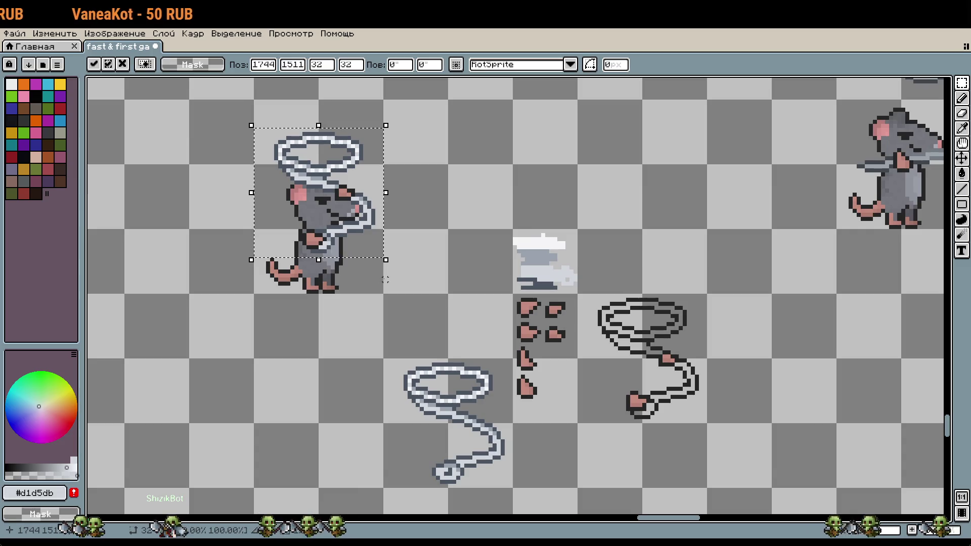
{"action": "left_click_drag", "start_coordinate": [344, 238], "coordinate": [470, 265]}
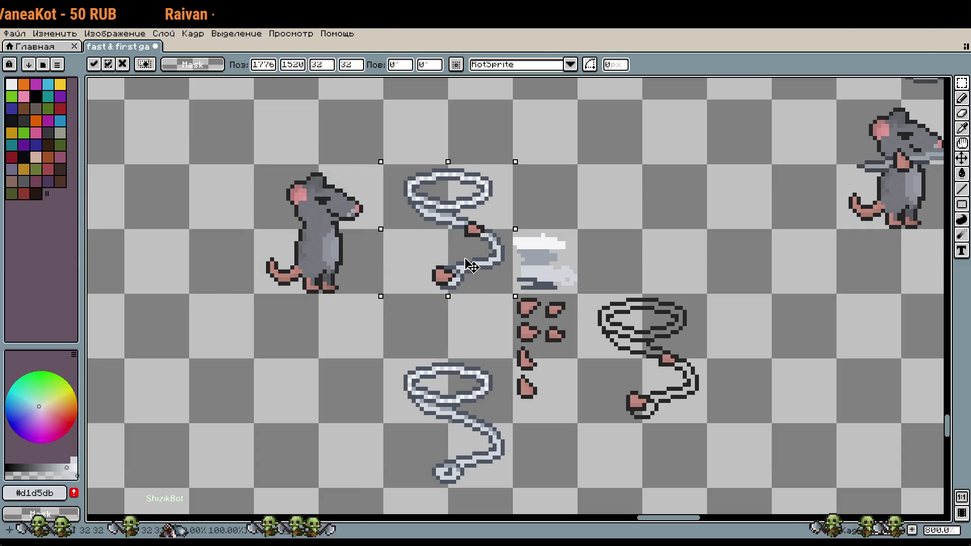
{"action": "key", "text": "shift+Down"}
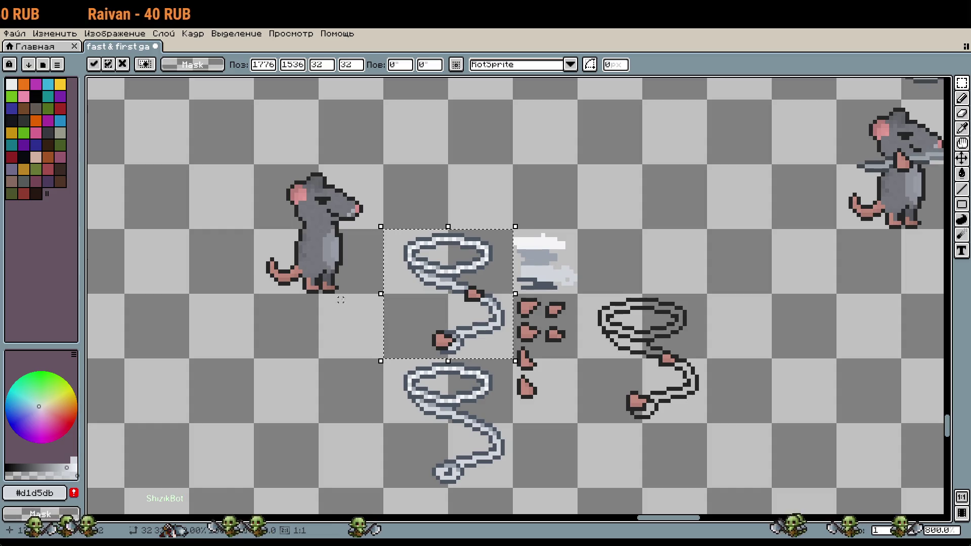
{"action": "left_click", "coordinate": [341, 300]}
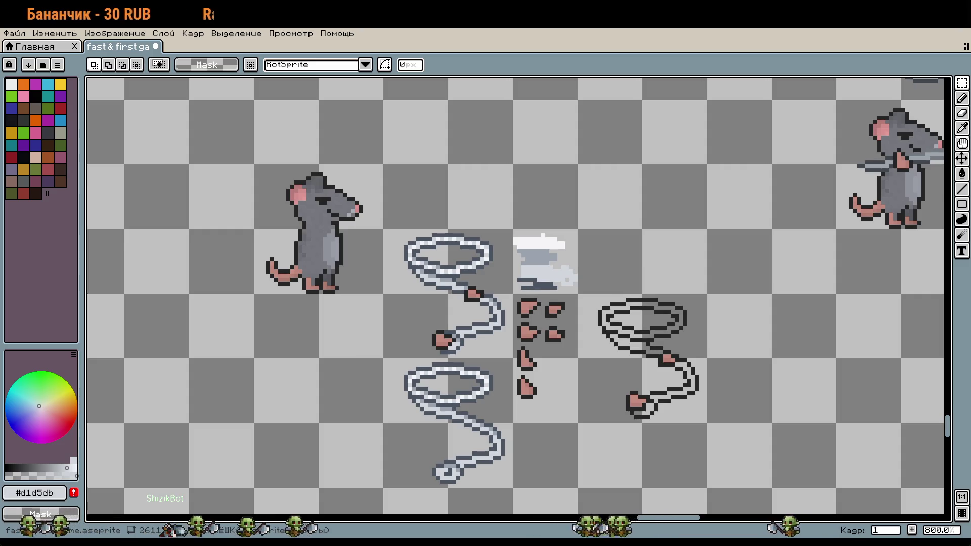
Try the clawed whip over the rat, then undo that placement and deselect.
{"action": "mouse_move", "coordinate": [383, 229]}
{"action": "left_mouse_down"}
{"action": "mouse_move", "coordinate": [513, 360]}
{"action": "mouse_move", "coordinate": [367, 241]}
{"action": "left_mouse_up"}
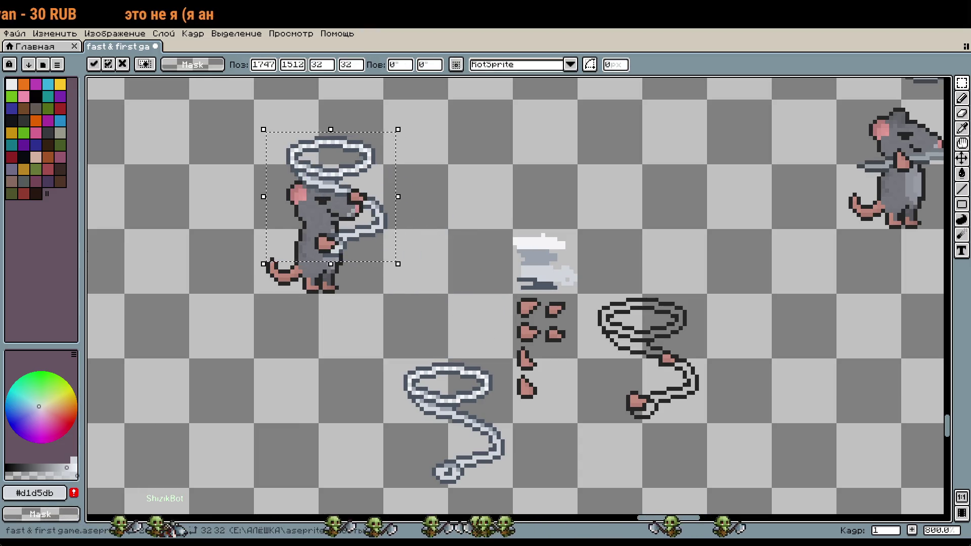
{"action": "left_click", "coordinate": [429, 328]}
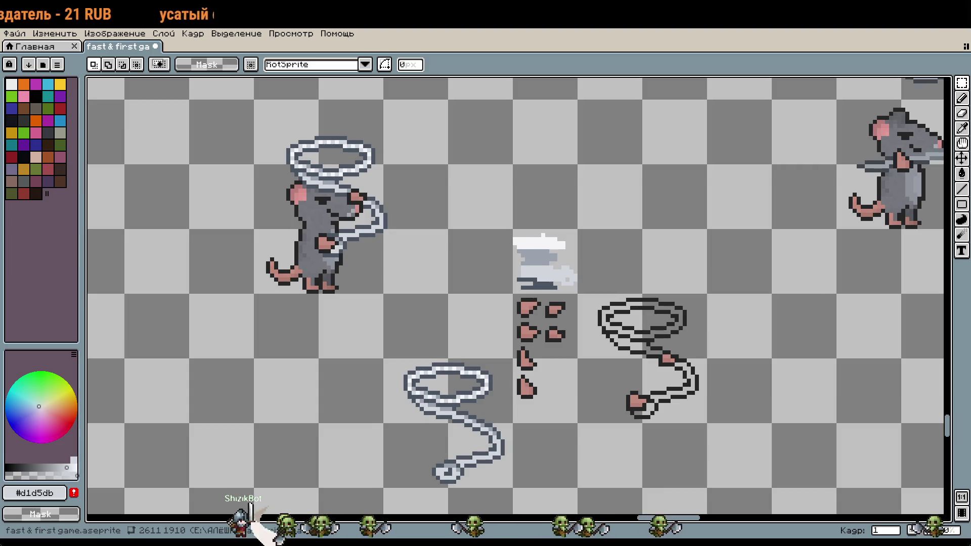
{"action": "key", "text": "ctrl+z"}
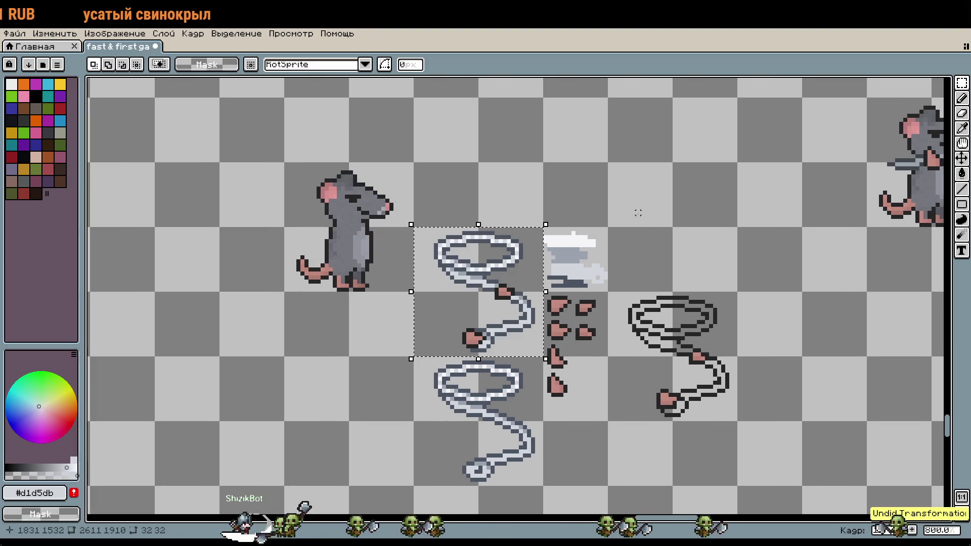
{"action": "key", "text": "Escape"}
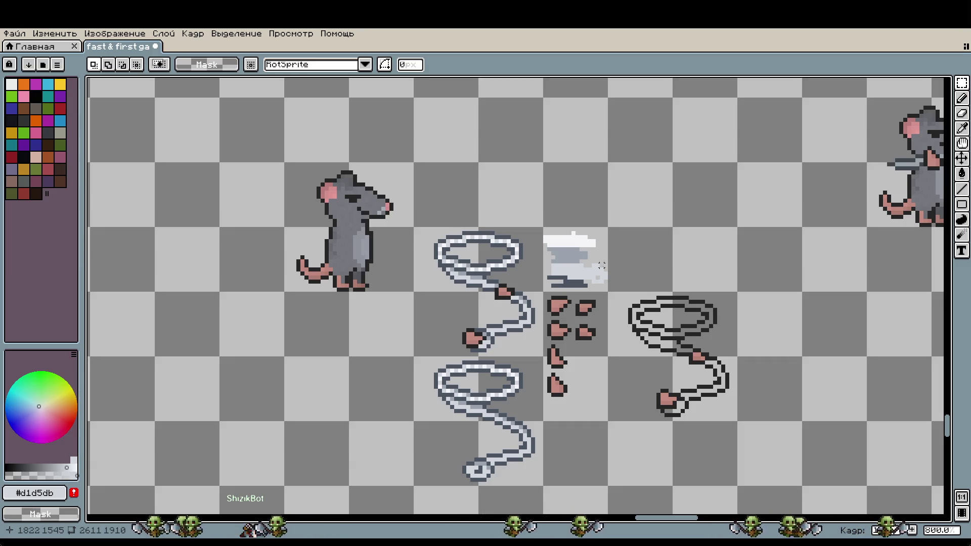
{"action": "scroll", "coordinate": [650, 304], "scroll_direction": "down", "scroll_amount": 1}
{"action": "scroll", "coordinate": [652, 304], "scroll_direction": "down", "scroll_amount": 1}
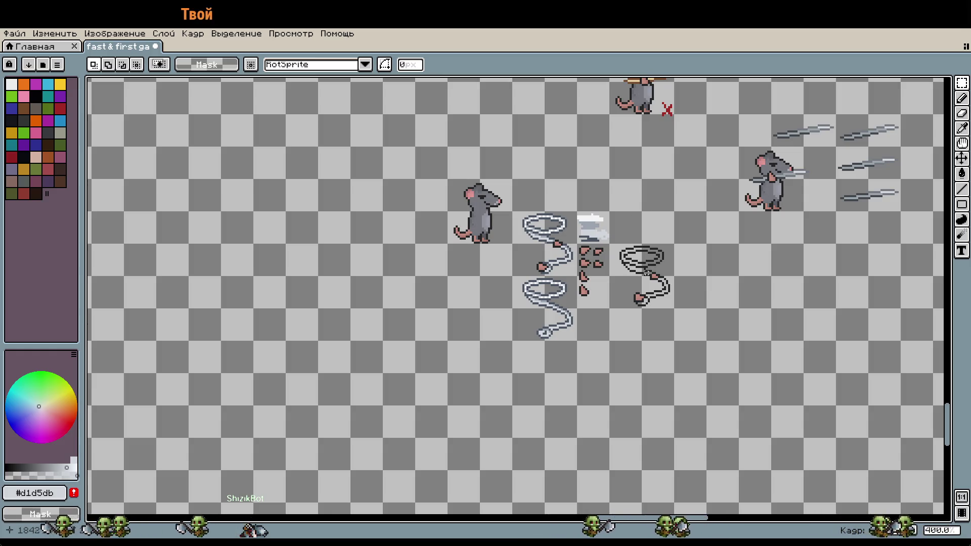
{"action": "scroll", "coordinate": [597, 257], "scroll_direction": "up", "scroll_amount": 1}
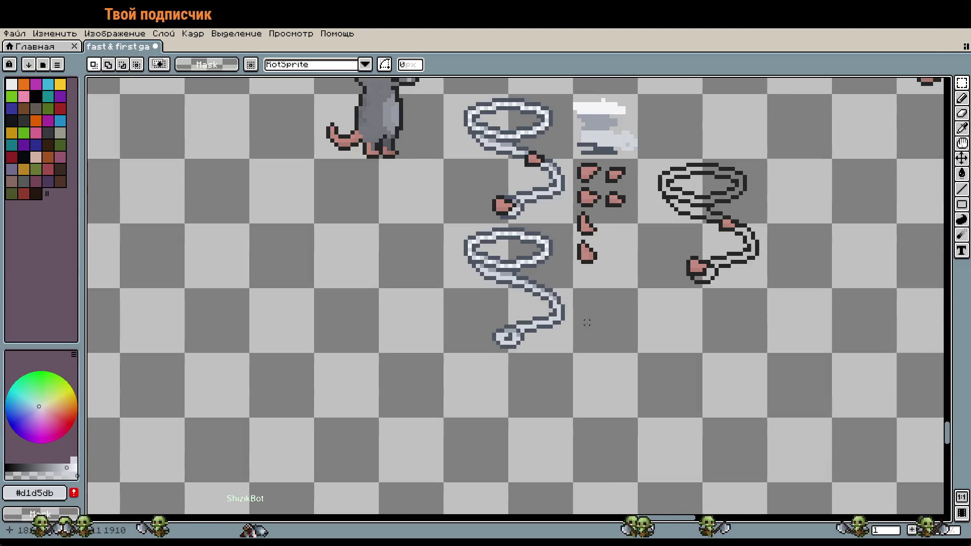
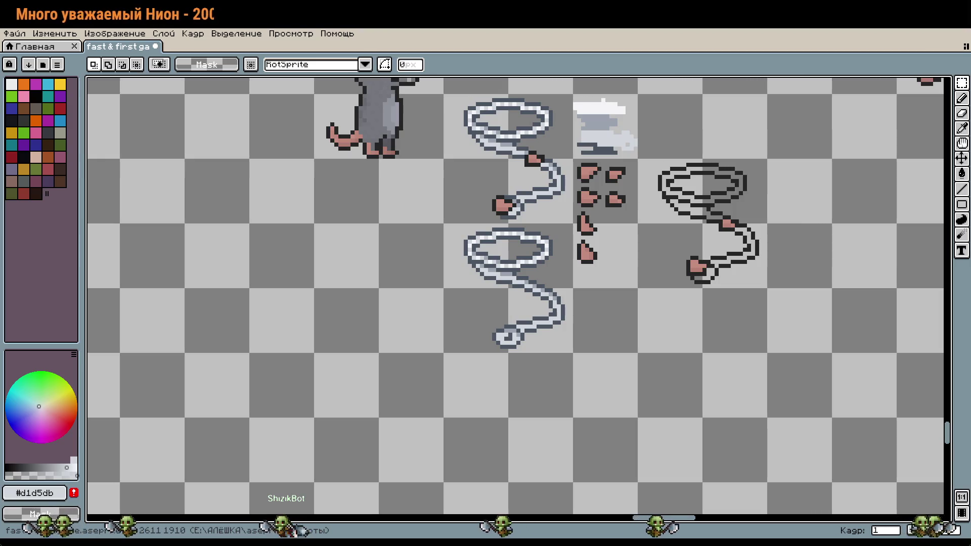
Select the plain untipped rope sprite and move it below row 10.
{"action": "scroll", "coordinate": [655, 304], "scroll_direction": "down", "scroll_amount": 2}
{"action": "left_click_drag", "start_coordinate": [655, 303], "coordinate": [584, 359]}
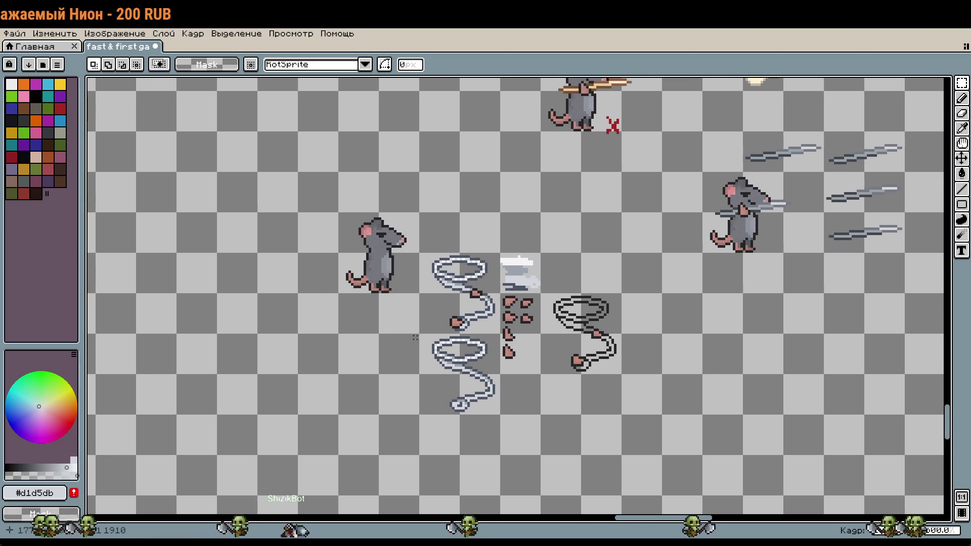
{"action": "left_click_drag", "start_coordinate": [427, 347], "coordinate": [493, 407]}
{"action": "scroll", "coordinate": [508, 361], "scroll_direction": "down", "scroll_amount": 4}
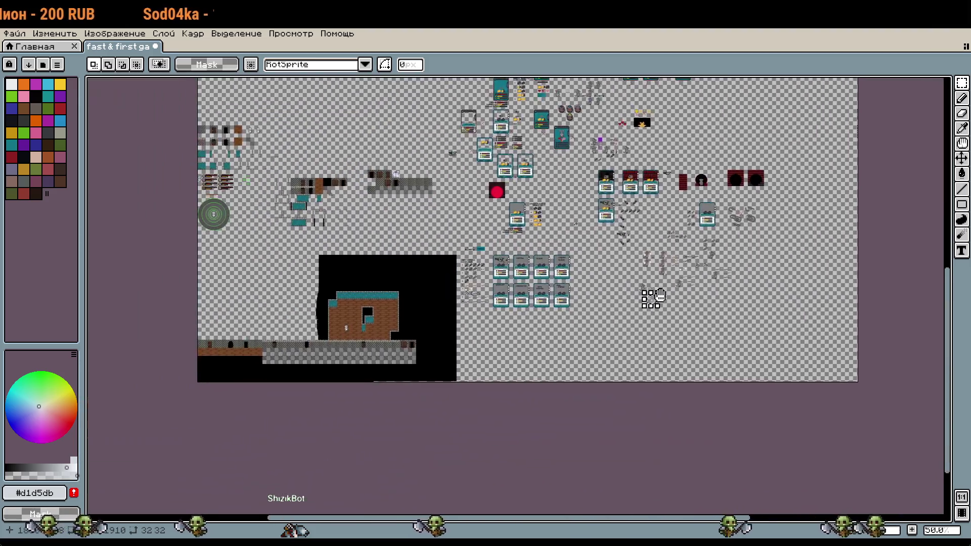
{"action": "scroll", "coordinate": [508, 360], "scroll_direction": "up", "scroll_amount": 5}
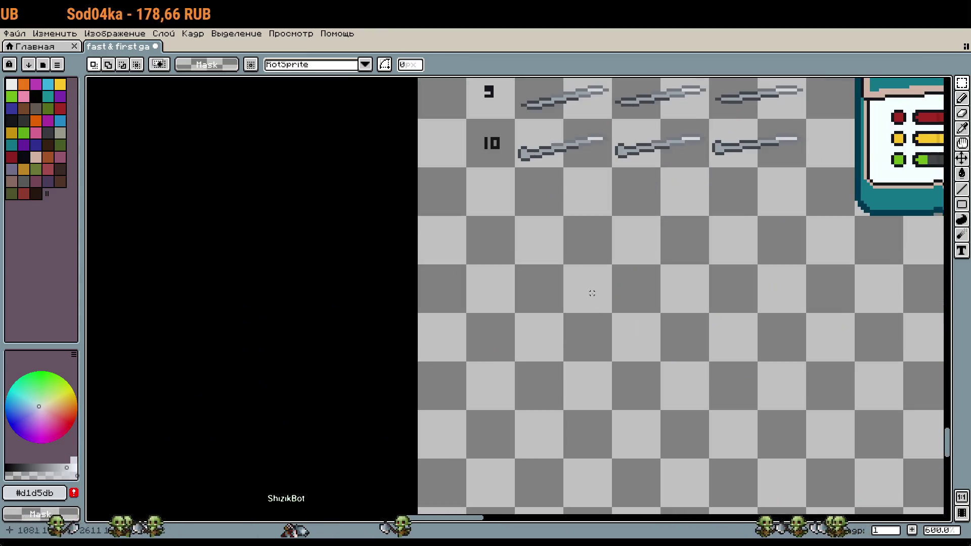
{"action": "left_click_drag", "start_coordinate": [589, 217], "coordinate": [561, 300]}
{"action": "scroll", "coordinate": [561, 300], "scroll_direction": "up", "scroll_amount": 3}
{"action": "left_click_drag", "start_coordinate": [559, 127], "coordinate": [546, 319]}
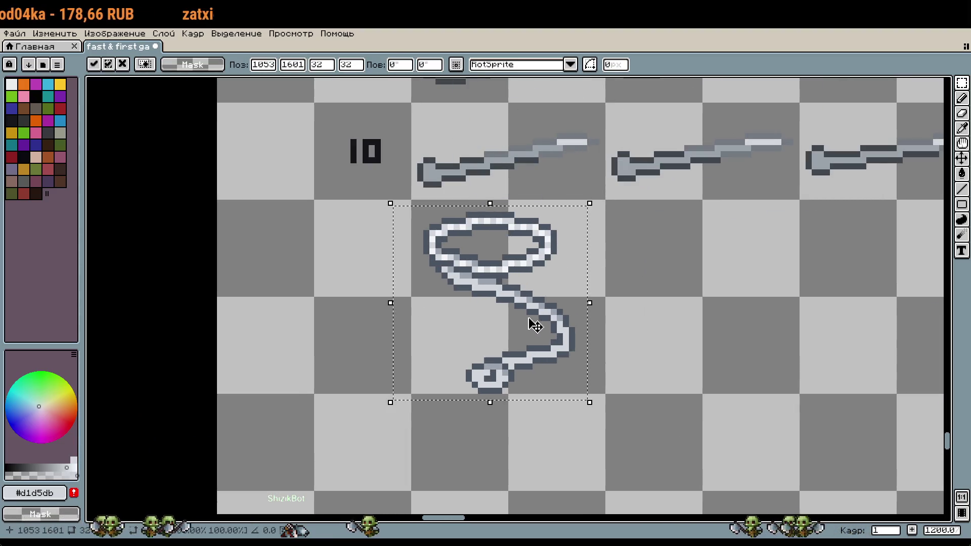
{"action": "left_click", "coordinate": [661, 325]}
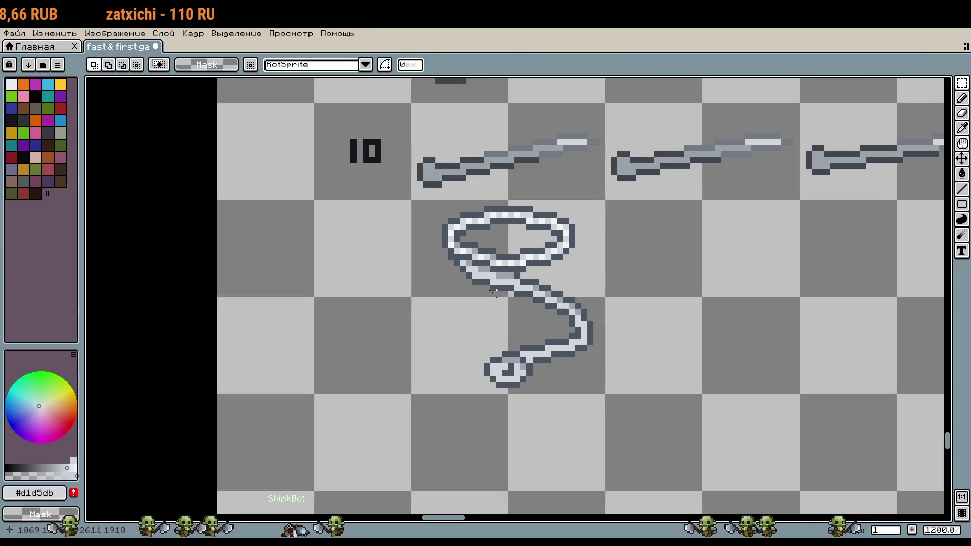
Copy the pink-tipped rope and paste it beside the plain rope.
{"action": "left_click_drag", "start_coordinate": [629, 313], "coordinate": [523, 330]}
{"action": "scroll", "coordinate": [613, 336], "scroll_direction": "down", "scroll_amount": 5}
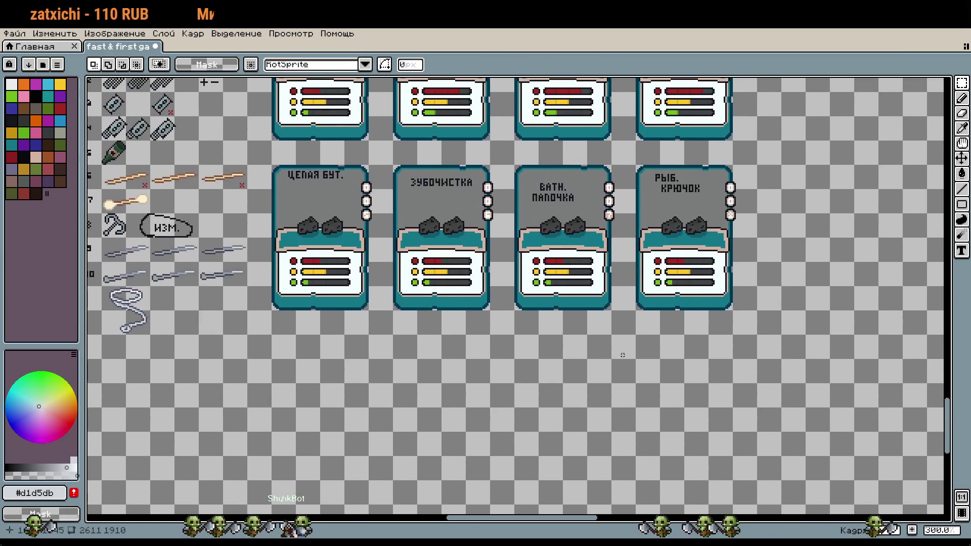
{"action": "scroll", "coordinate": [793, 343], "scroll_direction": "up", "scroll_amount": 2}
{"action": "left_click_drag", "start_coordinate": [425, 209], "coordinate": [524, 307]}
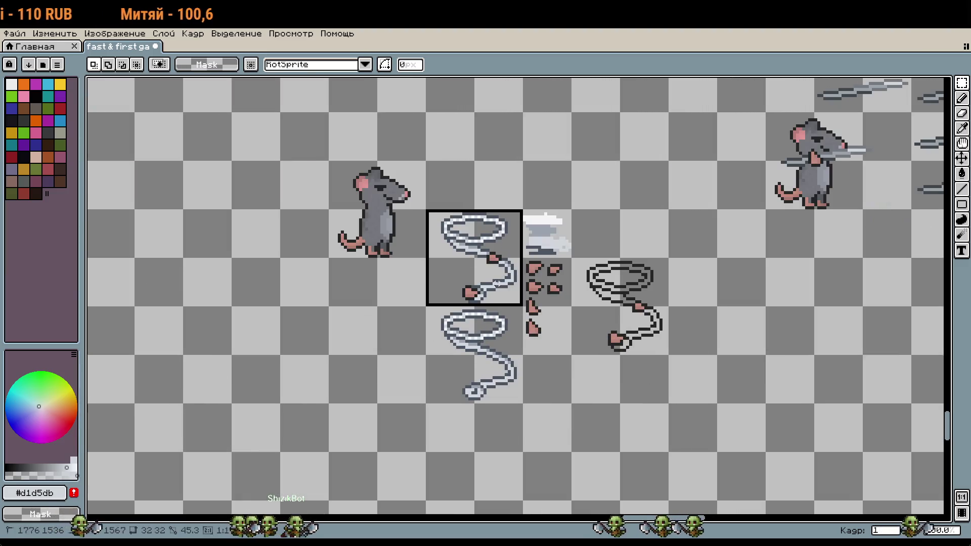
{"action": "key", "text": "ctrl+c"}
{"action": "scroll", "coordinate": [339, 356], "scroll_direction": "down", "scroll_amount": 2}
{"action": "scroll", "coordinate": [436, 275], "scroll_direction": "left", "scroll_amount": 5}
{"action": "scroll", "coordinate": [436, 275], "scroll_direction": "up", "scroll_amount": 2}
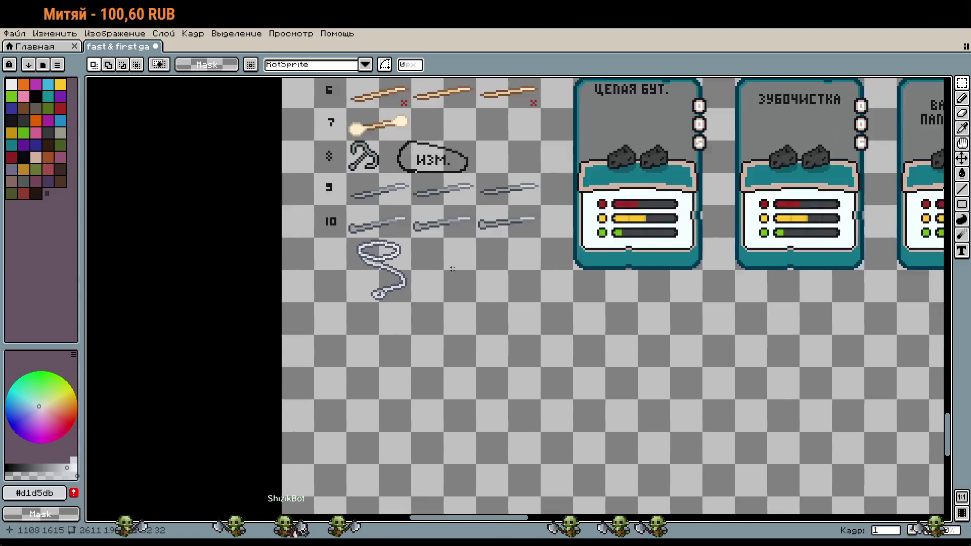
{"action": "key", "text": "ctrl+v"}
{"action": "left_click_drag", "start_coordinate": [437, 275], "coordinate": [359, 254]}
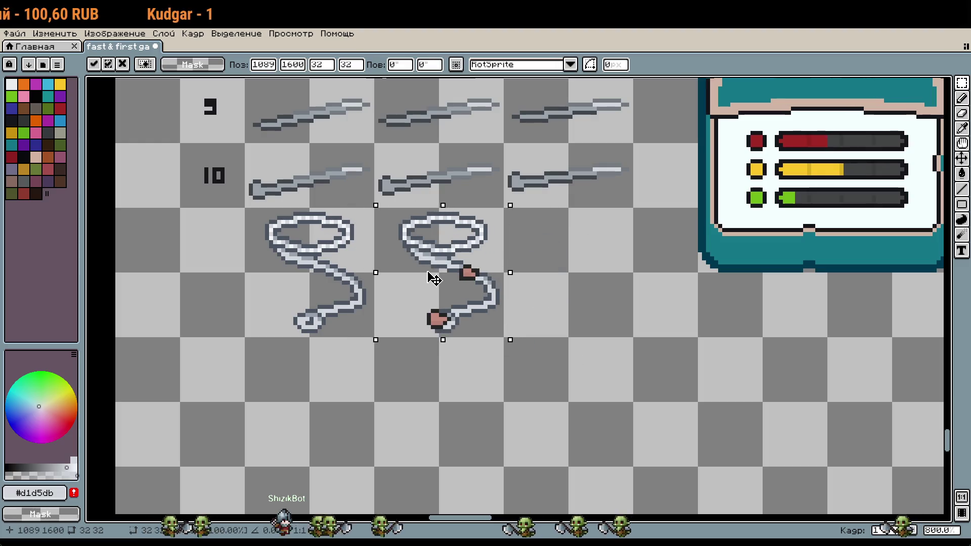
{"action": "scroll", "coordinate": [316, 375], "scroll_direction": "up", "scroll_amount": 1}
{"action": "key", "text": "Return"}
{"action": "scroll", "coordinate": [423, 293], "scroll_direction": "up", "scroll_amount": 1}
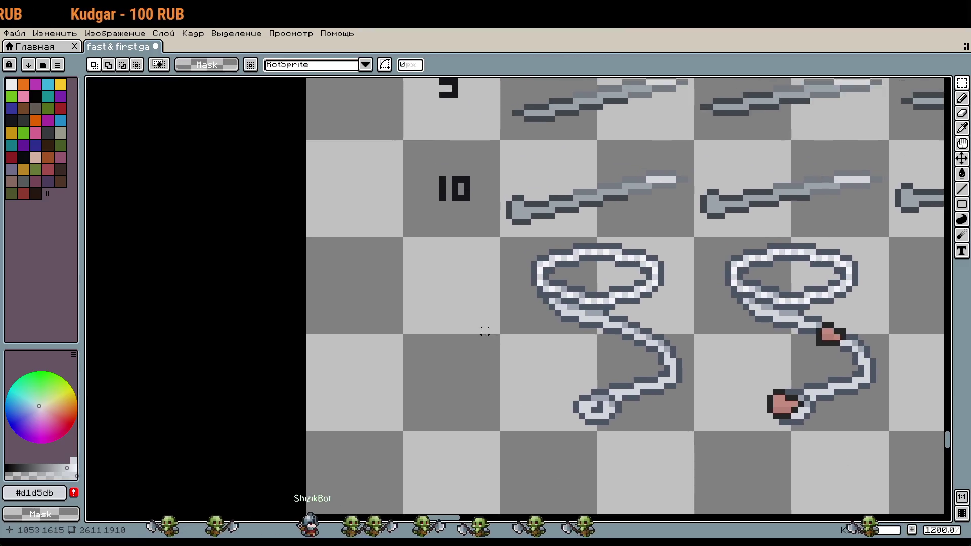
{"action": "scroll", "coordinate": [481, 325], "scroll_direction": "up", "scroll_amount": 1}
Draw '11' in the dark #16161b label colour and nudge its digits into line under 10.
{"action": "key", "text": "b"}
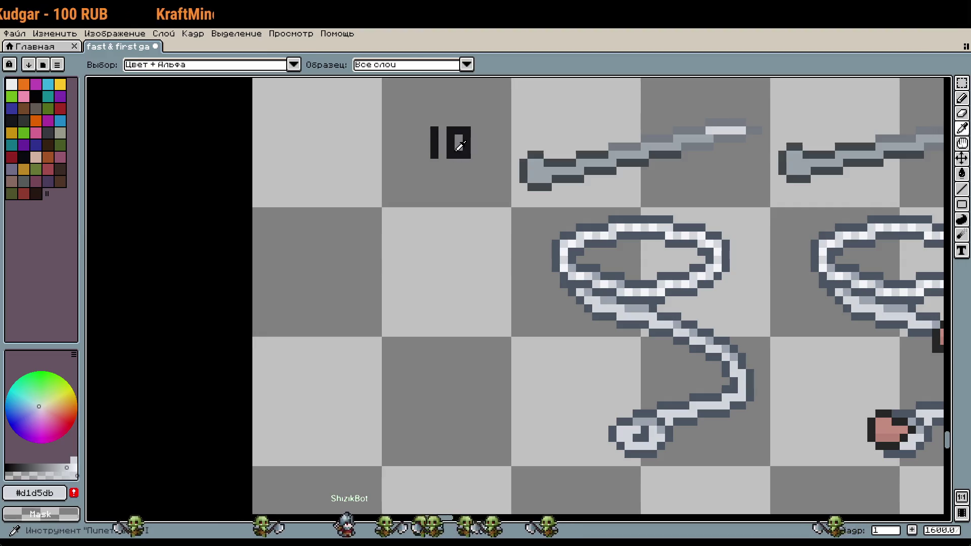
{"action": "left_click", "coordinate": [452, 155], "text": "alt"}
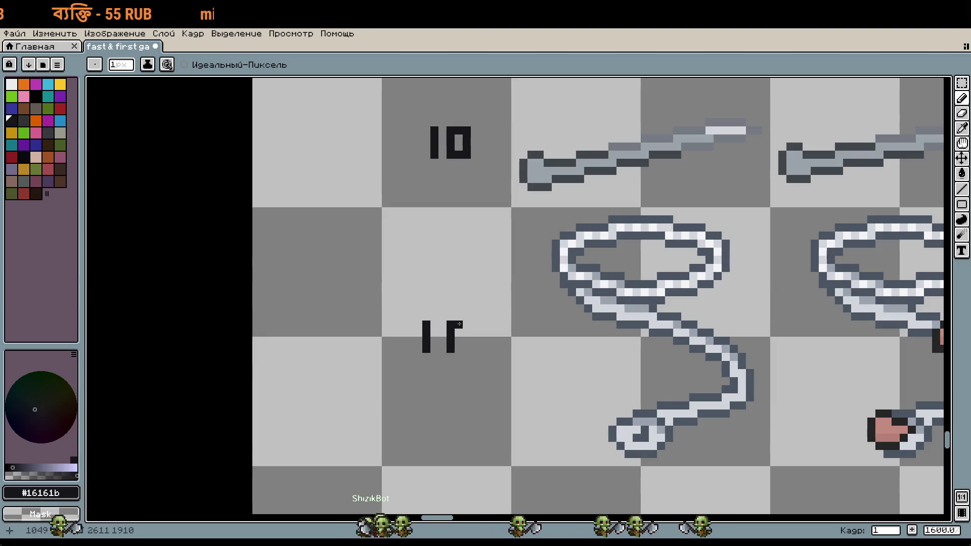
{"action": "key", "text": "m"}
{"action": "mouse_move", "coordinate": [405, 304]}
{"action": "left_mouse_down"}
{"action": "mouse_move", "coordinate": [471, 385]}
{"action": "mouse_move", "coordinate": [473, 358]}
{"action": "left_mouse_up"}
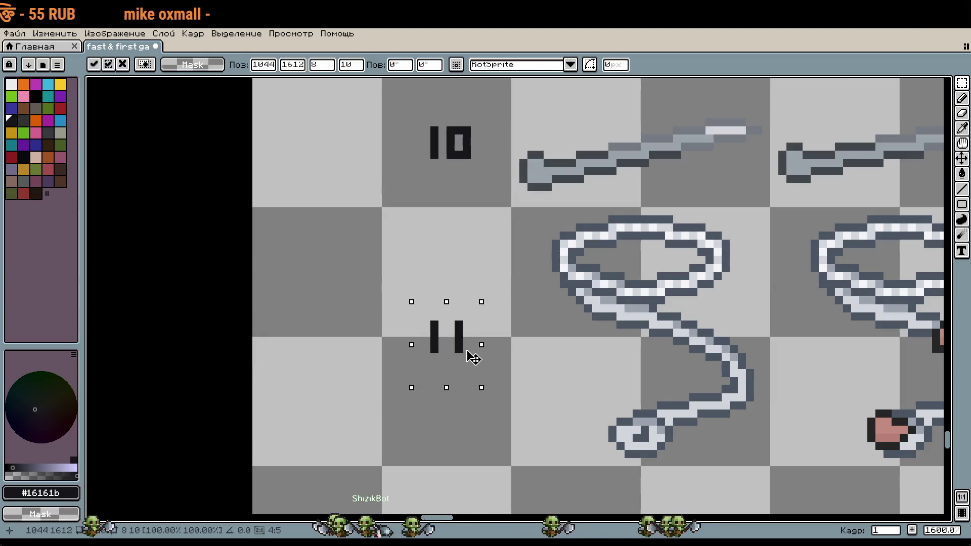
{"action": "key", "text": "ctrl+d"}
{"action": "mouse_move", "coordinate": [446, 318]}
{"action": "left_mouse_down"}
{"action": "mouse_move", "coordinate": [481, 362]}
{"action": "mouse_move", "coordinate": [472, 360]}
{"action": "left_mouse_up"}
{"action": "key", "text": "ctrl+d"}
{"action": "mouse_move", "coordinate": [409, 299]}
{"action": "left_mouse_down"}
{"action": "mouse_move", "coordinate": [466, 370]}
{"action": "mouse_move", "coordinate": [468, 362]}
{"action": "left_mouse_up"}
{"action": "key", "text": "ctrl+d"}
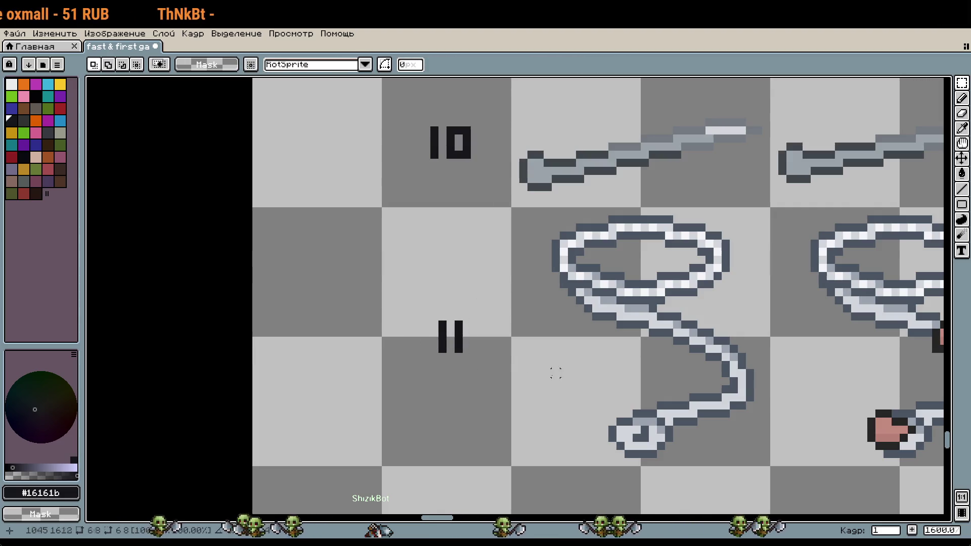
{"action": "scroll", "coordinate": [555, 373], "scroll_direction": "down", "scroll_amount": 5}
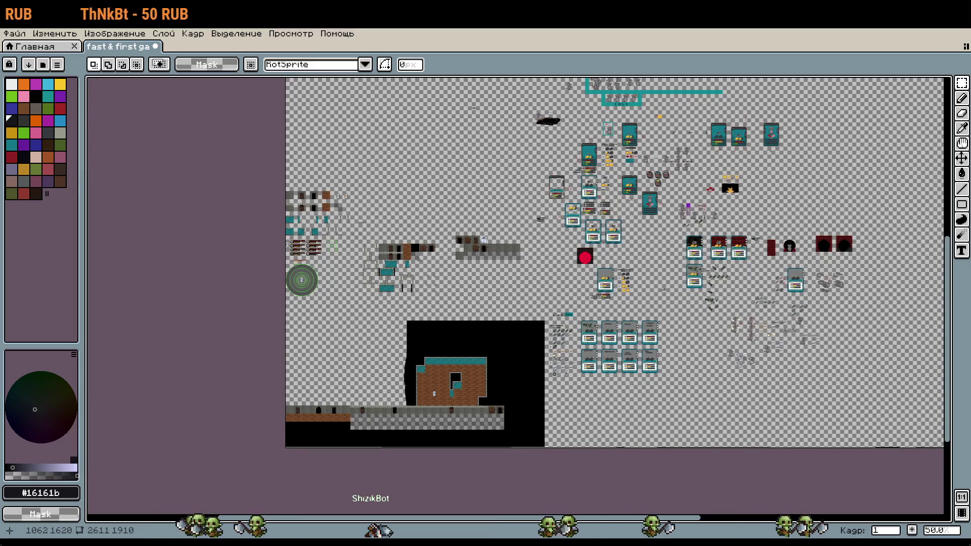
Pick up the rope as a floating selection and shift it half a tile right.
{"action": "scroll", "coordinate": [645, 382], "scroll_direction": "right", "scroll_amount": 3}
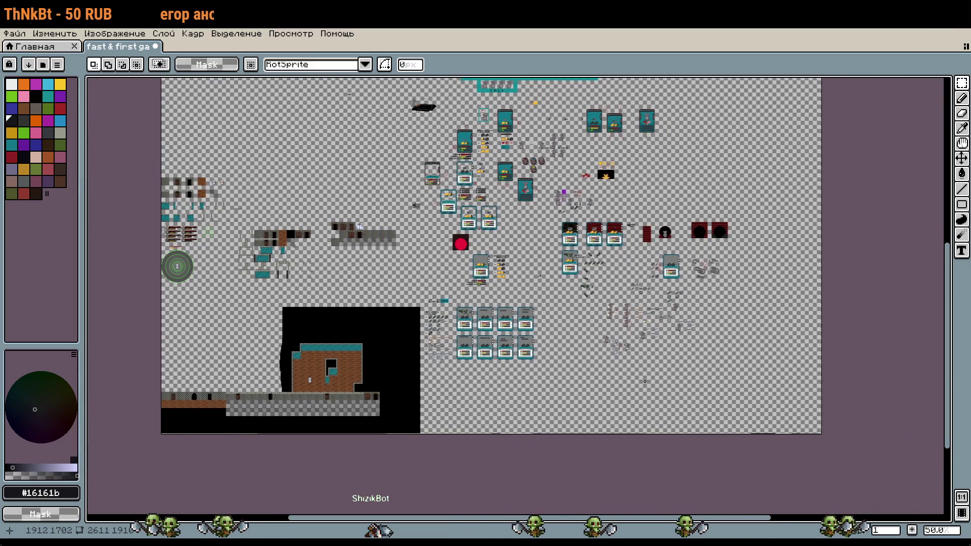
{"action": "scroll", "coordinate": [644, 381], "scroll_direction": "up", "scroll_amount": 3}
{"action": "scroll", "coordinate": [697, 258], "scroll_direction": "up", "scroll_amount": 2}
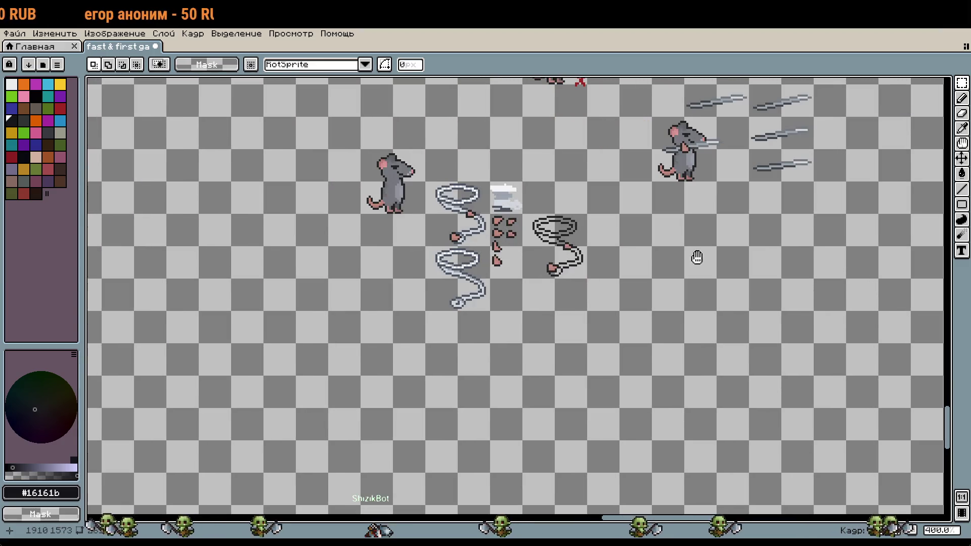
{"action": "scroll", "coordinate": [596, 202], "scroll_direction": "up", "scroll_amount": 1}
{"action": "scroll", "coordinate": [354, 218], "scroll_direction": "up", "scroll_amount": 1}
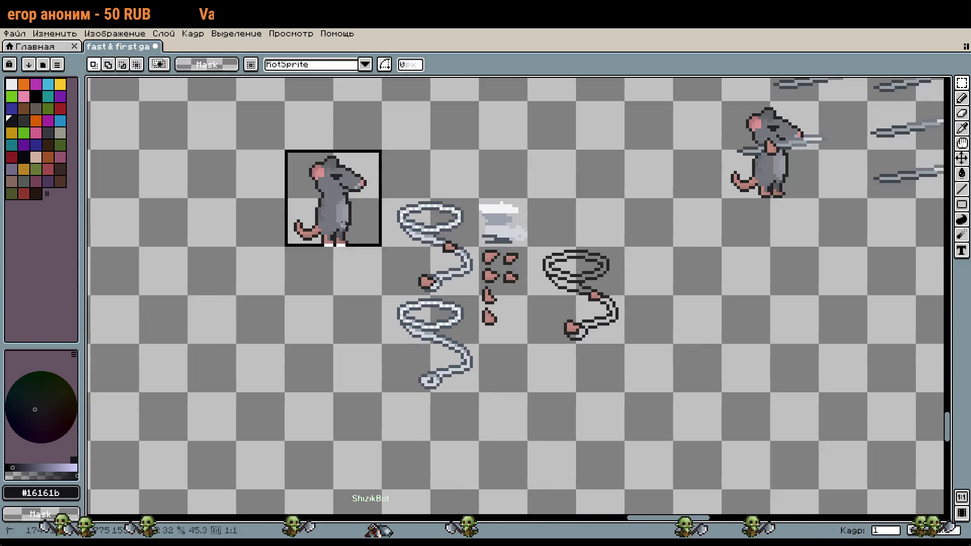
{"action": "left_click_drag", "start_coordinate": [342, 225], "coordinate": [349, 273]}
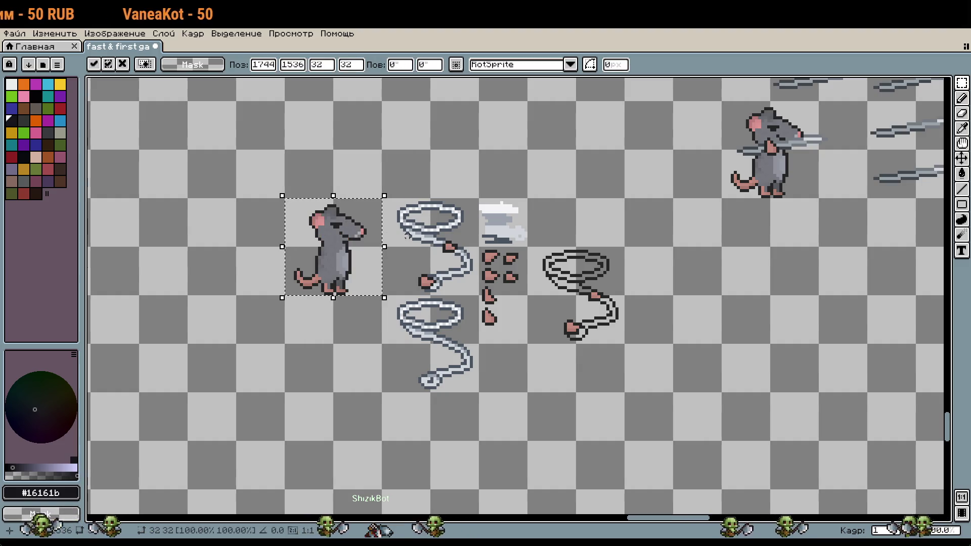
{"action": "left_click_drag", "start_coordinate": [408, 236], "coordinate": [447, 266]}
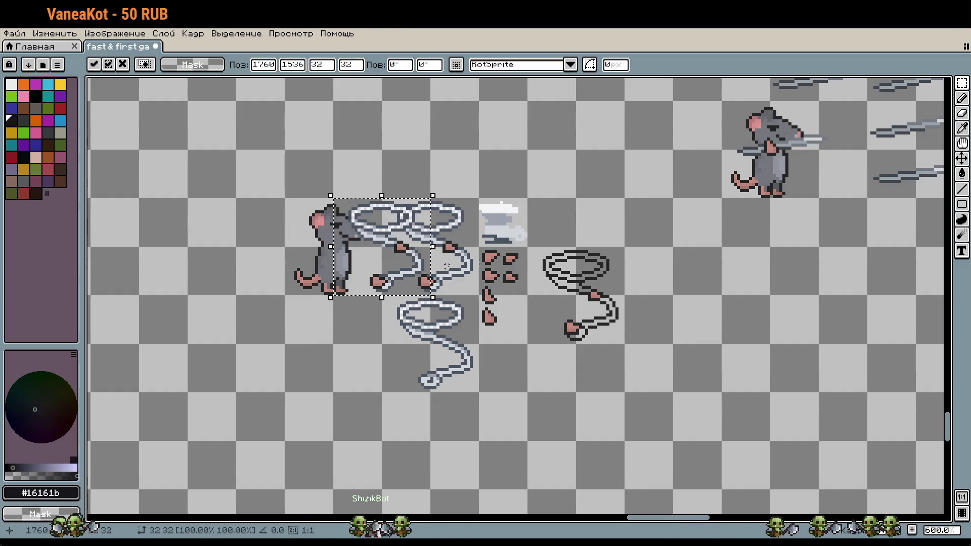
Nudge the lasso pixel by pixel above the rat's head, commit it, and select the rat.
{"action": "key", "text": "Left"}
{"action": "key", "text": "Left"}
{"action": "key", "text": "Left"}
{"action": "key", "text": "Up"}
{"action": "key", "text": "Up"}
{"action": "key", "text": "Up"}
{"action": "key", "text": "Up"}
{"action": "key", "text": "Up"}
{"action": "key", "text": "Right"}
{"action": "key", "text": "Right"}
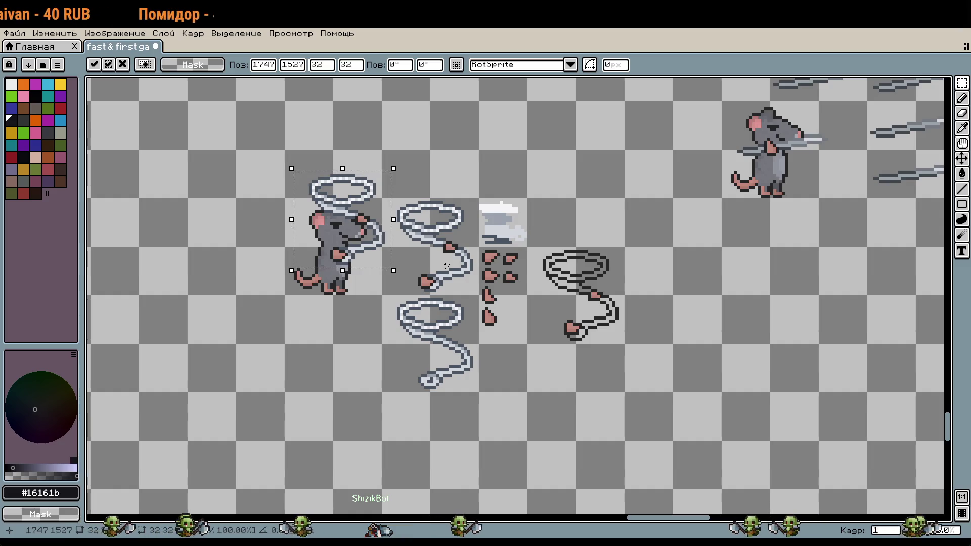
{"action": "key", "text": "Left"}
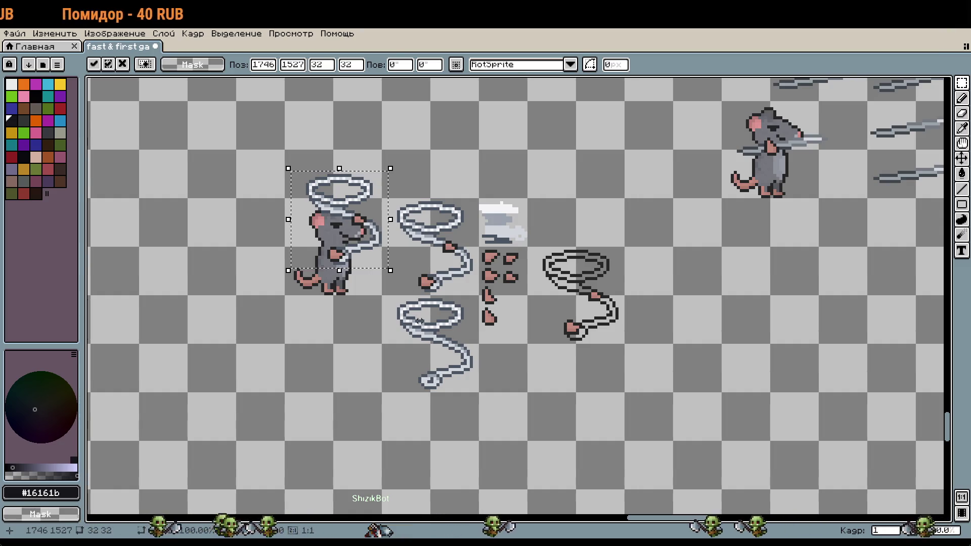
{"action": "key", "text": "Right"}
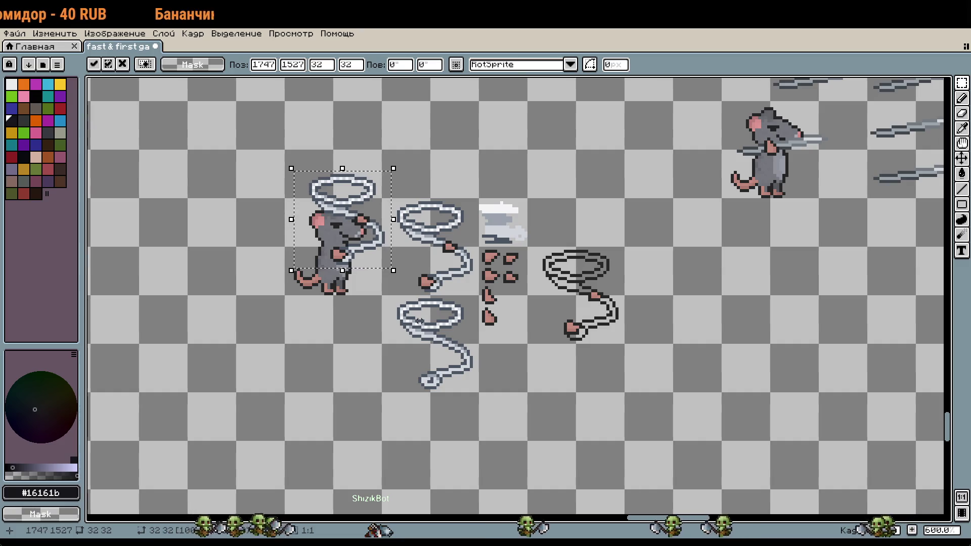
{"action": "key", "text": "Return"}
{"action": "left_click_drag", "start_coordinate": [277, 173], "coordinate": [379, 315]}
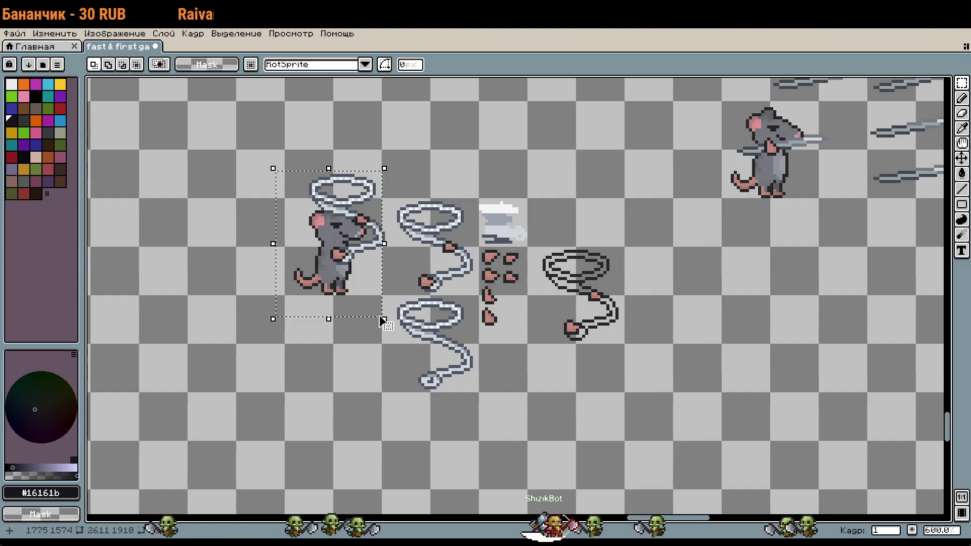
Zoom in and delete the red blood drops next to the lasso sprites.
{"action": "scroll", "coordinate": [381, 236], "scroll_direction": "up", "scroll_amount": 4}
{"action": "scroll", "coordinate": [396, 237], "scroll_direction": "up", "scroll_amount": 3}
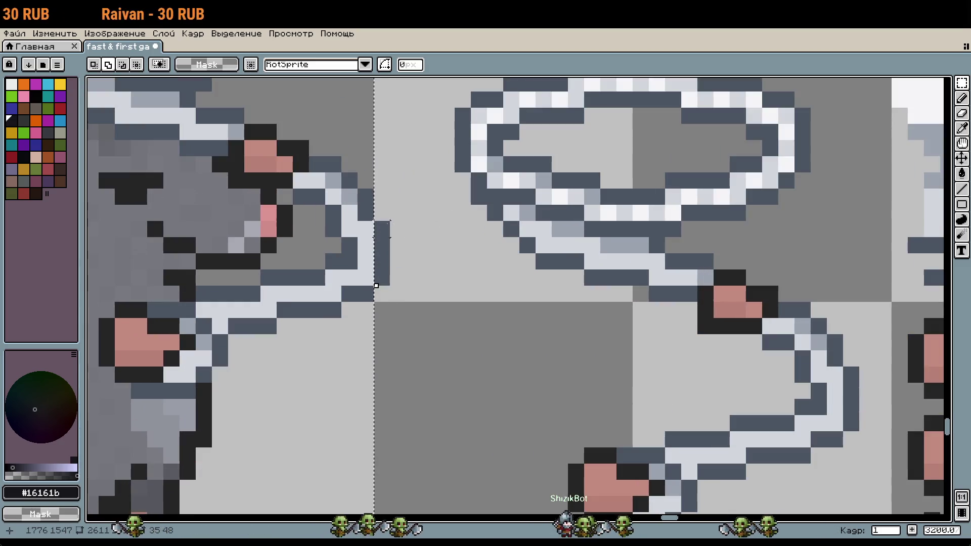
{"action": "scroll", "coordinate": [463, 326], "scroll_direction": "down", "scroll_amount": 3}
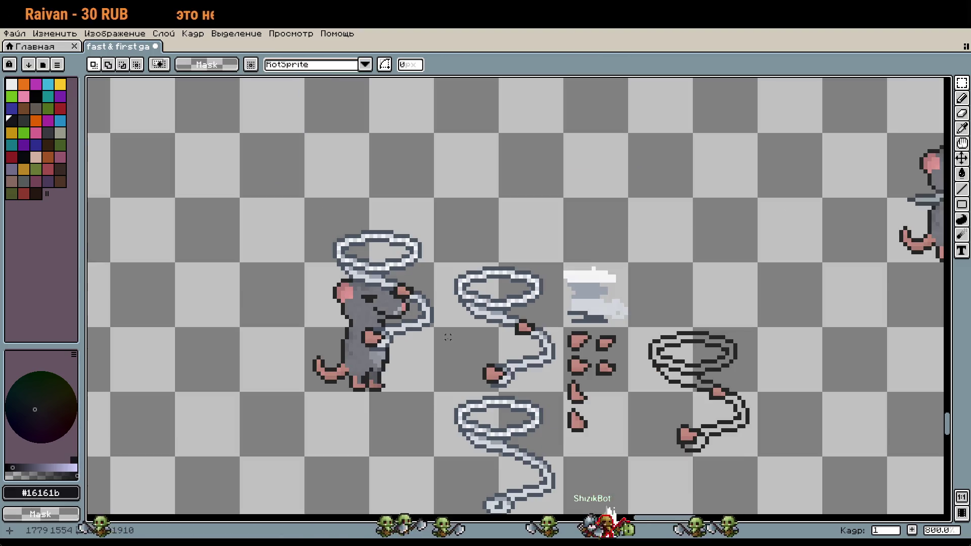
{"action": "scroll", "coordinate": [427, 377], "scroll_direction": "down", "scroll_amount": 2}
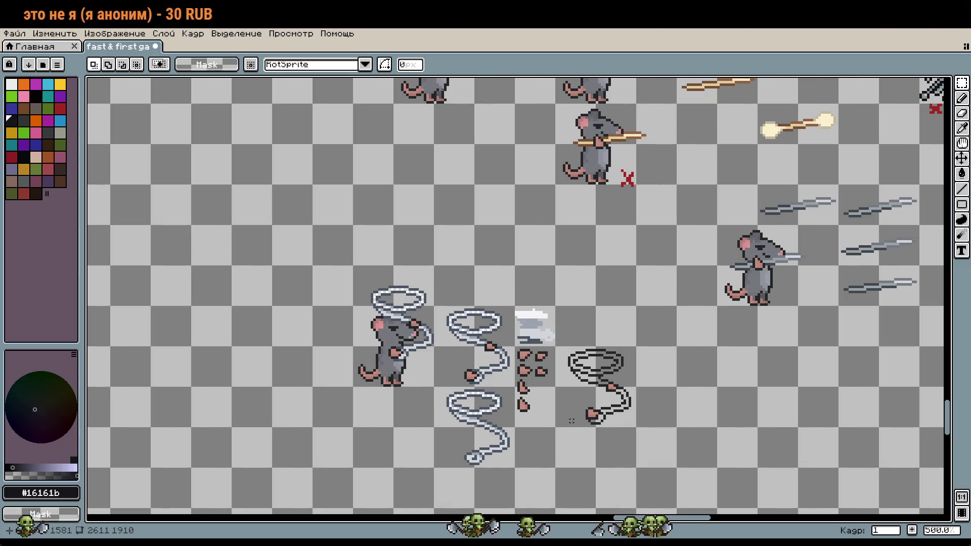
{"action": "scroll", "coordinate": [572, 421], "scroll_direction": "down", "scroll_amount": 1}
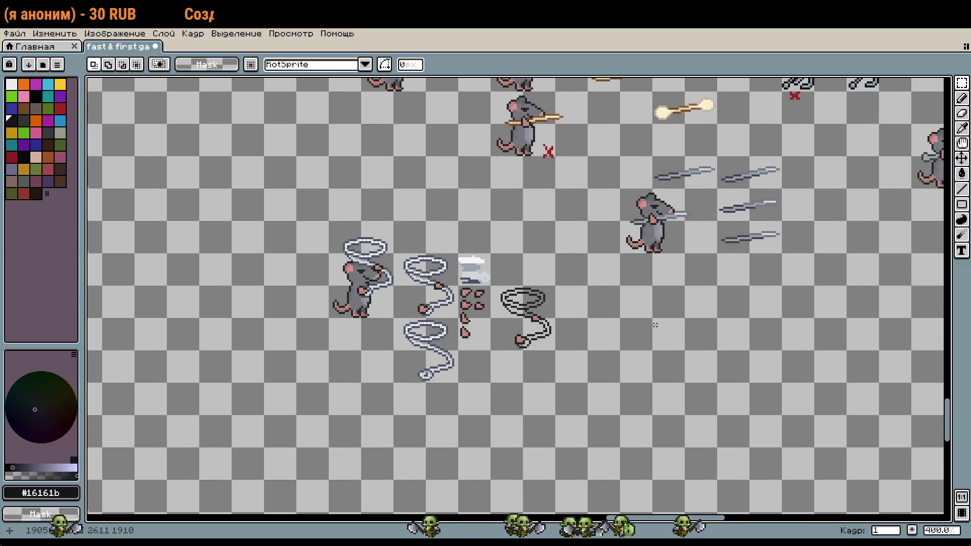
{"action": "scroll", "coordinate": [655, 324], "scroll_direction": "up", "scroll_amount": 1}
{"action": "left_click_drag", "start_coordinate": [309, 354], "coordinate": [323, 253]}
{"action": "key", "text": "Delete"}
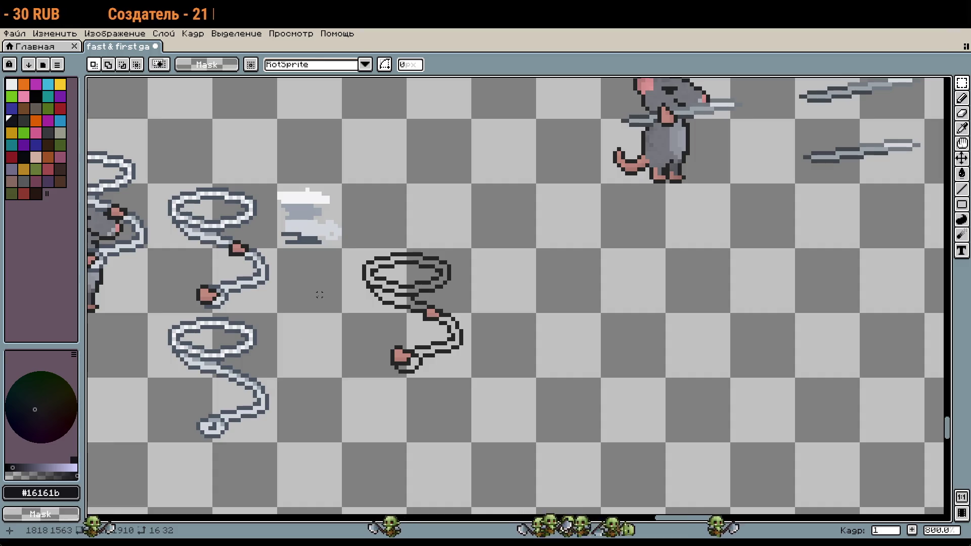
{"action": "scroll", "coordinate": [319, 294], "scroll_direction": "down", "scroll_amount": 1}
{"action": "scroll", "coordinate": [319, 294], "scroll_direction": "down", "scroll_amount": 1}
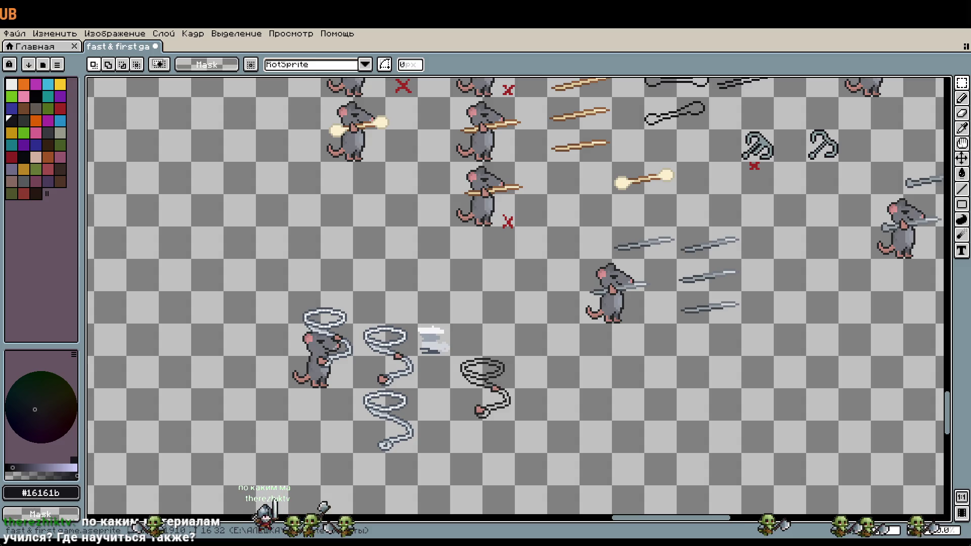
{"action": "scroll", "coordinate": [512, 128], "scroll_direction": "down", "scroll_amount": 5}
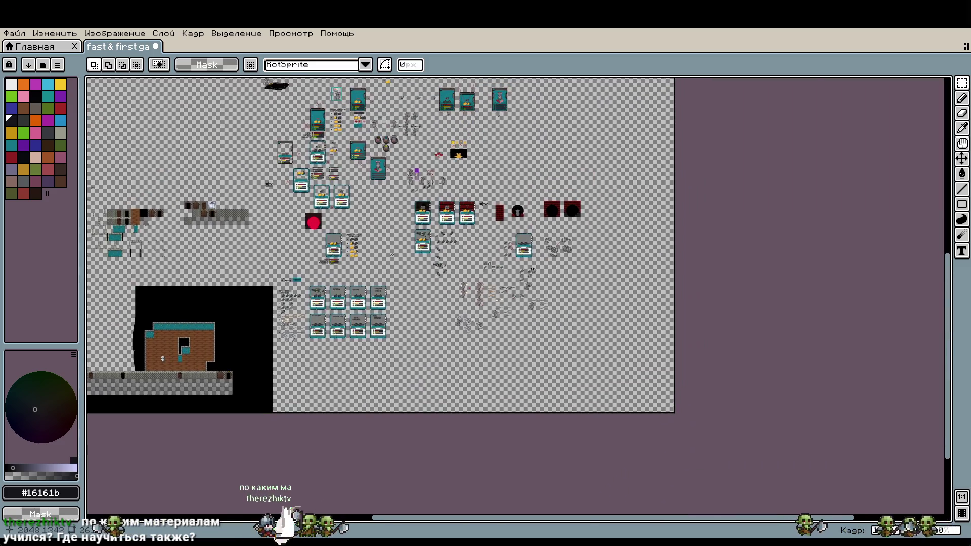
{"action": "scroll", "coordinate": [429, 330], "scroll_direction": "up", "scroll_amount": 5}
{"action": "mouse_move", "coordinate": [334, 285]}
{"action": "left_mouse_down"}
{"action": "mouse_move", "coordinate": [429, 330]}
{"action": "mouse_move", "coordinate": [608, 134]}
{"action": "mouse_move", "coordinate": [501, 82]}
{"action": "left_mouse_up"}
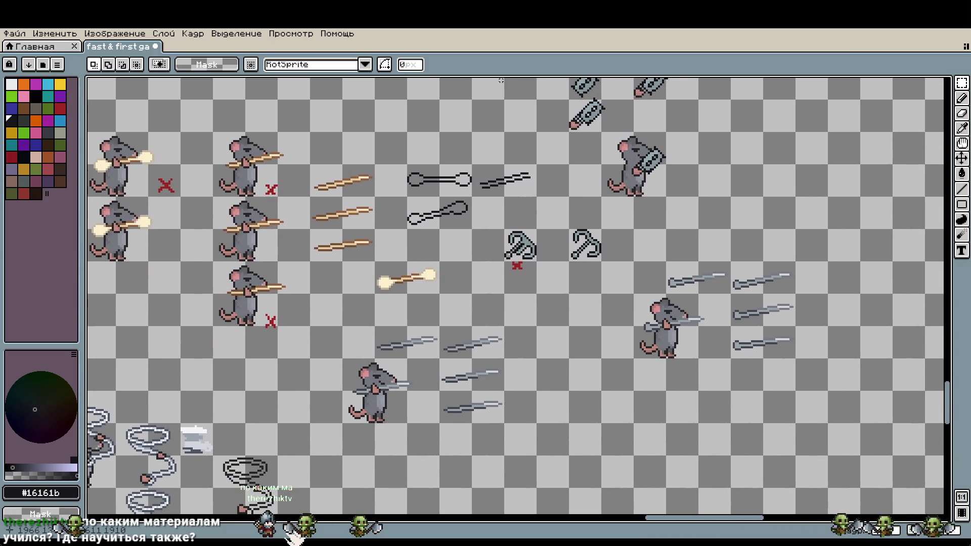
{"action": "scroll", "coordinate": [607, 227], "scroll_direction": "up", "scroll_amount": 2}
{"action": "scroll", "coordinate": [607, 228], "scroll_direction": "up", "scroll_amount": 1}
{"action": "left_click_drag", "start_coordinate": [466, 228], "coordinate": [629, 366]}
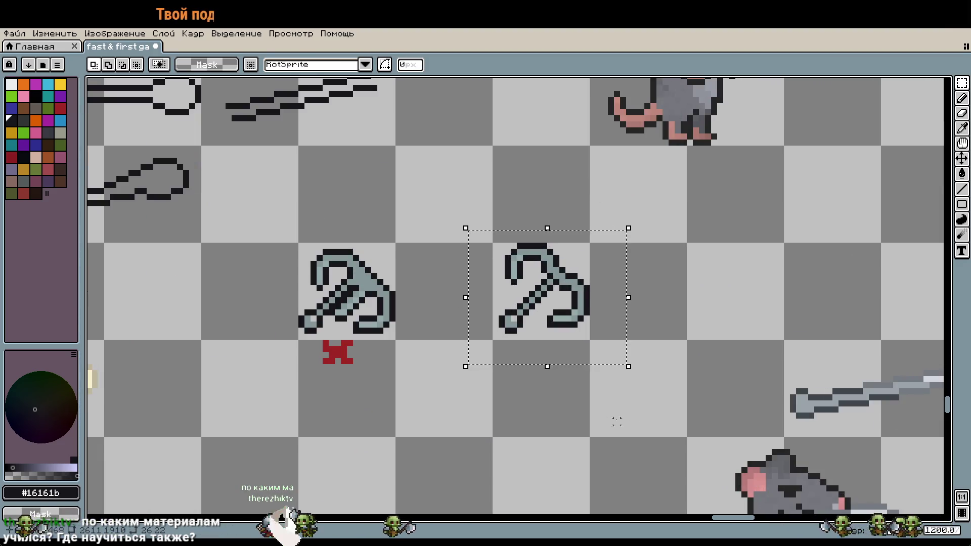
{"action": "left_click", "coordinate": [556, 410]}
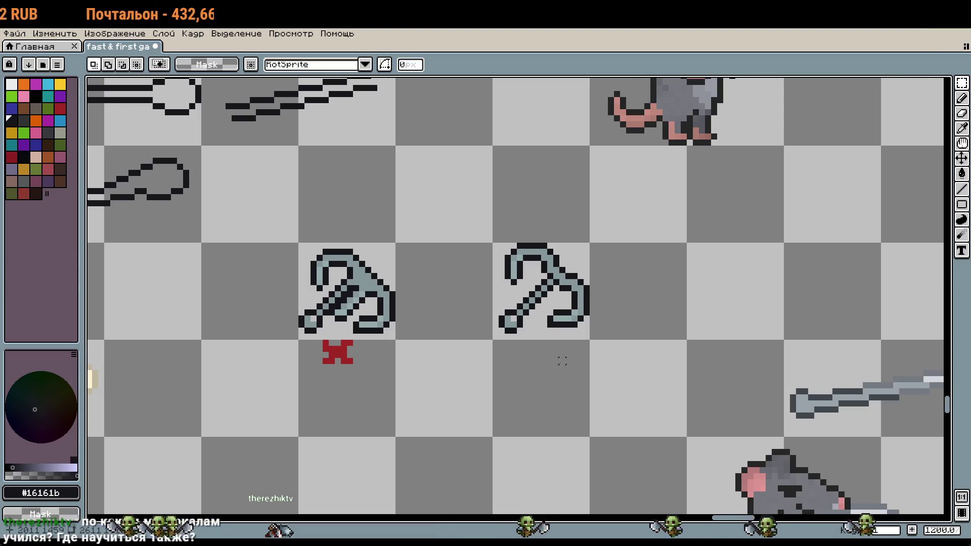
{"action": "scroll", "coordinate": [562, 361], "scroll_direction": "down", "scroll_amount": 3}
{"action": "left_click_drag", "start_coordinate": [562, 360], "coordinate": [864, 186]}
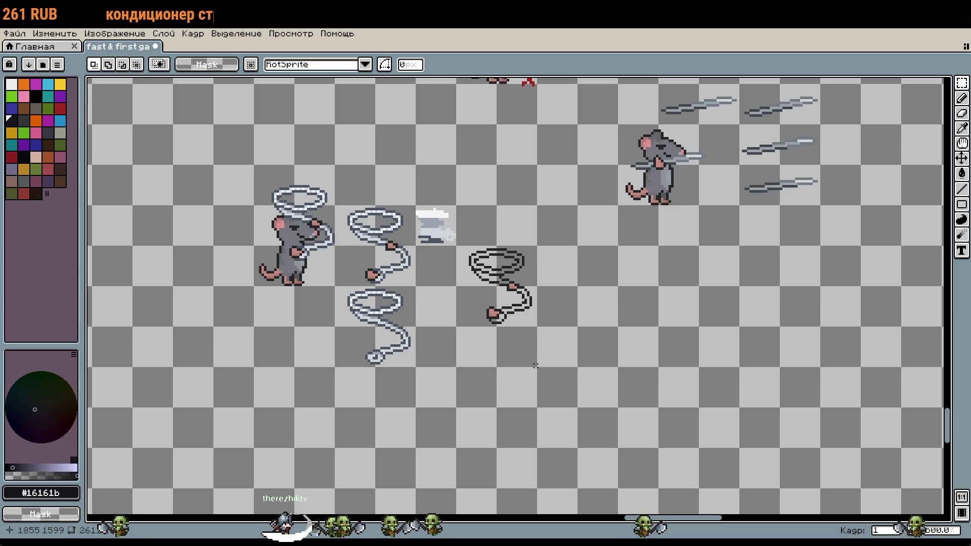
{"action": "left_click_drag", "start_coordinate": [535, 365], "coordinate": [592, 425]}
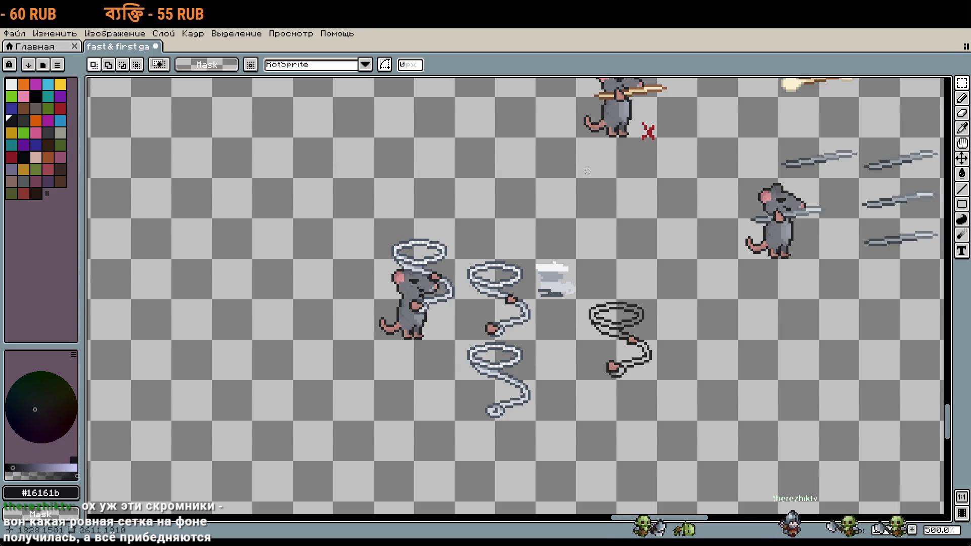
{"action": "key", "text": "i"}
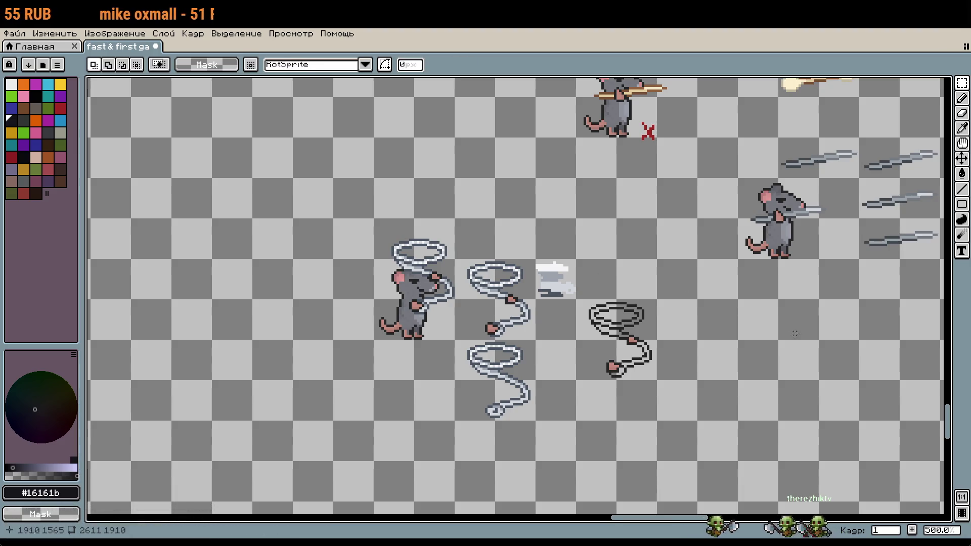
{"action": "left_click_drag", "start_coordinate": [783, 351], "coordinate": [748, 285]}
{"action": "left_click_drag", "start_coordinate": [697, 330], "coordinate": [660, 361]}
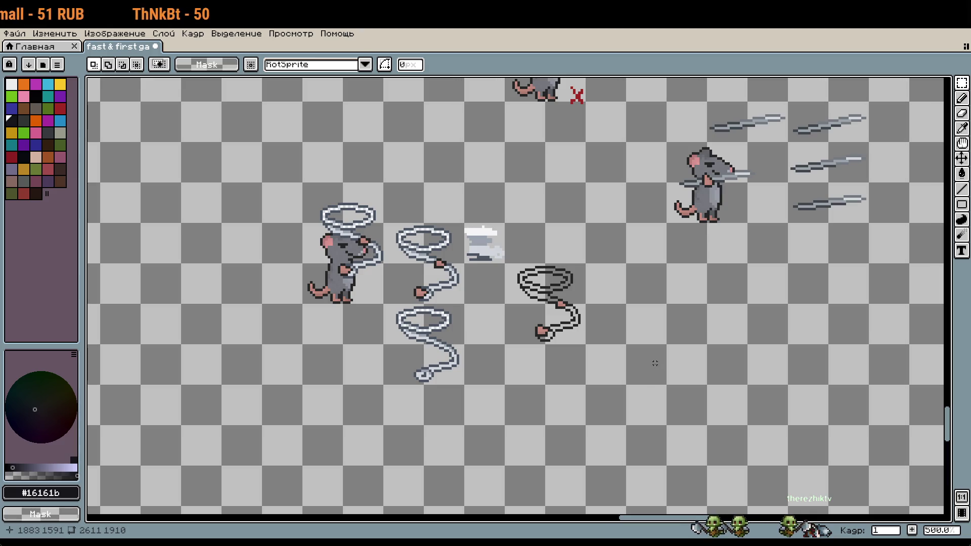
{"action": "scroll", "coordinate": [690, 368], "scroll_direction": "down", "scroll_amount": 2}
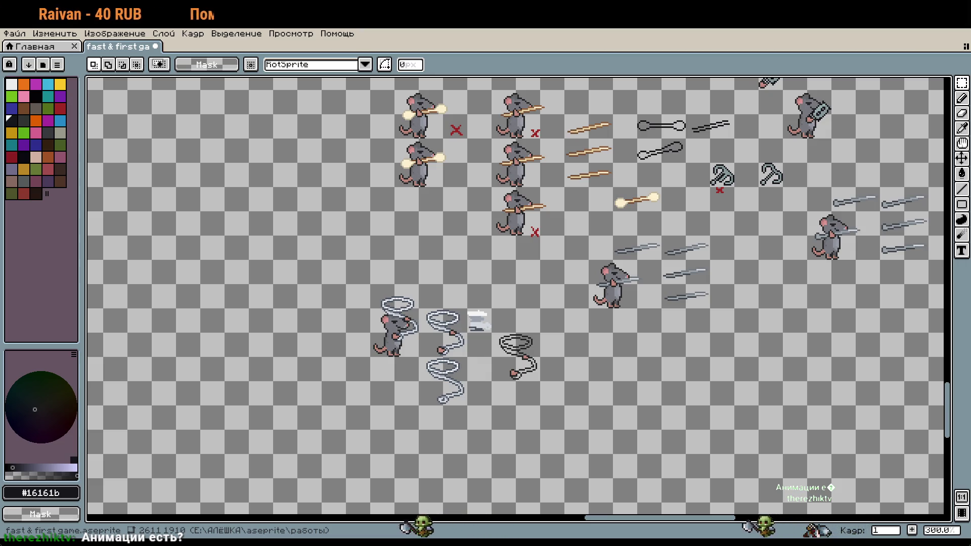
Scroll the sheet up to the IDLE rat rows.
{"action": "scroll", "coordinate": [542, 354], "scroll_direction": "up", "scroll_amount": 10}
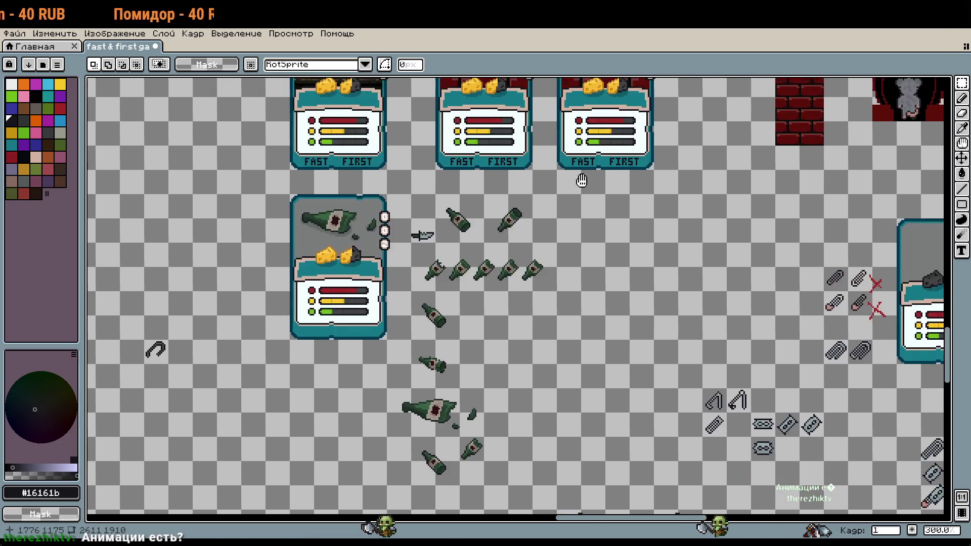
{"action": "scroll", "coordinate": [542, 354], "scroll_direction": "up", "scroll_amount": 3}
{"action": "scroll", "coordinate": [521, 324], "scroll_direction": "up", "scroll_amount": 3}
{"action": "scroll", "coordinate": [501, 294], "scroll_direction": "up", "scroll_amount": 3}
{"action": "scroll", "coordinate": [480, 268], "scroll_direction": "up", "scroll_amount": 3}
{"action": "scroll", "coordinate": [472, 256], "scroll_direction": "up", "scroll_amount": 2}
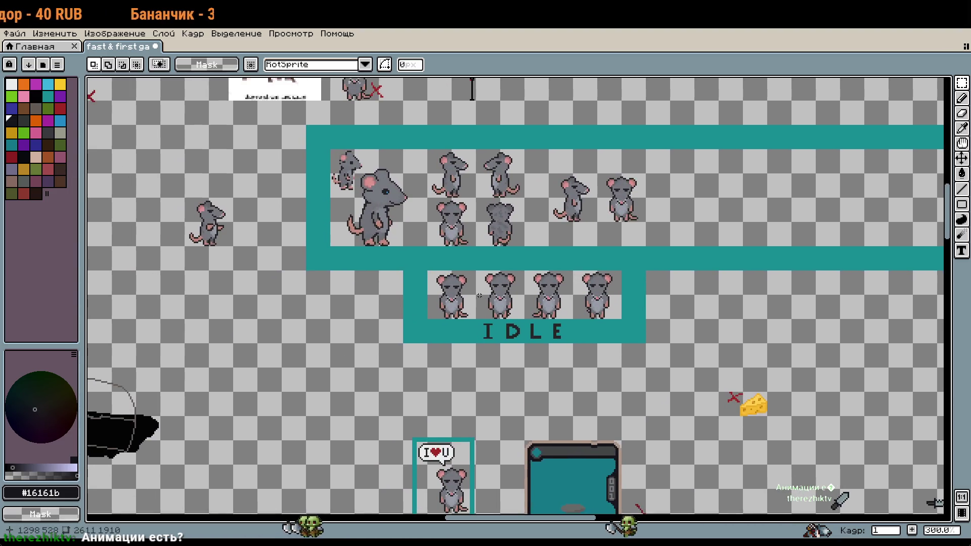
{"action": "scroll", "coordinate": [521, 310], "scroll_direction": "up", "scroll_amount": 2}
{"action": "scroll", "coordinate": [521, 310], "scroll_direction": "up", "scroll_amount": 1}
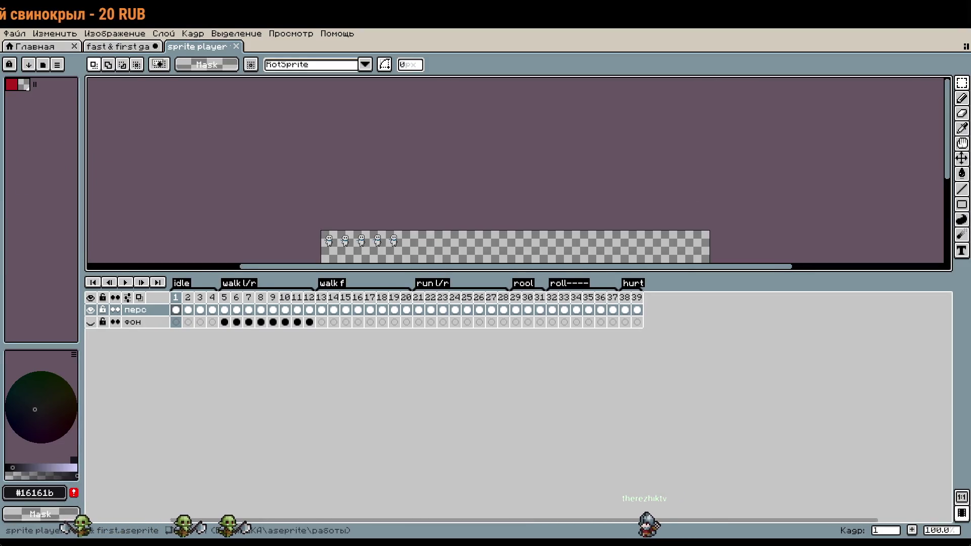
Enlarge the canvas above the timeline and play the idle, walk l/r and walk f animations.
{"action": "left_click_drag", "start_coordinate": [685, 275], "coordinate": [661, 442]}
{"action": "scroll", "coordinate": [354, 218], "scroll_direction": "up", "scroll_amount": 5}
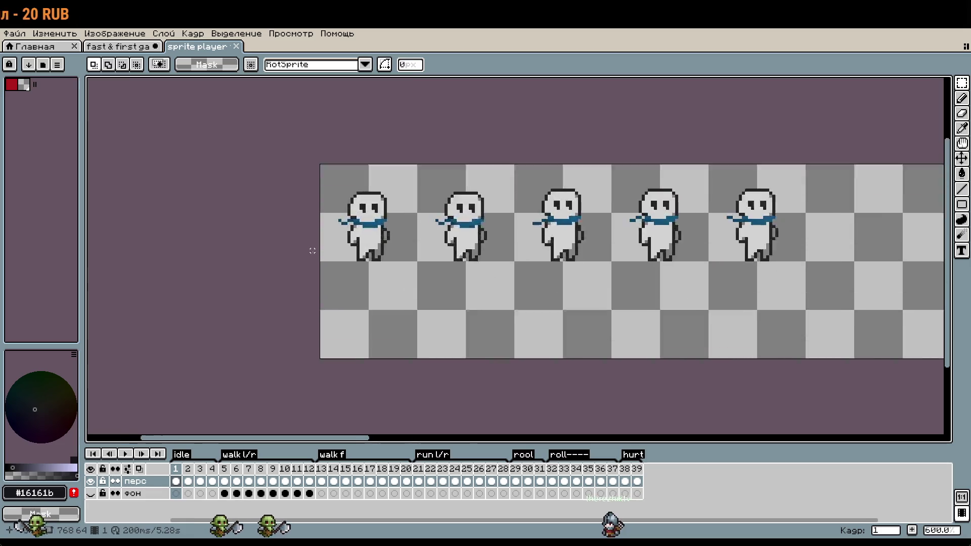
{"action": "scroll", "coordinate": [385, 243], "scroll_direction": "up", "scroll_amount": 3}
{"action": "scroll", "coordinate": [445, 288], "scroll_direction": "up", "scroll_amount": 1}
{"action": "scroll", "coordinate": [474, 309], "scroll_direction": "up", "scroll_amount": 2}
{"action": "scroll", "coordinate": [474, 309], "scroll_direction": "down", "scroll_amount": 1}
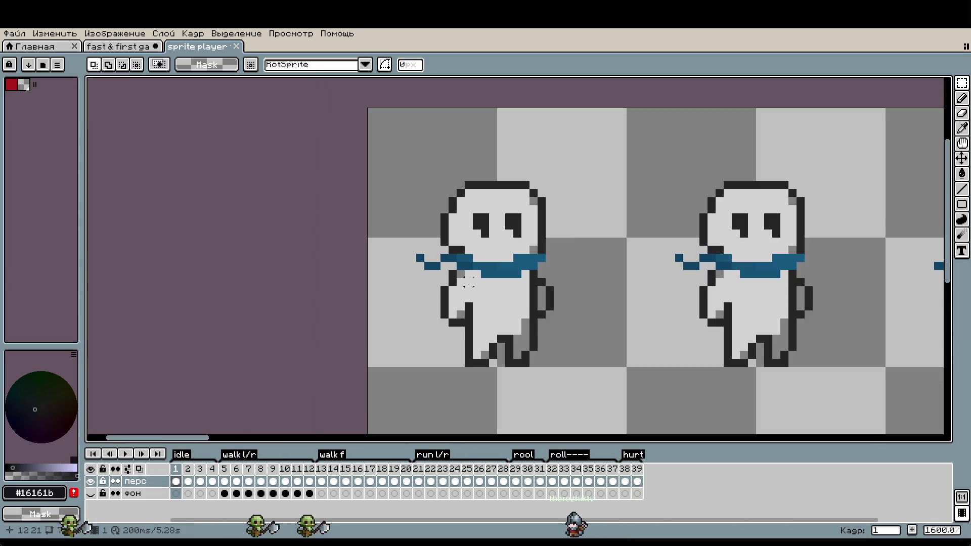
{"action": "left_click", "coordinate": [125, 452]}
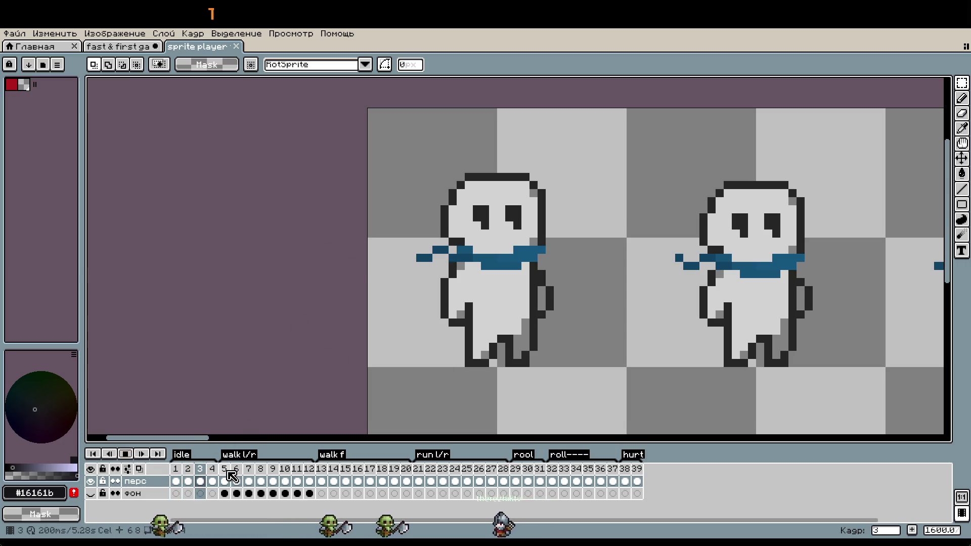
{"action": "left_click", "coordinate": [242, 480]}
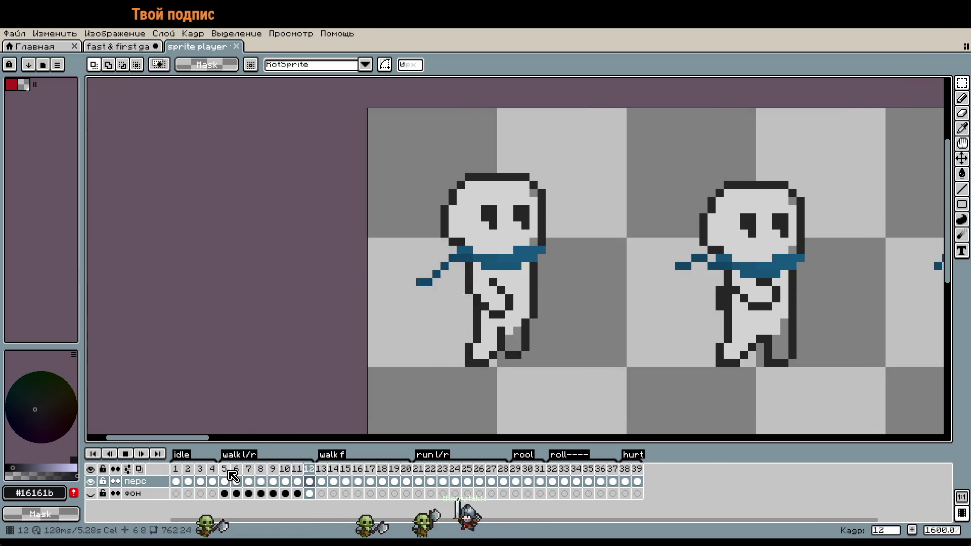
{"action": "left_click", "coordinate": [322, 478]}
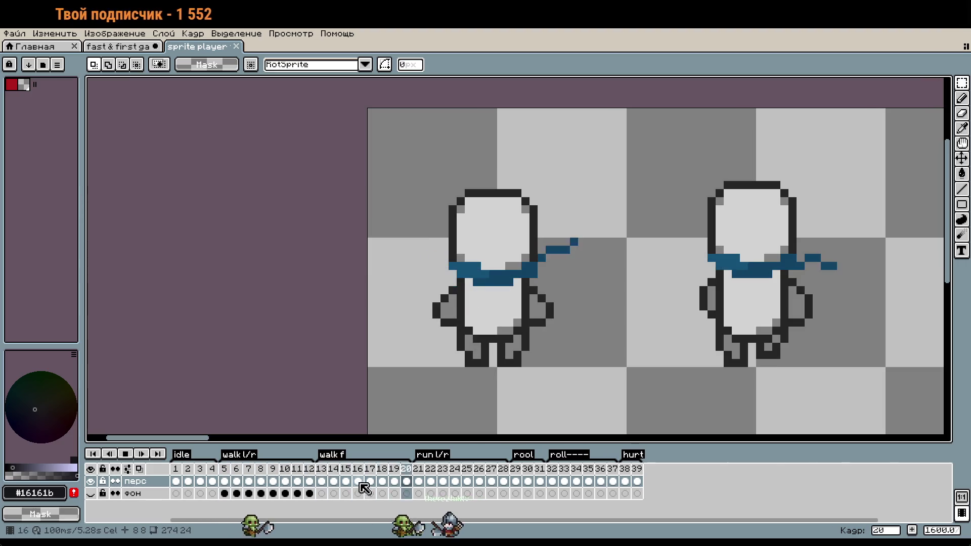
Play the run l/r and hurt animations, stop playback, and close the sprite player file.
{"action": "left_click", "coordinate": [419, 481]}
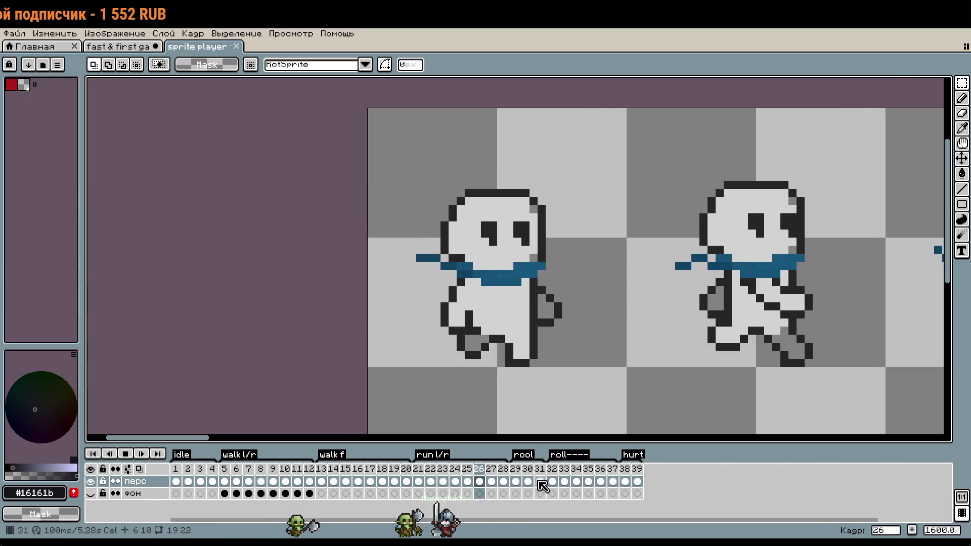
{"action": "left_click", "coordinate": [625, 481]}
{"action": "key", "text": "Return"}
{"action": "left_click", "coordinate": [236, 46]}
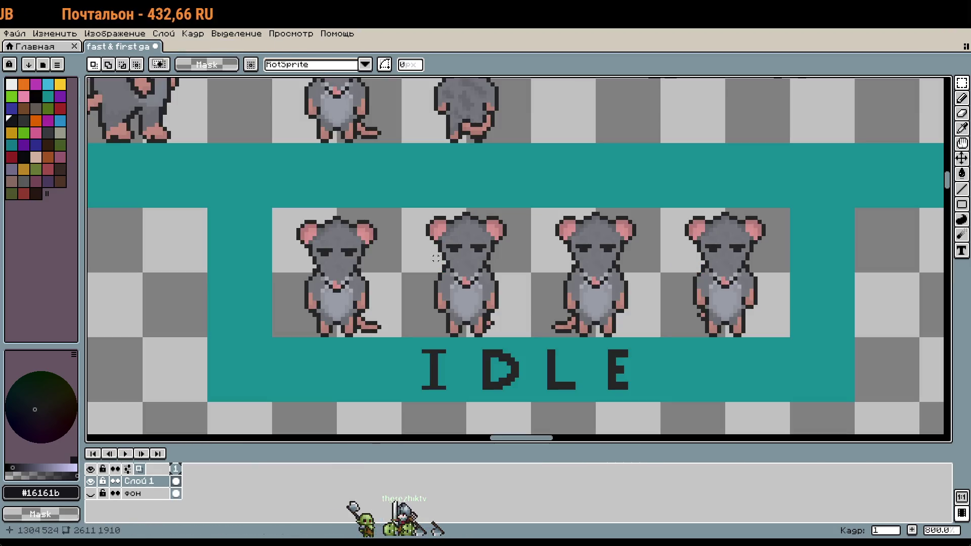
{"action": "scroll", "coordinate": [483, 285], "scroll_direction": "down", "scroll_amount": 2}
{"action": "scroll", "coordinate": [482, 286], "scroll_direction": "down", "scroll_amount": 2}
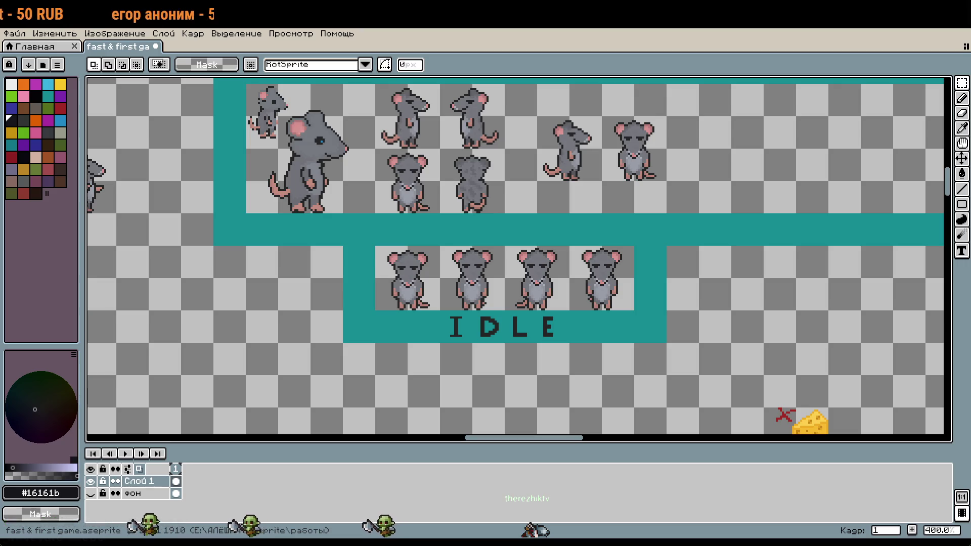
{"action": "scroll", "coordinate": [600, 322], "scroll_direction": "down", "scroll_amount": 2}
{"action": "left_click_drag", "start_coordinate": [600, 323], "coordinate": [514, 257]}
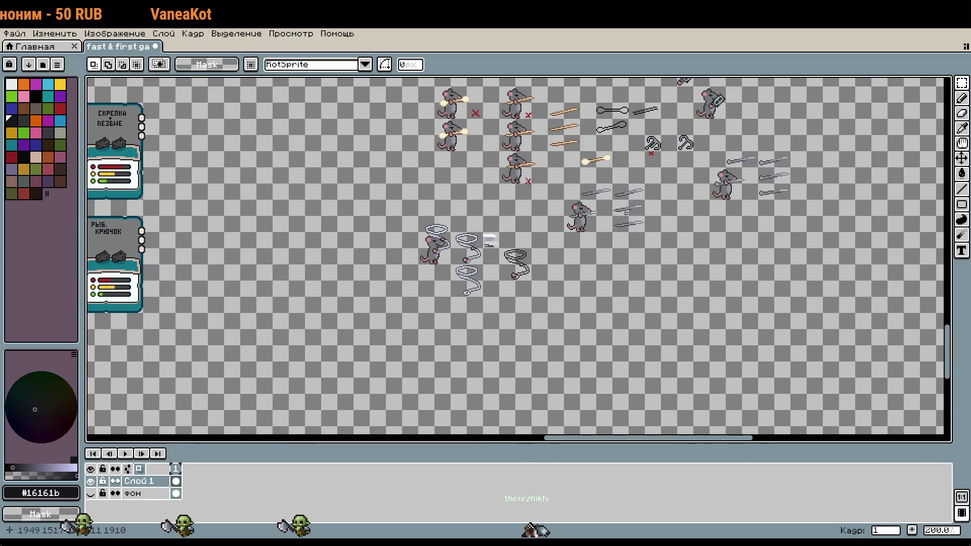
{"action": "left_click_drag", "start_coordinate": [323, 284], "coordinate": [539, 245]}
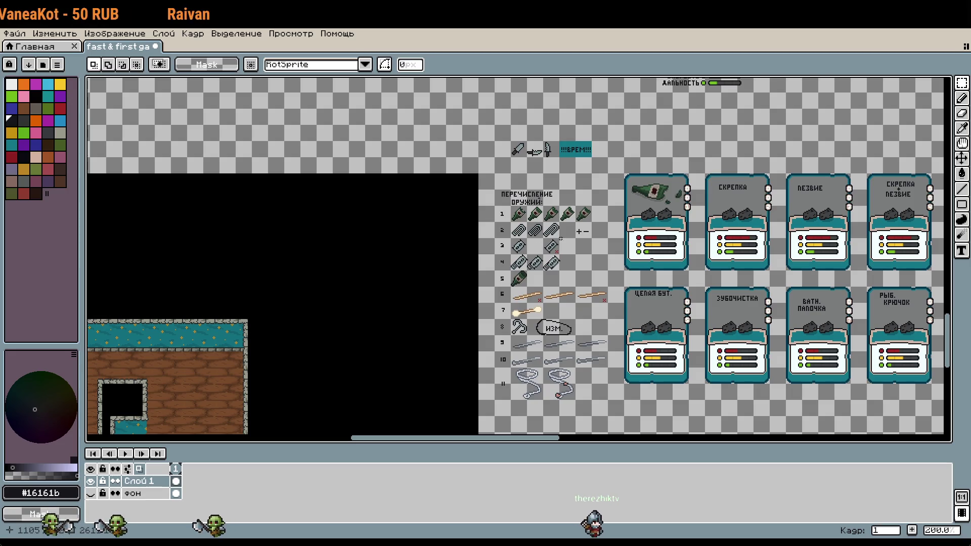
{"action": "scroll", "coordinate": [600, 271], "scroll_direction": "up", "scroll_amount": 3}
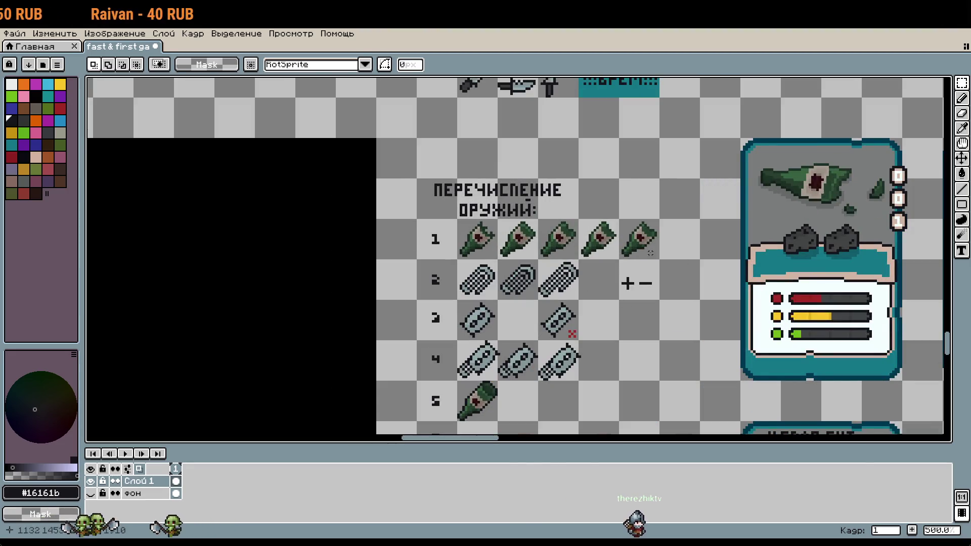
{"action": "left_click_drag", "start_coordinate": [555, 305], "coordinate": [426, 227]}
{"action": "left_click_drag", "start_coordinate": [567, 244], "coordinate": [573, 239]}
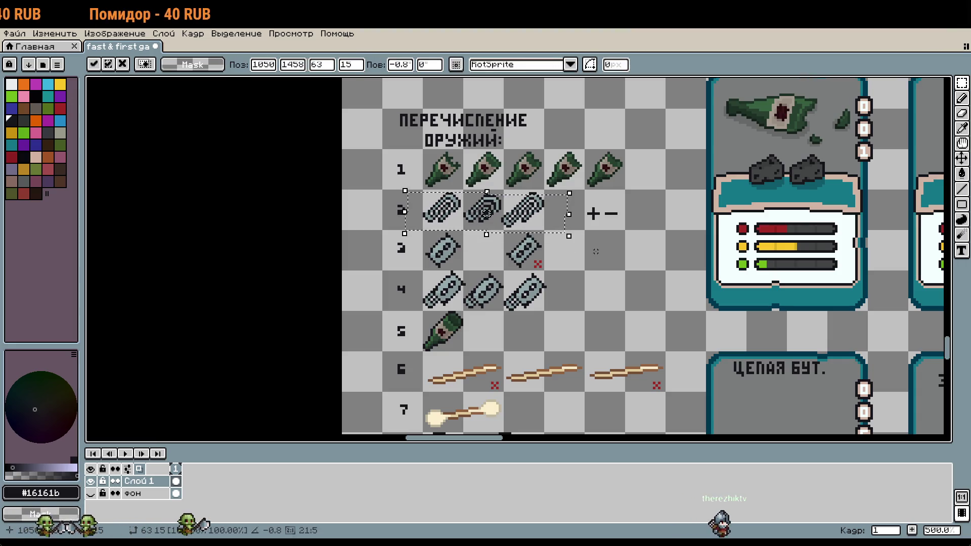
{"action": "key", "text": "Return"}
{"action": "left_click", "coordinate": [399, 202]}
{"action": "left_click_drag", "start_coordinate": [394, 187], "coordinate": [577, 255]}
{"action": "scroll", "coordinate": [452, 245], "scroll_direction": "up", "scroll_amount": 1}
{"action": "left_click_drag", "start_coordinate": [476, 268], "coordinate": [477, 272]}
{"action": "scroll", "coordinate": [587, 267], "scroll_direction": "down", "scroll_amount": 3}
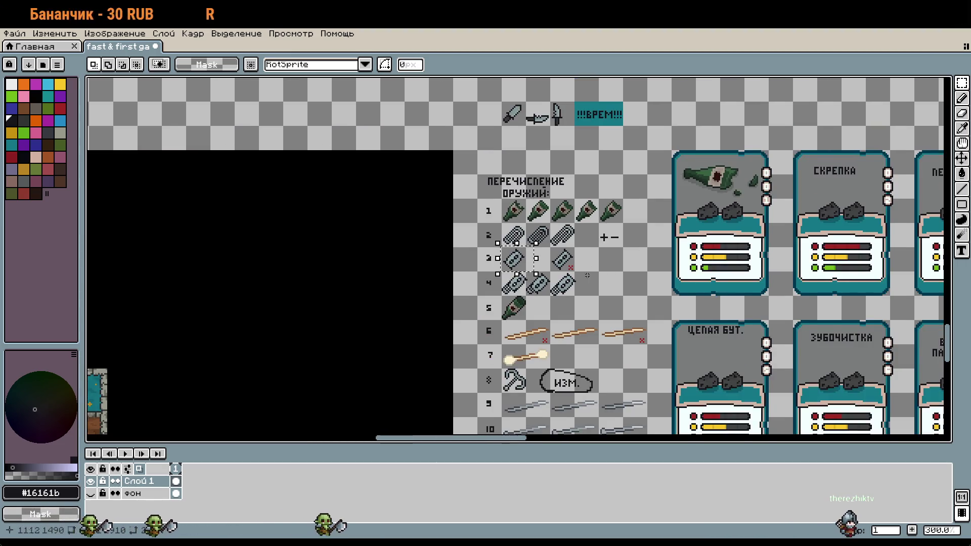
{"action": "left_click_drag", "start_coordinate": [587, 275], "coordinate": [369, 269]}
{"action": "scroll", "coordinate": [391, 277], "scroll_direction": "up", "scroll_amount": 3}
{"action": "scroll", "coordinate": [391, 277], "scroll_direction": "up", "scroll_amount": 1}
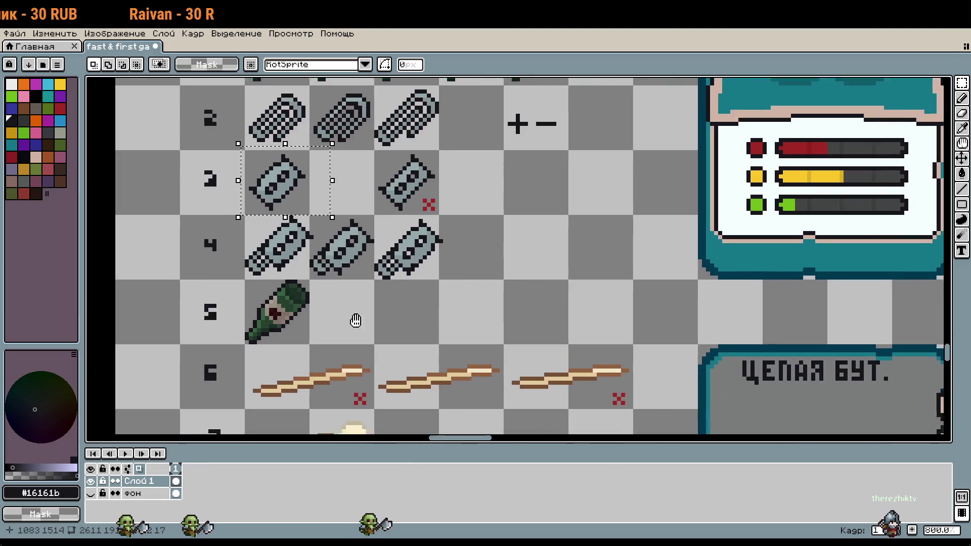
{"action": "left_click_drag", "start_coordinate": [265, 151], "coordinate": [495, 233]}
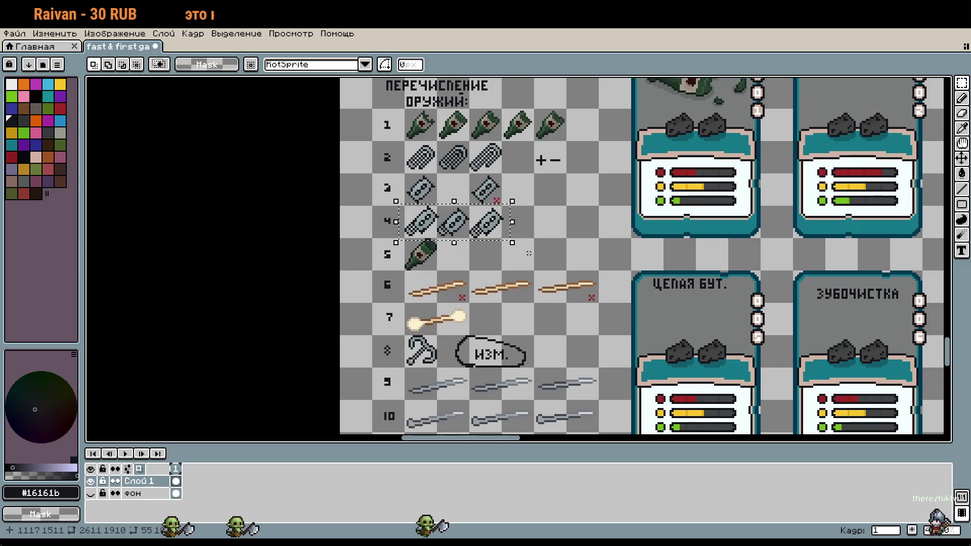
{"action": "scroll", "coordinate": [537, 265], "scroll_direction": "down", "scroll_amount": 2}
{"action": "left_click_drag", "start_coordinate": [422, 276], "coordinate": [470, 307]}
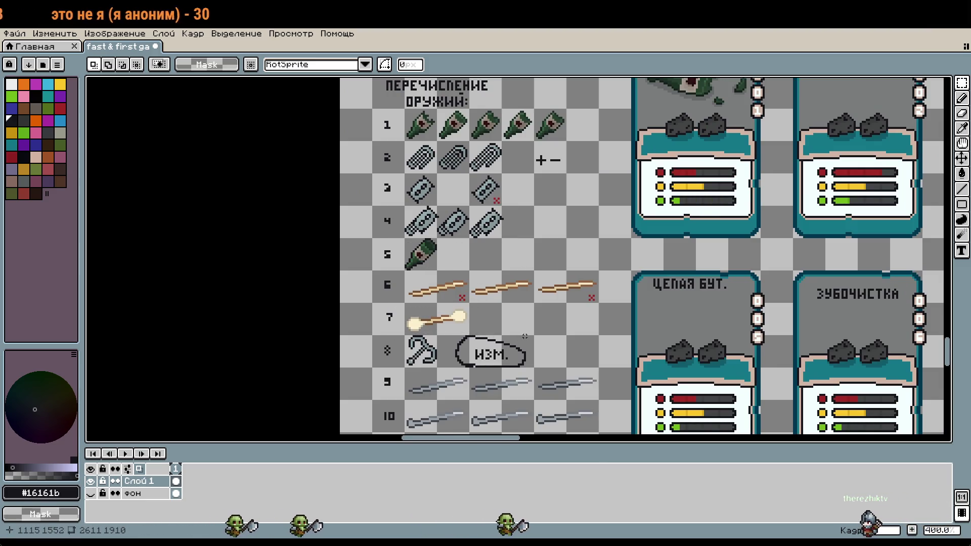
{"action": "scroll", "coordinate": [407, 280], "scroll_direction": "down", "scroll_amount": 3}
{"action": "scroll", "coordinate": [404, 268], "scroll_direction": "up", "scroll_amount": 1}
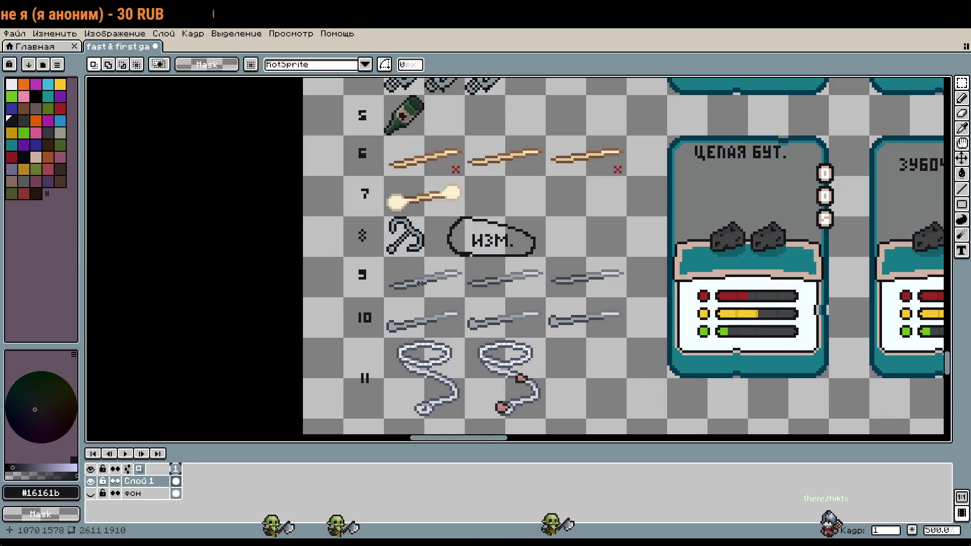
{"action": "scroll", "coordinate": [400, 255], "scroll_direction": "up", "scroll_amount": 4}
{"action": "left_click_drag", "start_coordinate": [389, 175], "coordinate": [487, 276]}
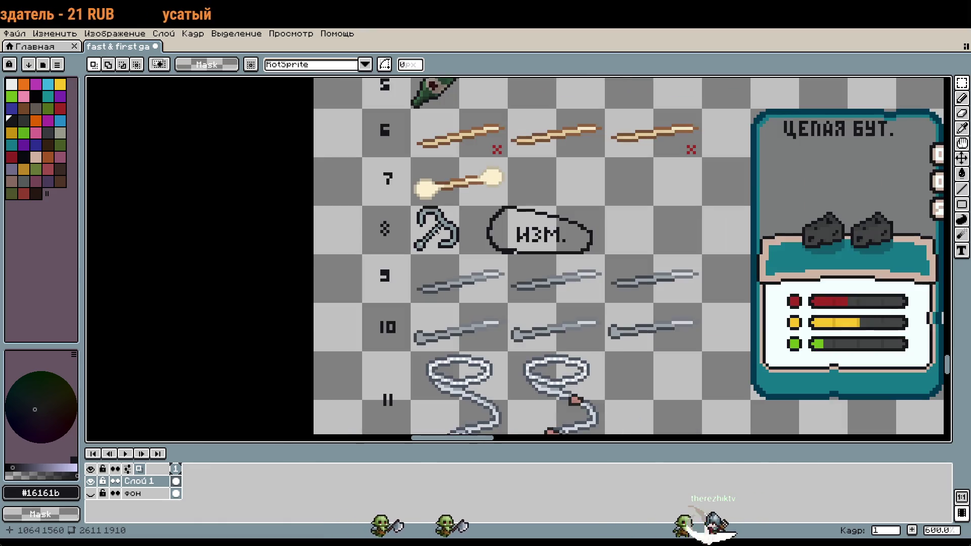
{"action": "scroll", "coordinate": [438, 233], "scroll_direction": "down", "scroll_amount": 4}
{"action": "left_click_drag", "start_coordinate": [669, 378], "coordinate": [652, 353]}
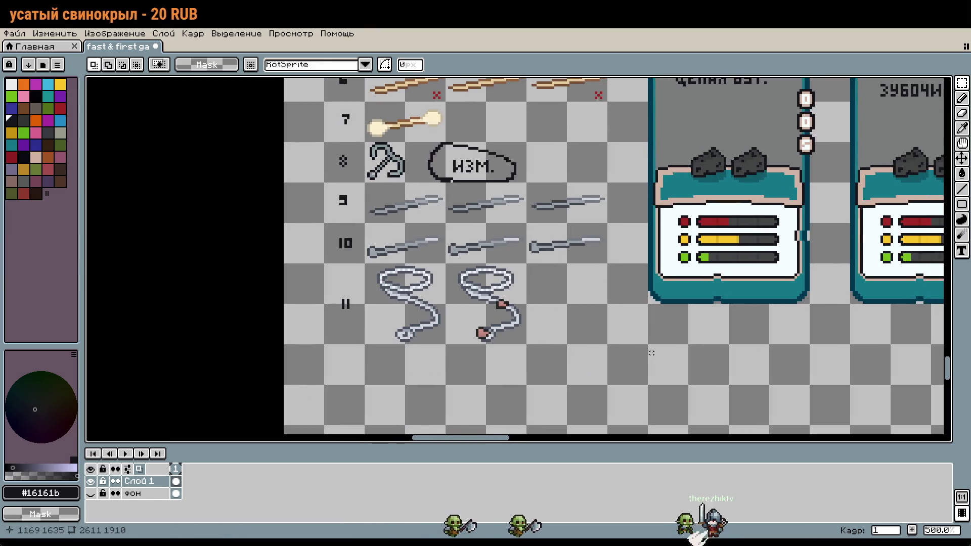
{"action": "scroll", "coordinate": [388, 257], "scroll_direction": "up", "scroll_amount": 4}
{"action": "scroll", "coordinate": [388, 257], "scroll_direction": "up", "scroll_amount": 1}
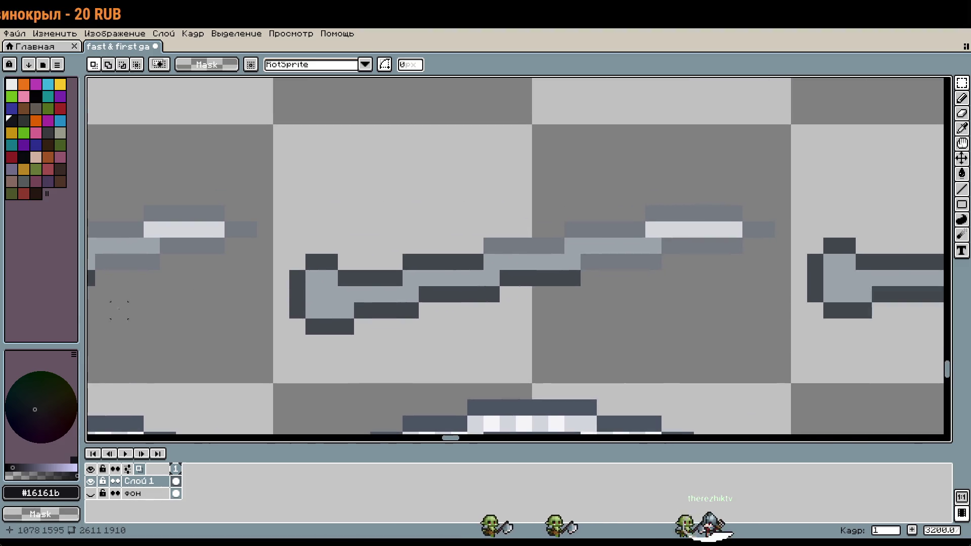
{"action": "scroll", "coordinate": [419, 323], "scroll_direction": "down", "scroll_amount": 2}
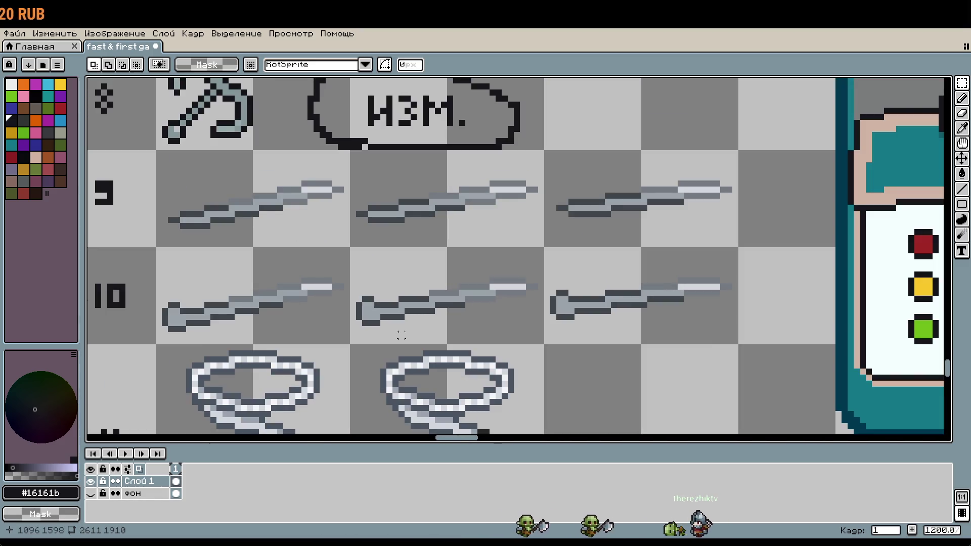
{"action": "left_click_drag", "start_coordinate": [389, 335], "coordinate": [421, 114]}
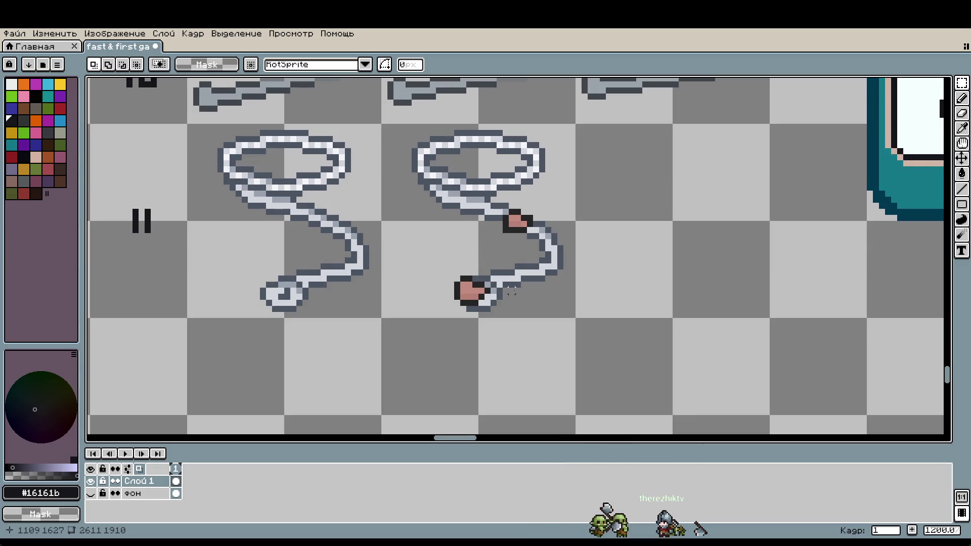
{"action": "scroll", "coordinate": [566, 297], "scroll_direction": "down", "scroll_amount": 2}
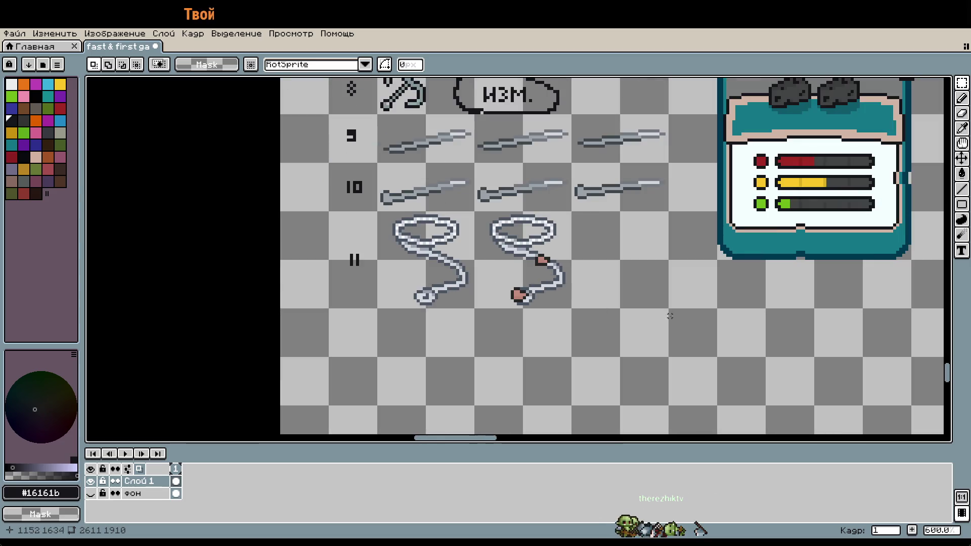
{"action": "scroll", "coordinate": [747, 319], "scroll_direction": "down", "scroll_amount": 1}
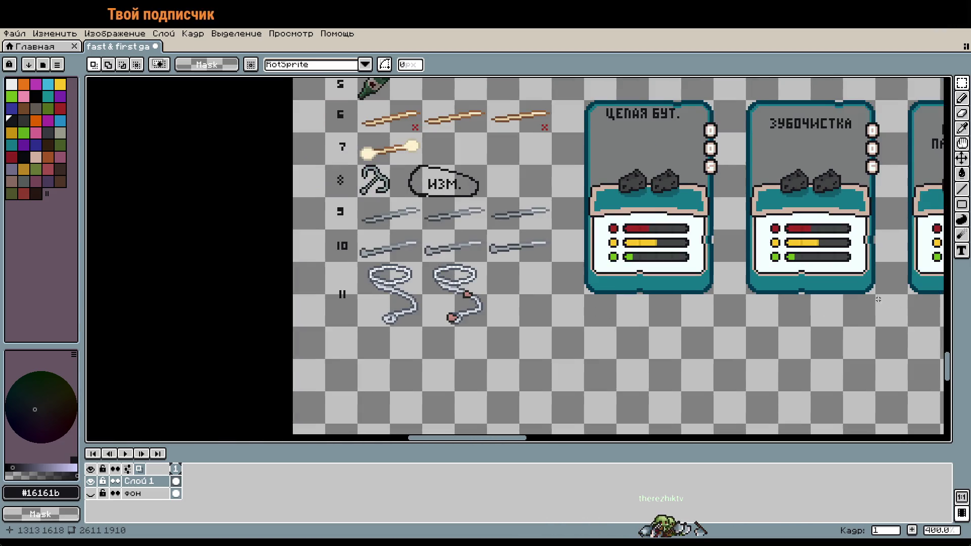
{"action": "scroll", "coordinate": [676, 314], "scroll_direction": "down", "scroll_amount": 3}
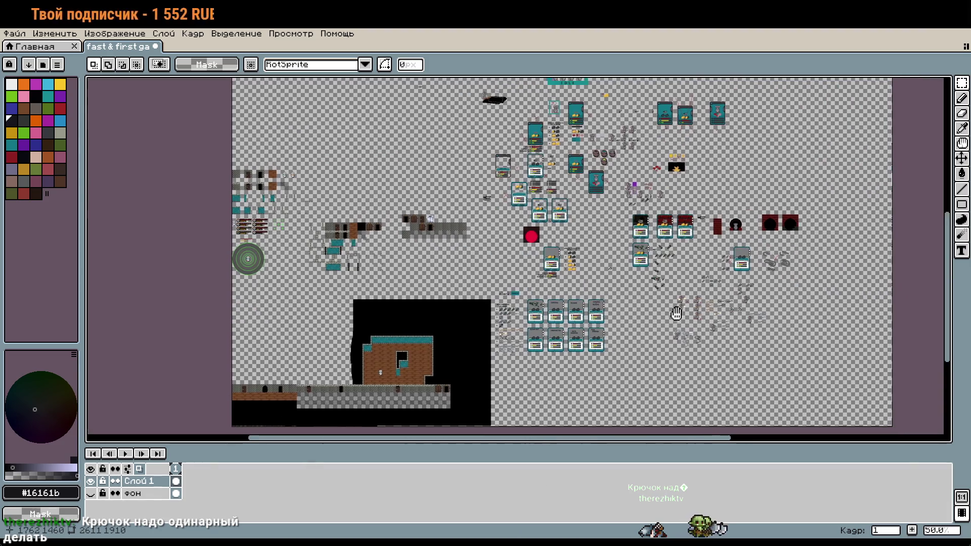
{"action": "scroll", "coordinate": [511, 229], "scroll_direction": "up", "scroll_amount": 2}
{"action": "scroll", "coordinate": [512, 229], "scroll_direction": "up", "scroll_amount": 1}
{"action": "scroll", "coordinate": [511, 230], "scroll_direction": "up", "scroll_amount": 2}
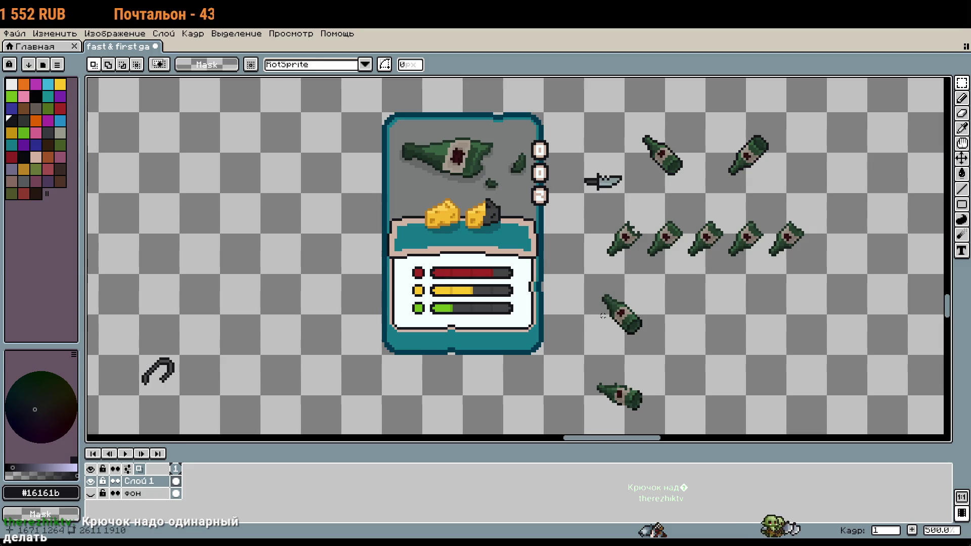
{"action": "scroll", "coordinate": [602, 316], "scroll_direction": "down", "scroll_amount": 1}
{"action": "scroll", "coordinate": [603, 316], "scroll_direction": "down", "scroll_amount": 2}
{"action": "scroll", "coordinate": [603, 316], "scroll_direction": "down", "scroll_amount": 1}
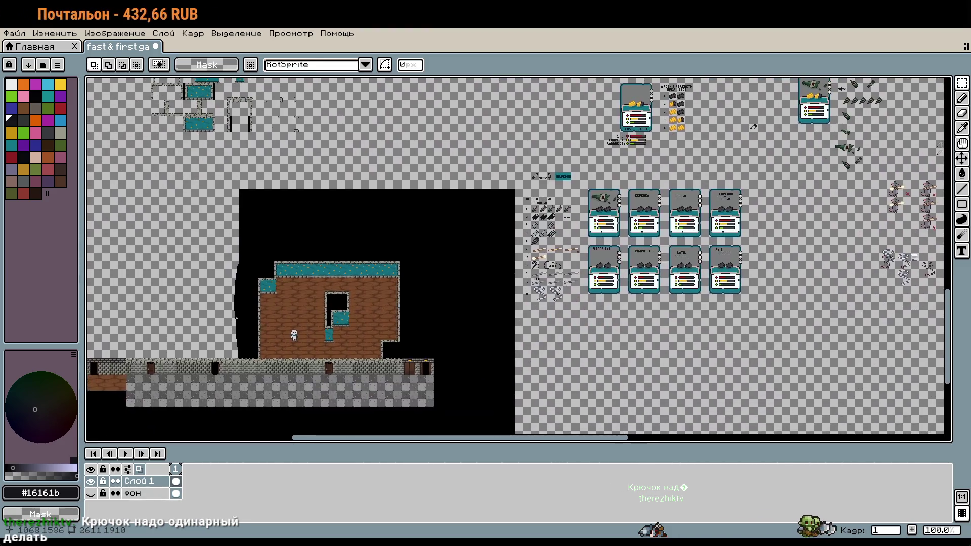
{"action": "scroll", "coordinate": [531, 278], "scroll_direction": "up", "scroll_amount": 5}
{"action": "left_click_drag", "start_coordinate": [602, 157], "coordinate": [692, 227]}
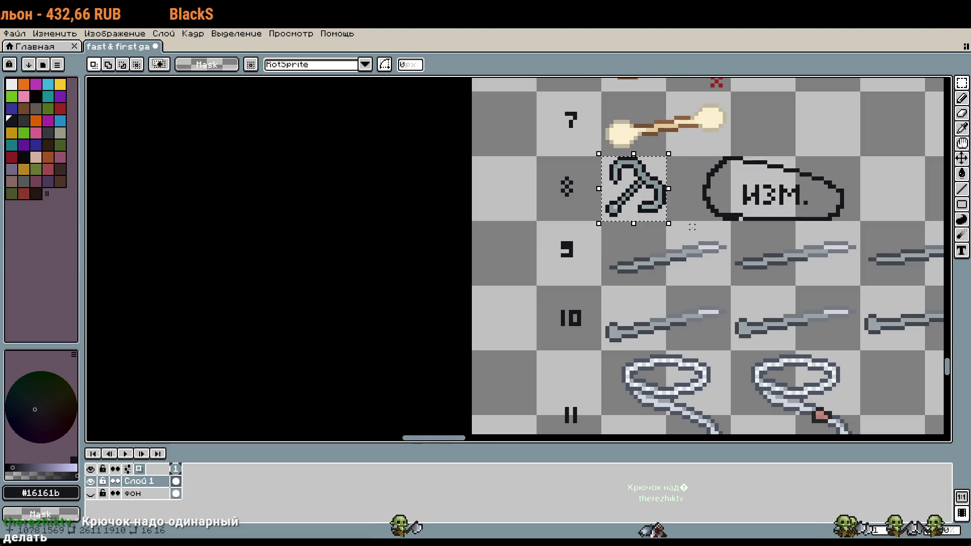
{"action": "scroll", "coordinate": [692, 228], "scroll_direction": "down", "scroll_amount": 3}
{"action": "scroll", "coordinate": [549, 183], "scroll_direction": "right", "scroll_amount": 5}
{"action": "scroll", "coordinate": [549, 183], "scroll_direction": "up", "scroll_amount": 2}
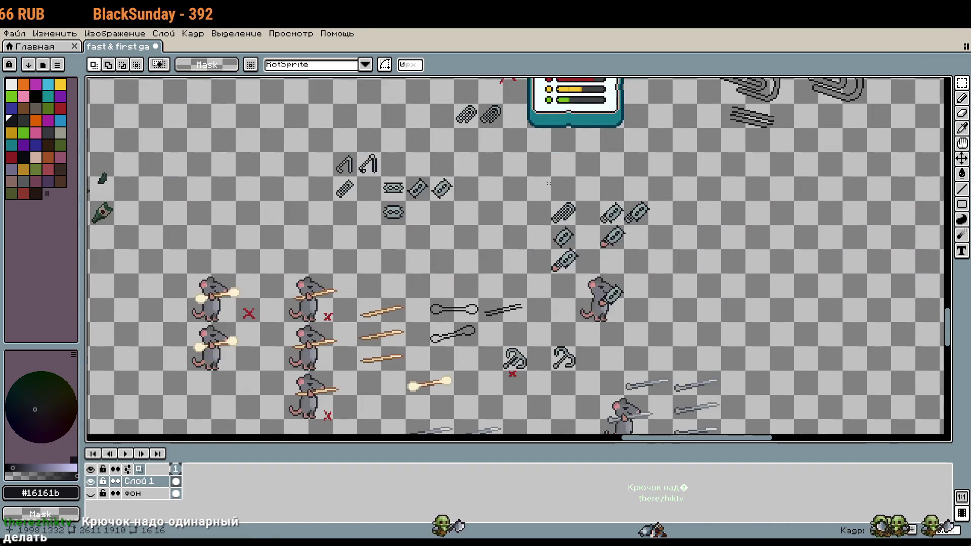
{"action": "scroll", "coordinate": [549, 183], "scroll_direction": "up", "scroll_amount": 2}
{"action": "scroll", "coordinate": [582, 263], "scroll_direction": "down", "scroll_amount": 2}
{"action": "scroll", "coordinate": [607, 339], "scroll_direction": "down", "scroll_amount": 2}
{"action": "scroll", "coordinate": [607, 339], "scroll_direction": "down", "scroll_amount": 5}
{"action": "scroll", "coordinate": [565, 264], "scroll_direction": "up", "scroll_amount": 5}
{"action": "key", "text": "ctrl+v"}
{"action": "mouse_move", "coordinate": [516, 227]}
{"action": "left_mouse_down"}
{"action": "mouse_move", "coordinate": [576, 292]}
{"action": "mouse_move", "coordinate": [560, 260]}
{"action": "left_mouse_up"}
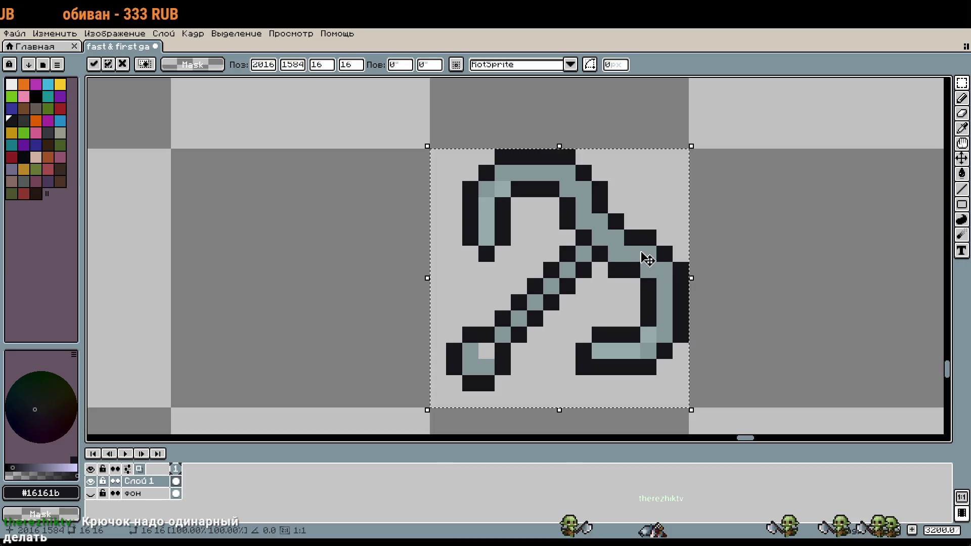
{"action": "left_click", "coordinate": [713, 335]}
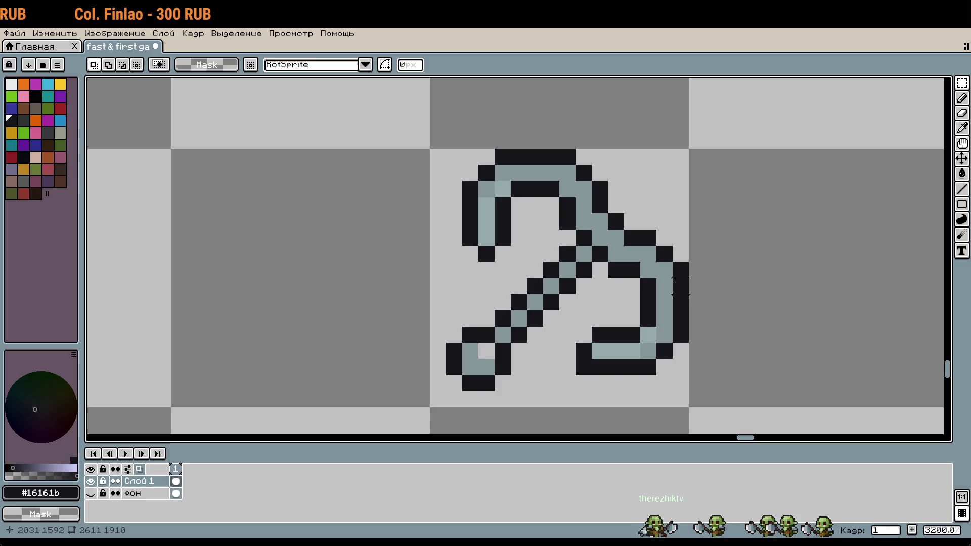
{"action": "key", "text": "b"}
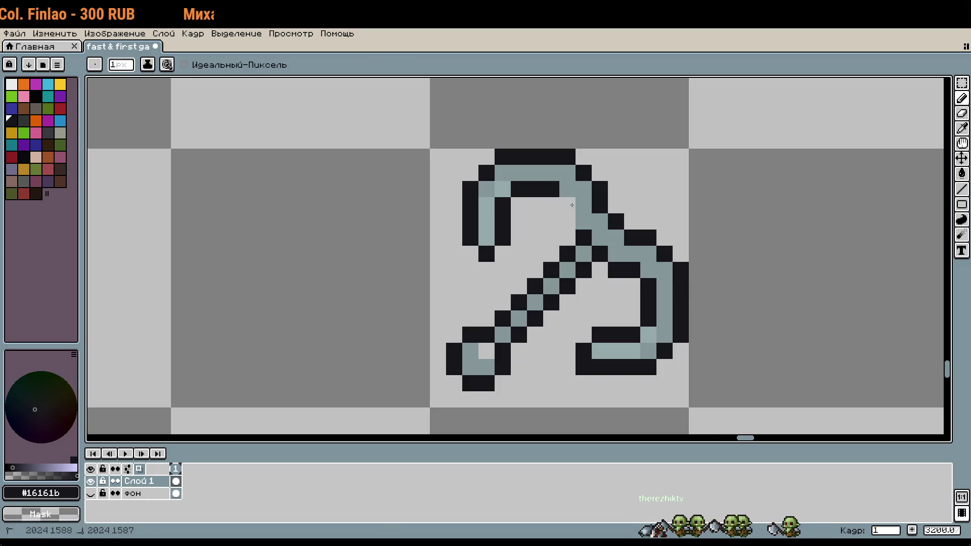
{"action": "mouse_move", "coordinate": [573, 196]}
{"action": "left_mouse_down"}
{"action": "mouse_move", "coordinate": [531, 166]}
{"action": "mouse_move", "coordinate": [471, 253]}
{"action": "mouse_move", "coordinate": [473, 218]}
{"action": "left_mouse_up"}
{"action": "left_click", "coordinate": [470, 189]}
{"action": "left_click", "coordinate": [519, 189]}
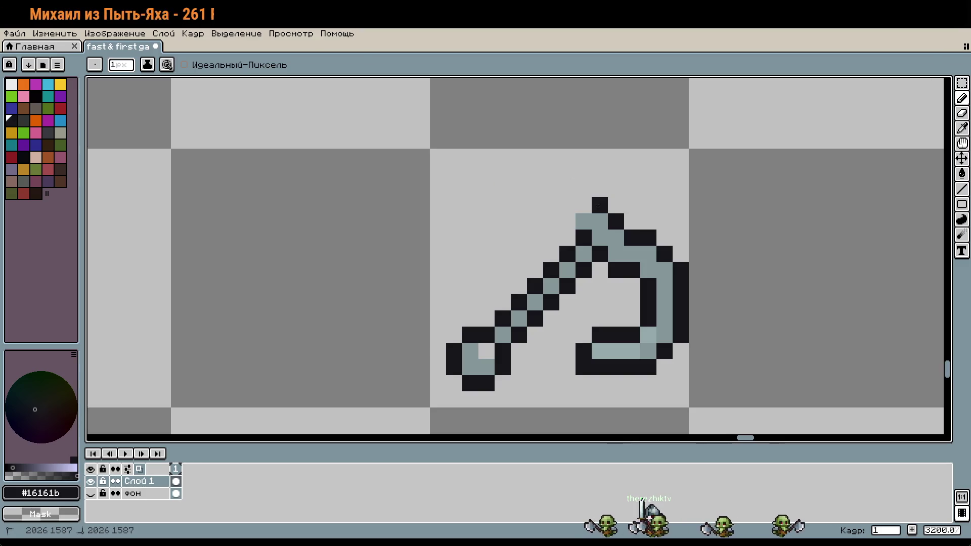
{"action": "scroll", "coordinate": [678, 279], "scroll_direction": "down", "scroll_amount": 1}
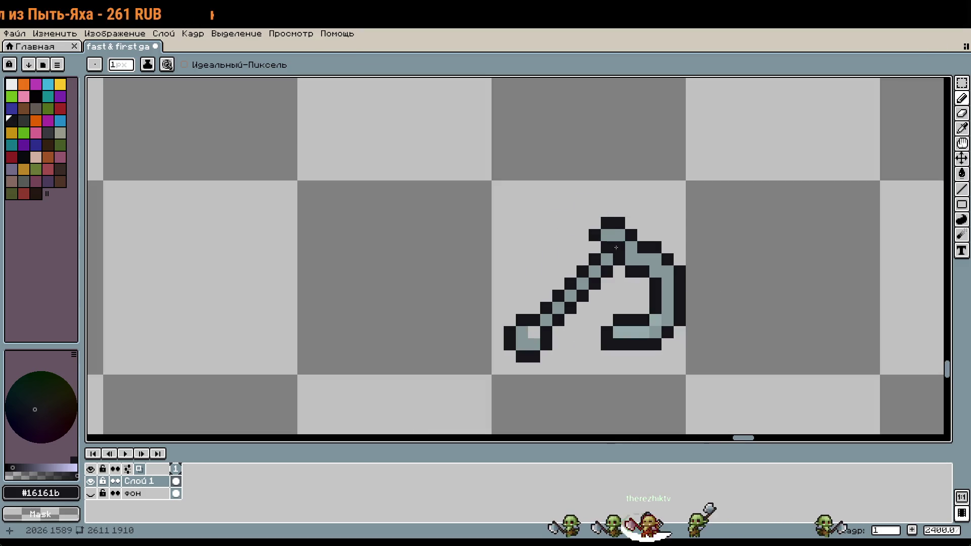
{"action": "left_click_drag", "start_coordinate": [607, 223], "coordinate": [595, 236]}
{"action": "left_click", "coordinate": [619, 234]}
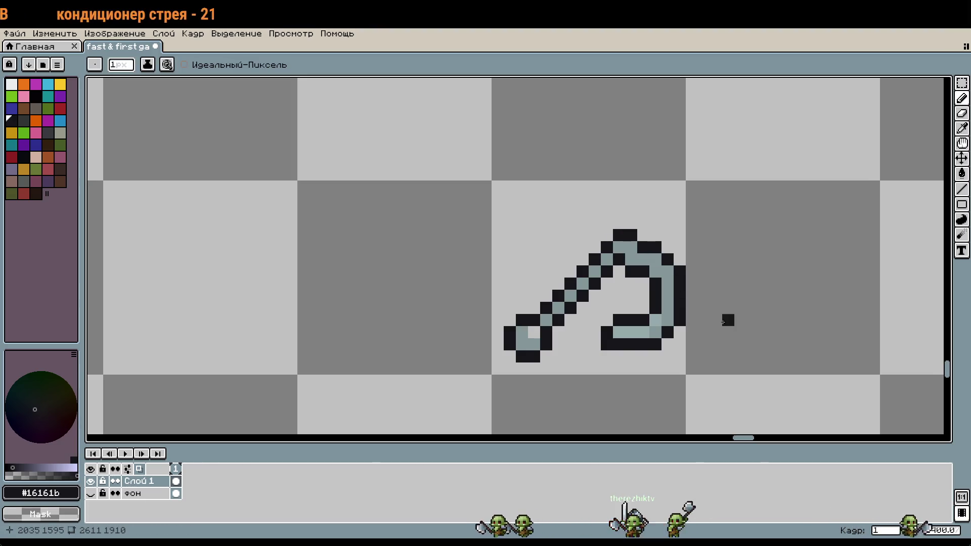
{"action": "scroll", "coordinate": [690, 307], "scroll_direction": "down", "scroll_amount": 1}
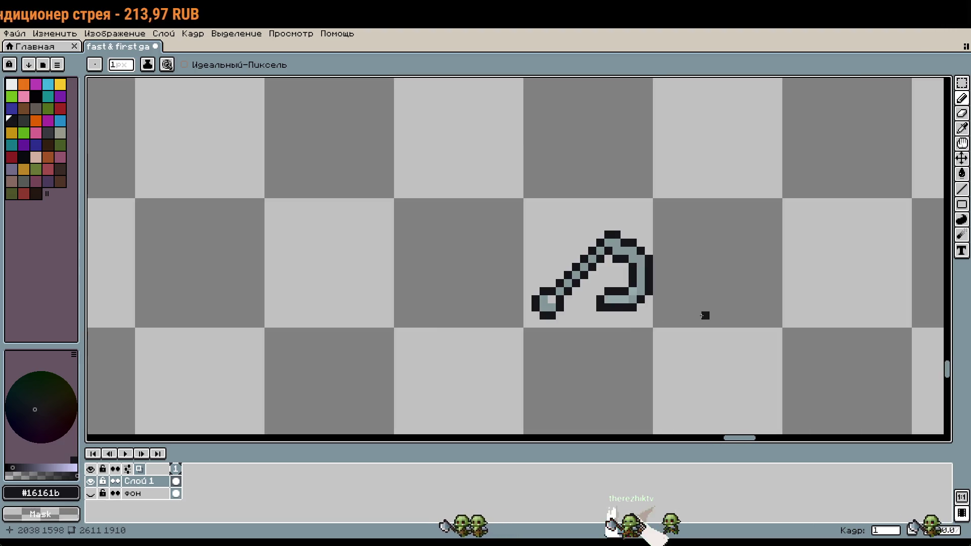
{"action": "key", "text": "v"}
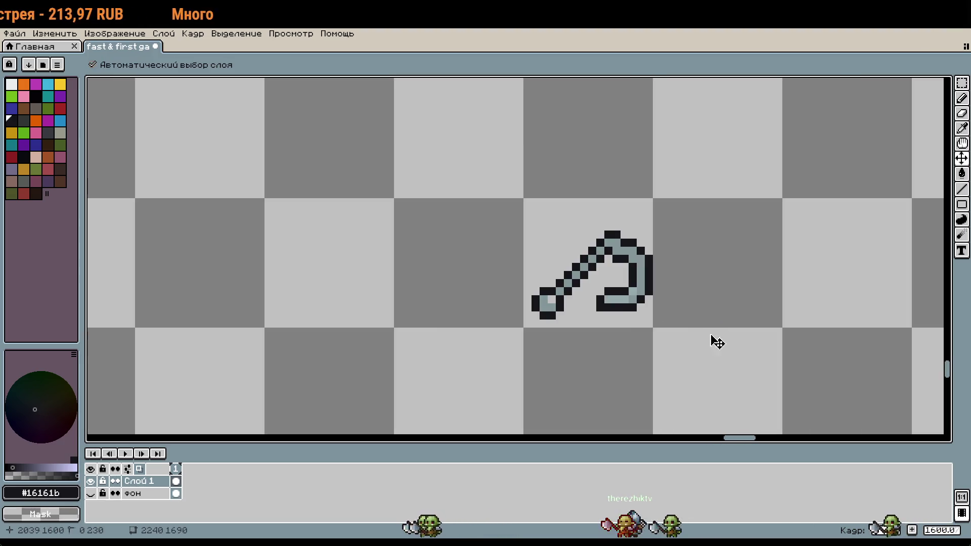
{"action": "key", "text": "ctrl+z"}
{"action": "key", "text": "ctrl+z"}
{"action": "key", "text": "b"}
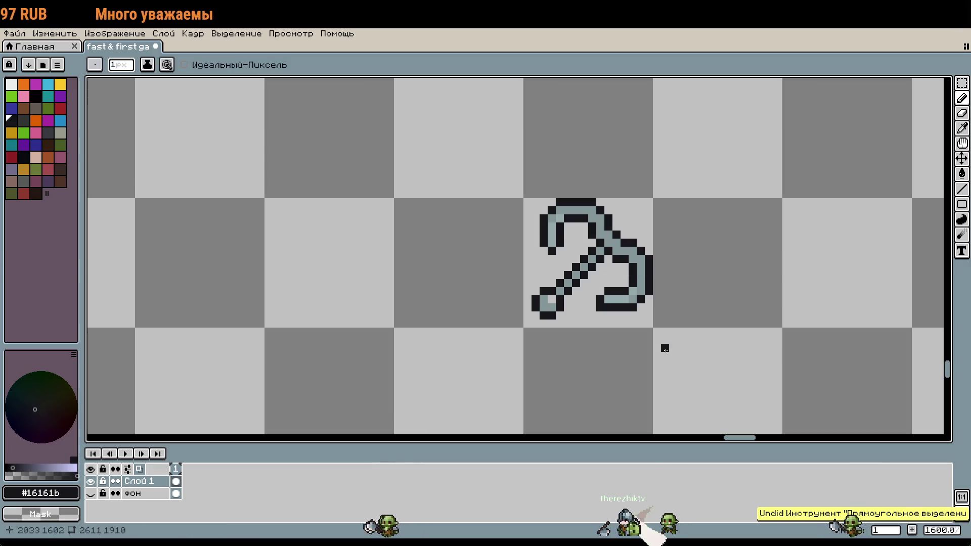
{"action": "key", "text": "m"}
{"action": "left_click_drag", "start_coordinate": [499, 165], "coordinate": [751, 409]}
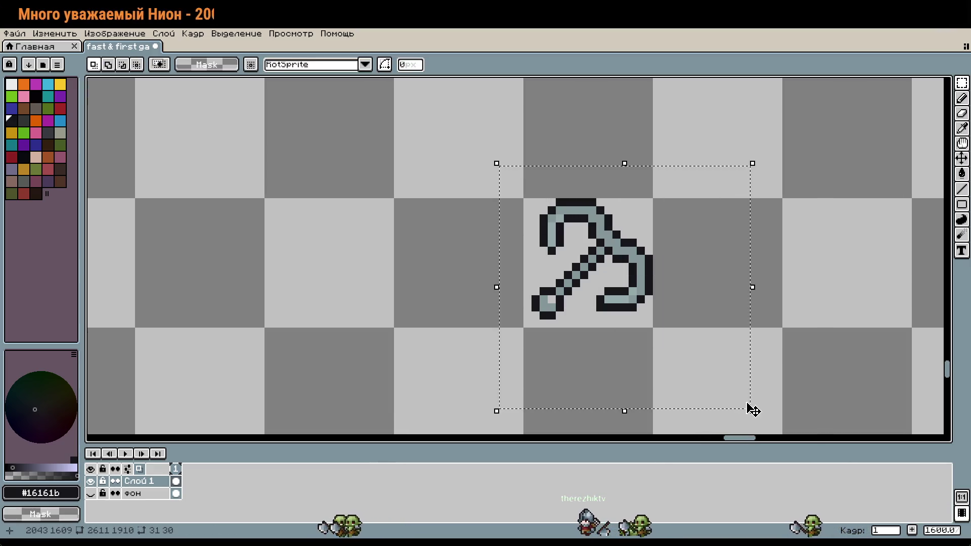
{"action": "key", "text": "Delete"}
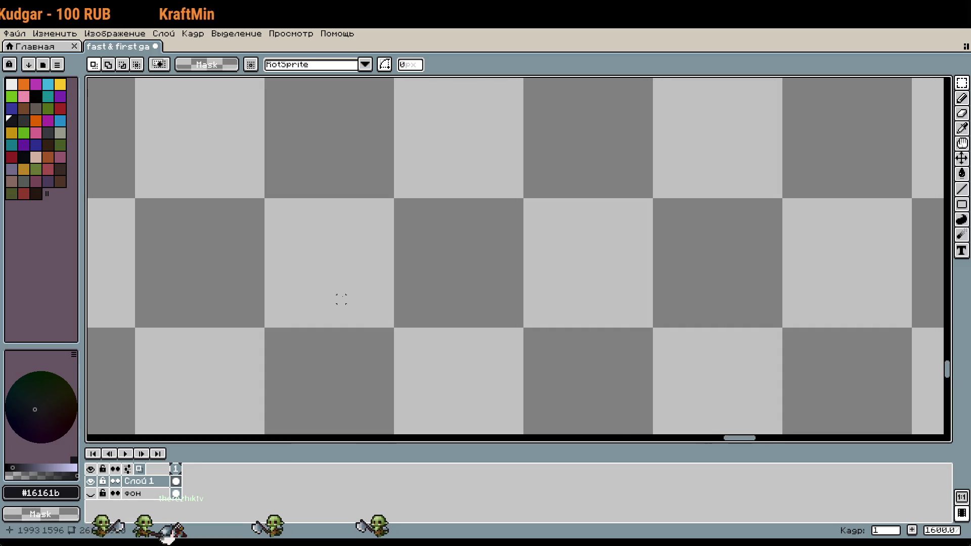
{"action": "scroll", "coordinate": [338, 299], "scroll_direction": "down", "scroll_amount": 5}
{"action": "scroll", "coordinate": [336, 299], "scroll_direction": "down", "scroll_amount": 1}
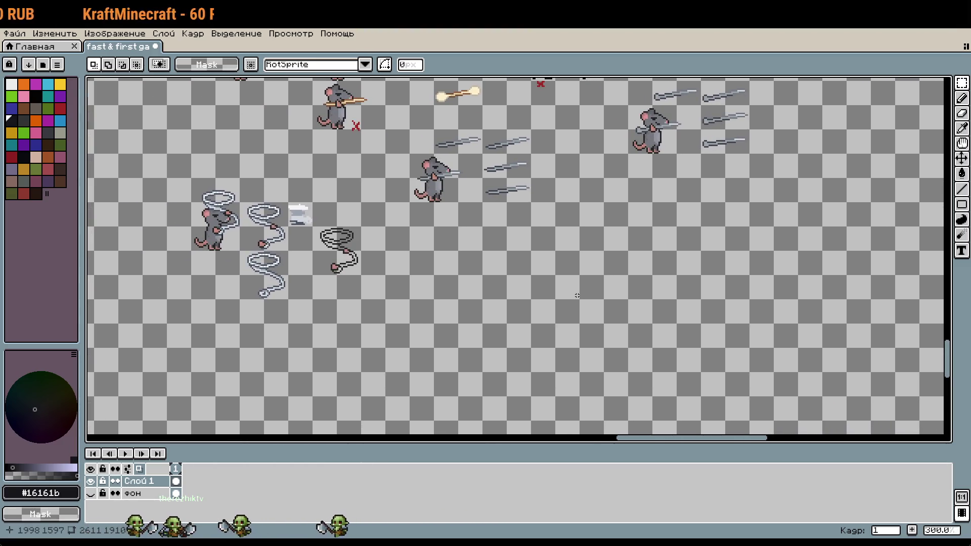